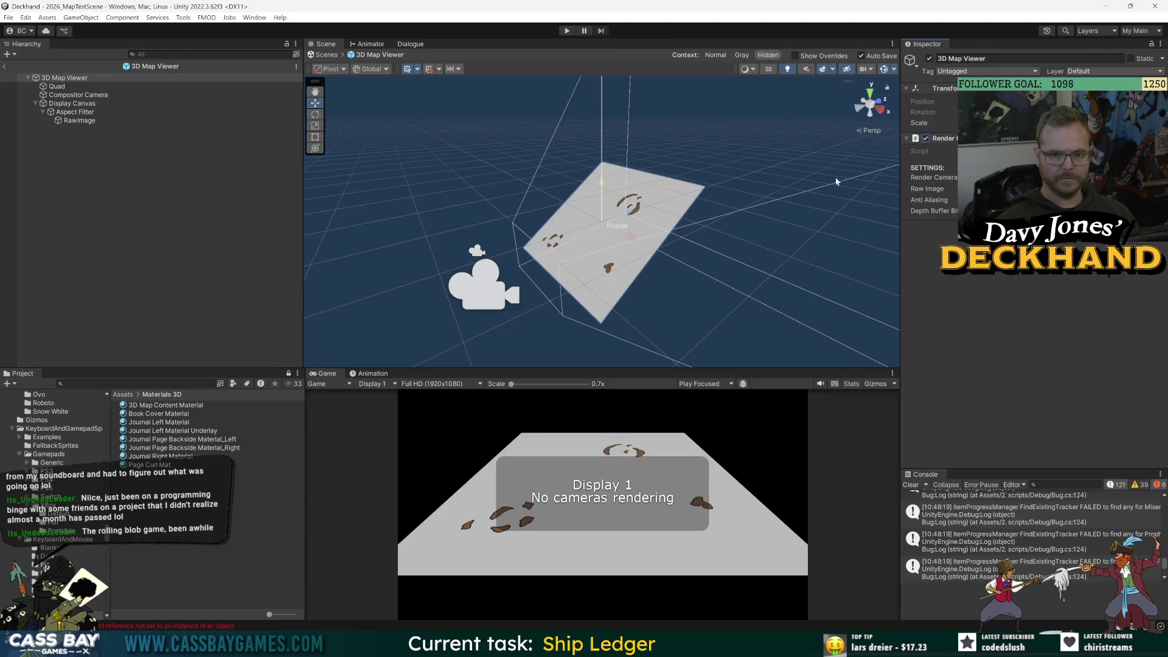
- Deselect 3D Map Viewer and exit Prefab Mode back to 2026_MapTestScene
click(193, 235)
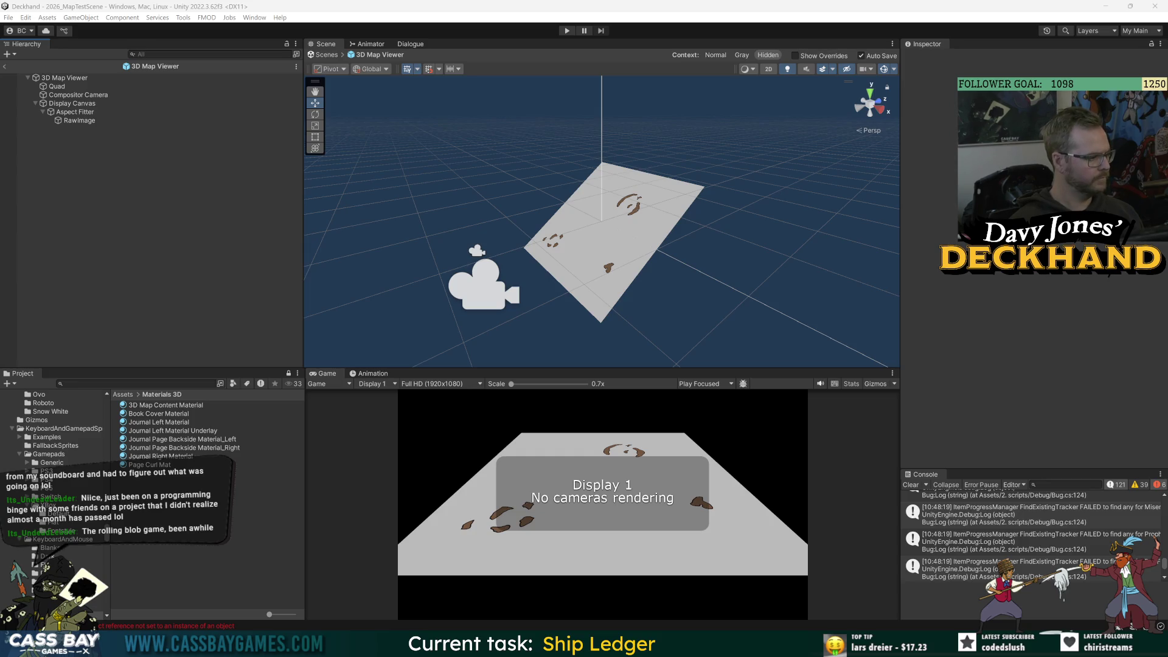
click(4, 66)
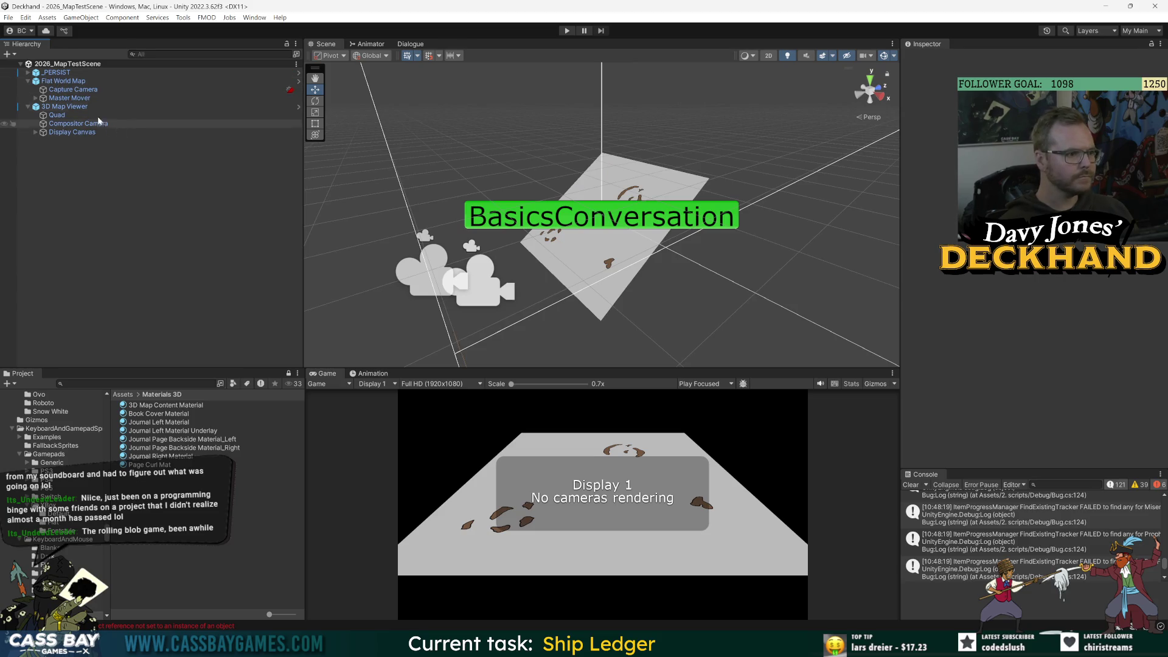
- Deactivate Flat World Map and 3D Map Viewer in the Hierarchy and save the scene
click(64, 106)
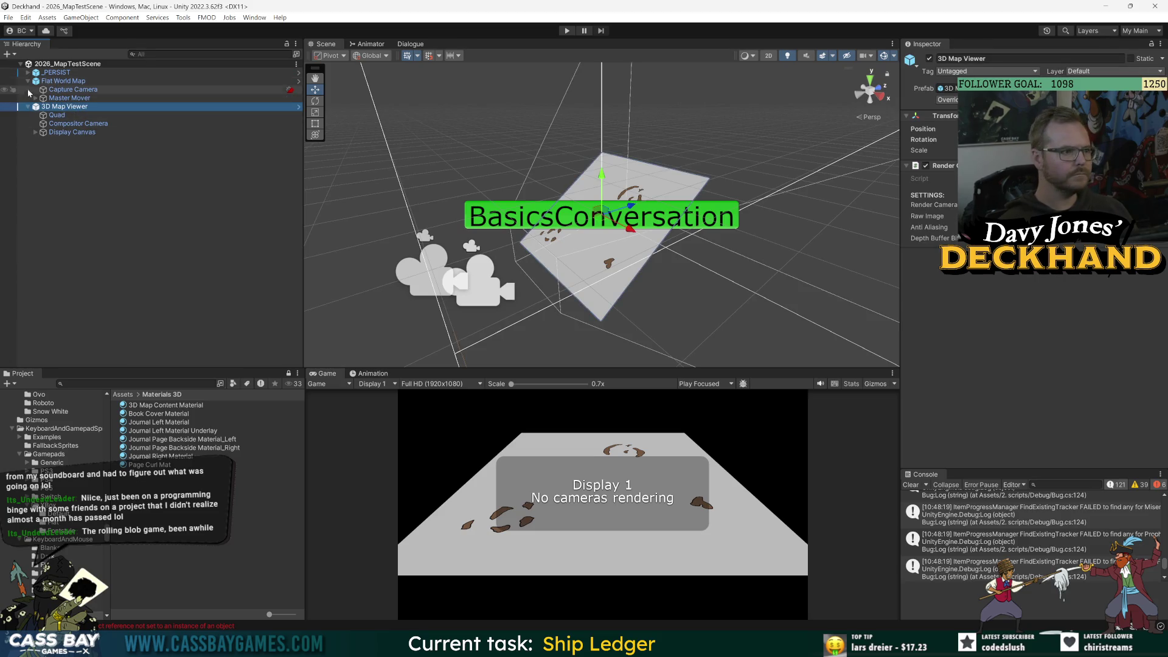
click(61, 81)
click(28, 81)
click(28, 90)
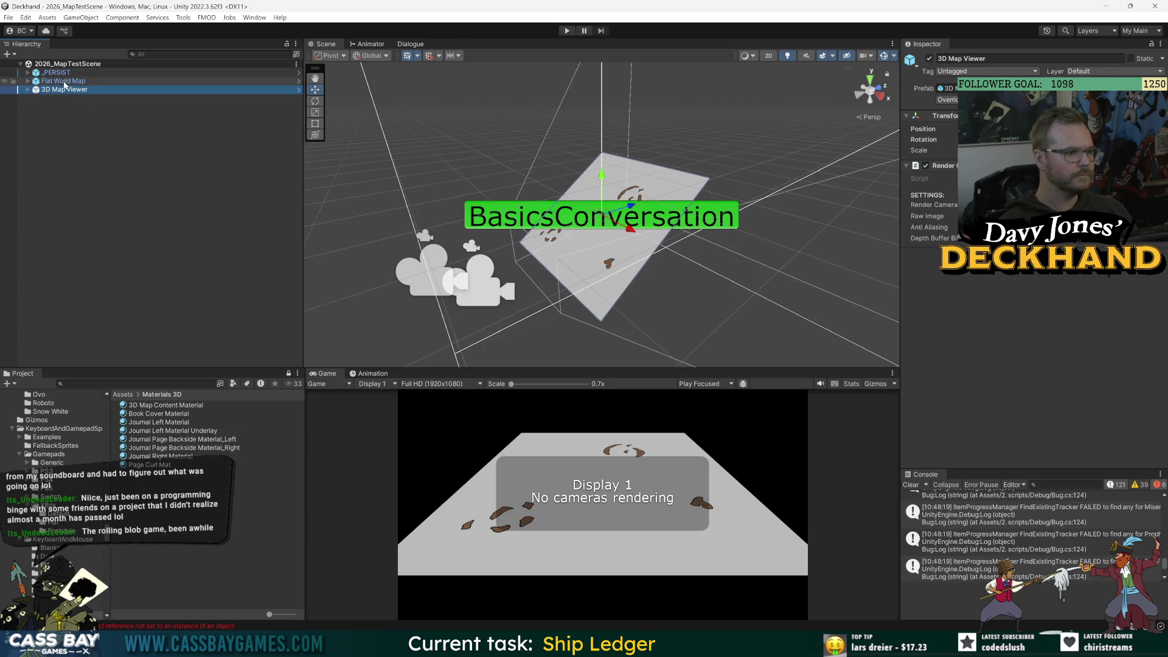
click(930, 59)
click(152, 183)
key(ctrl+s)
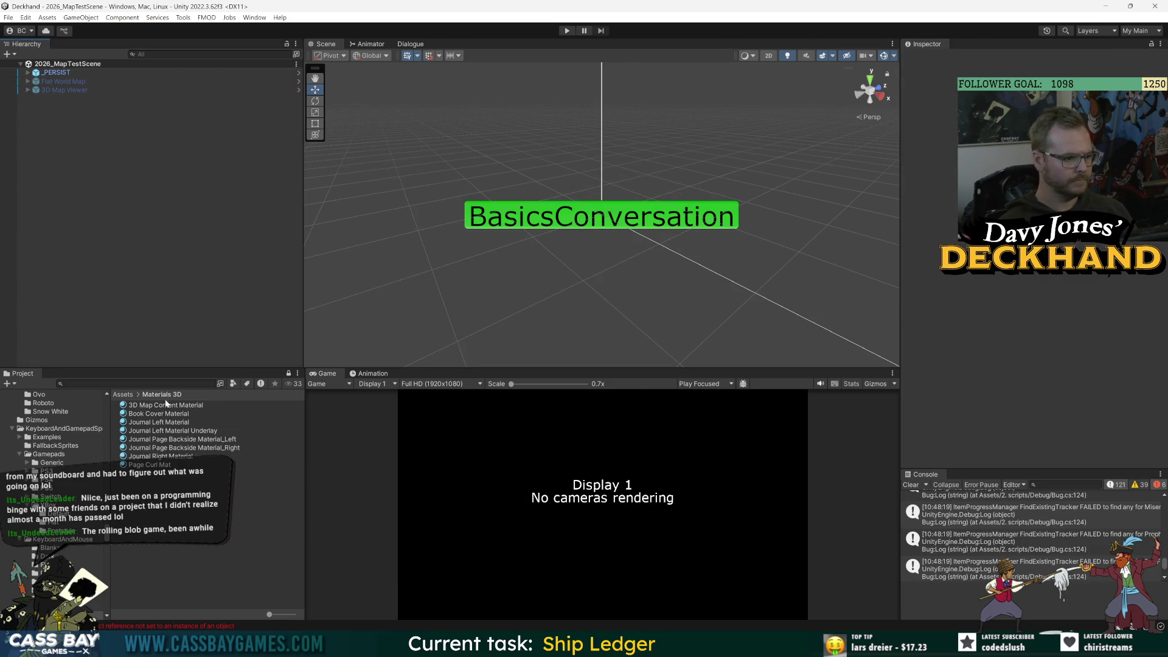
- Open Journal.cs from a Project search, uncomment the OpenToDefaultTab call on line 96, and save
click(137, 383)
text(l)
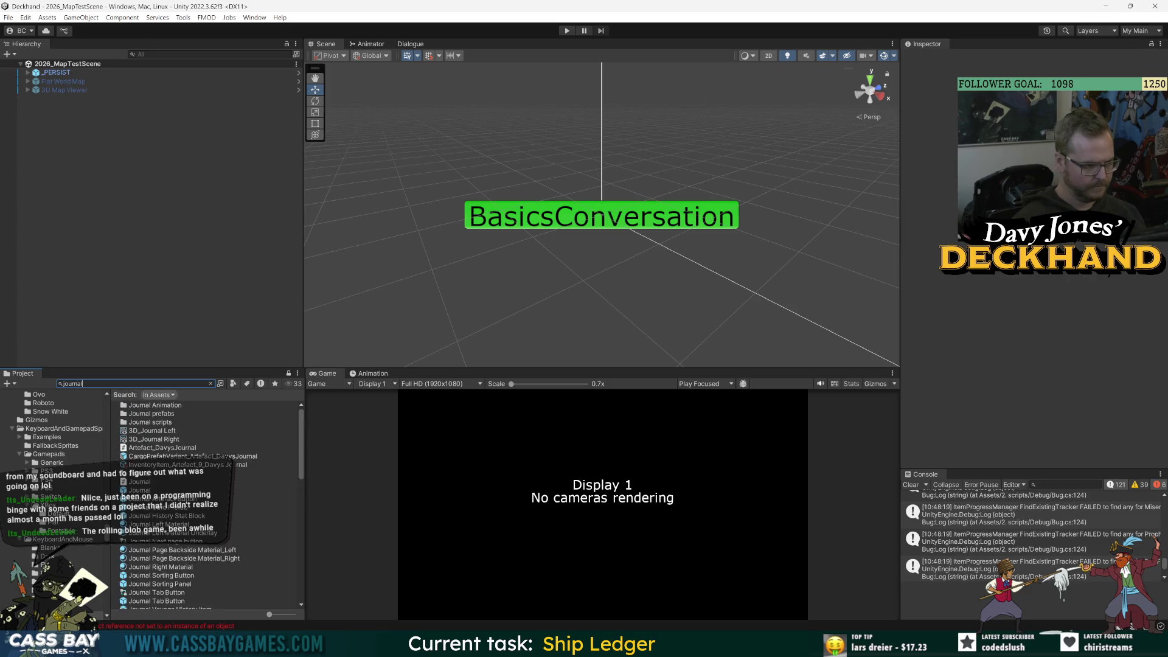
double_click(145, 487)
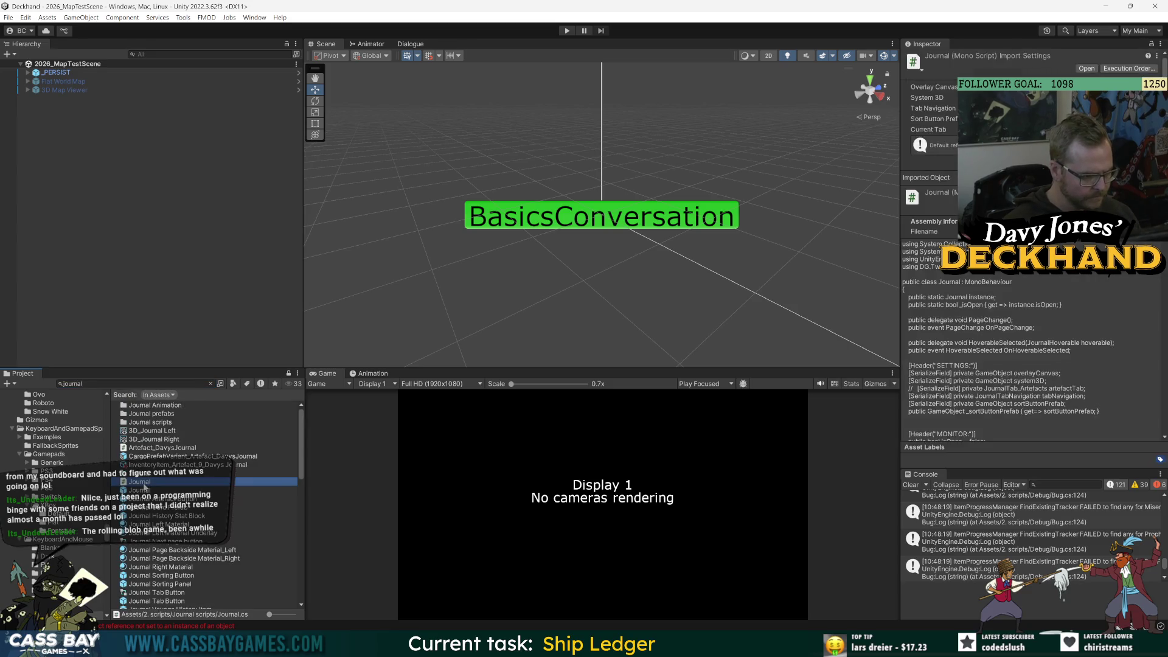
key(Up)
key(Up)
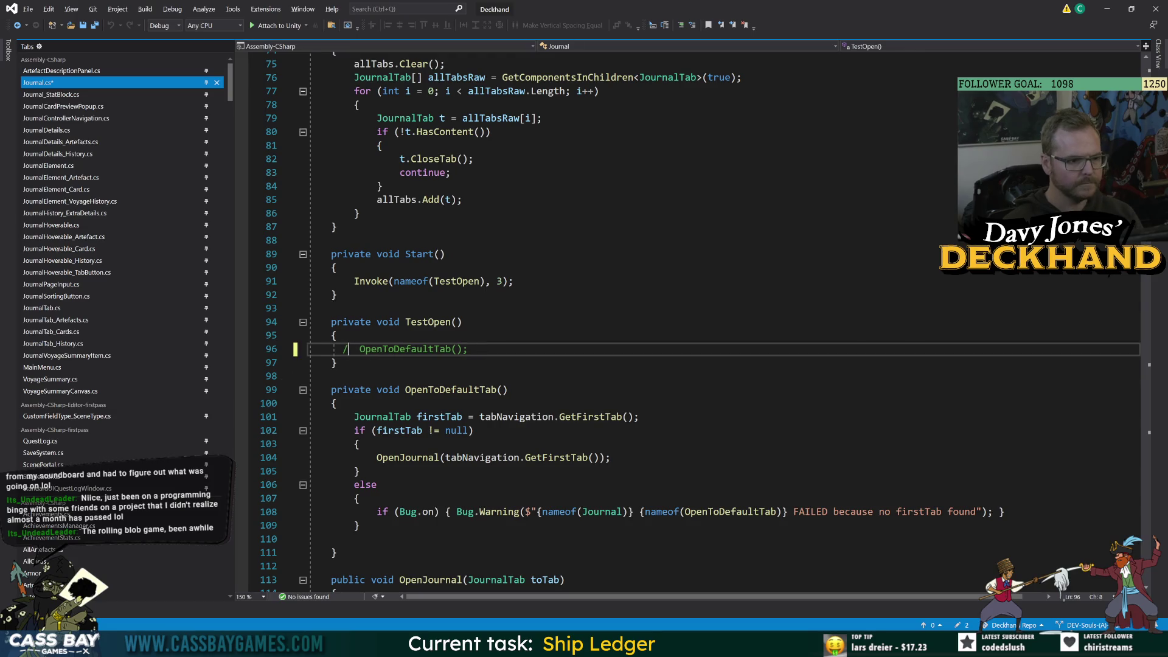
key(ctrl+k)
key(ctrl+u)
key(ctrl+s)
key(alt+Tab)
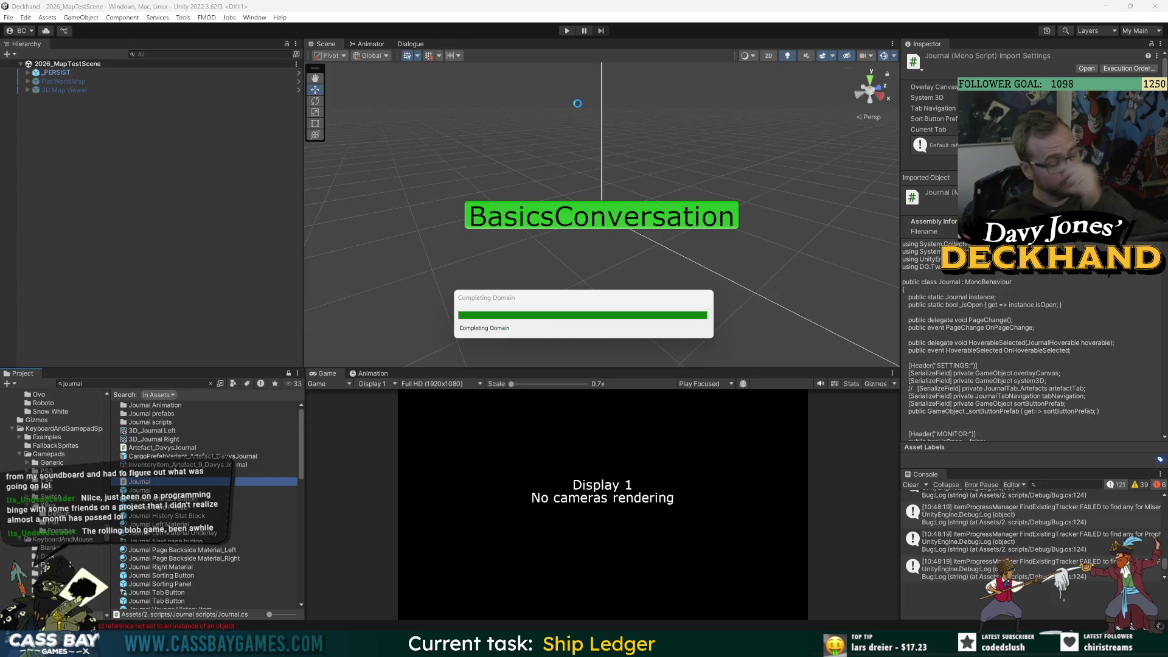
- Add a new Camera to the scene from the Hierarchy's create menu
right_click(63, 111)
mouse_move(140, 331)
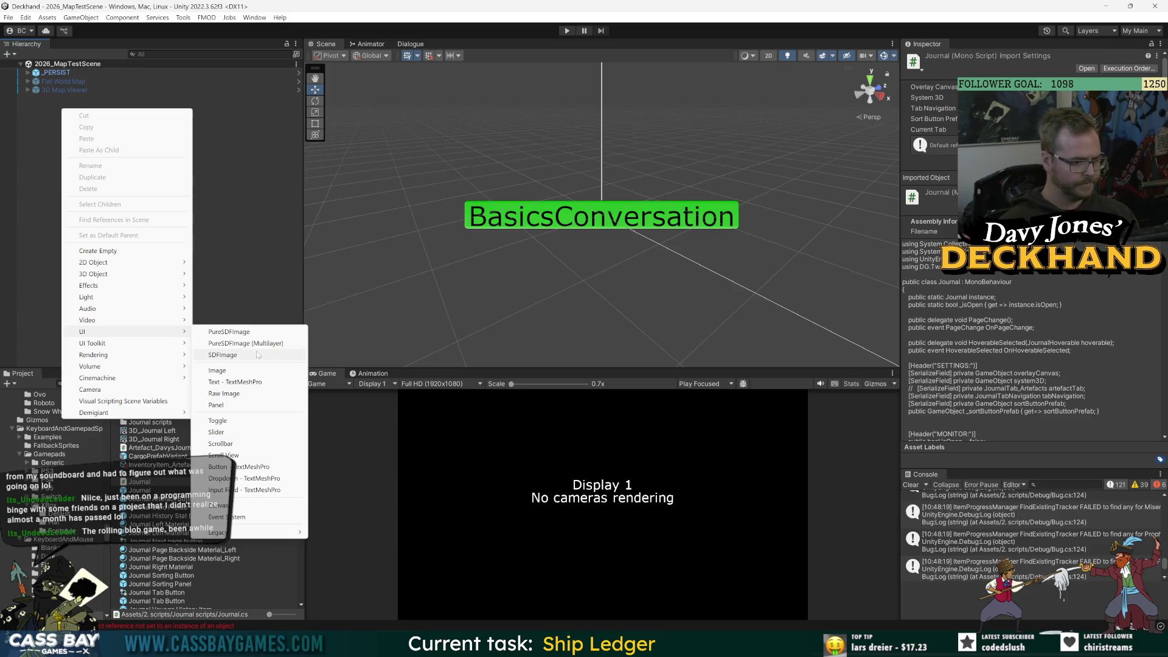
click(90, 390)
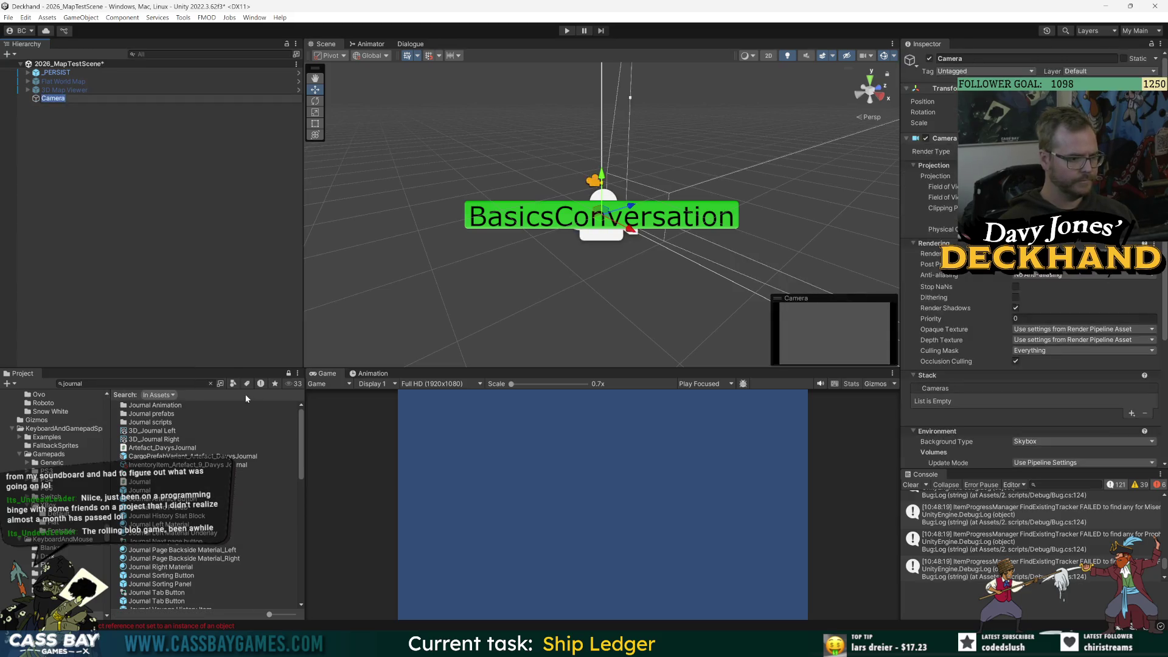
- Play-test the scene, inspect the console errors, and open InfoHover.cs at line 117
click(567, 31)
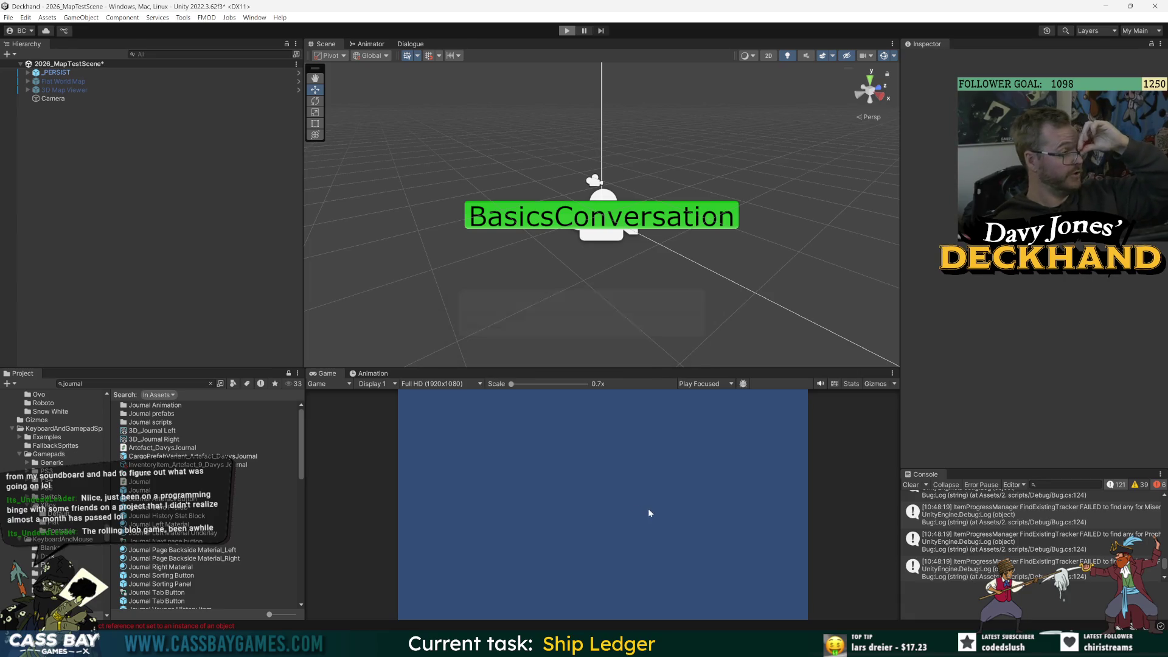
click(1020, 511)
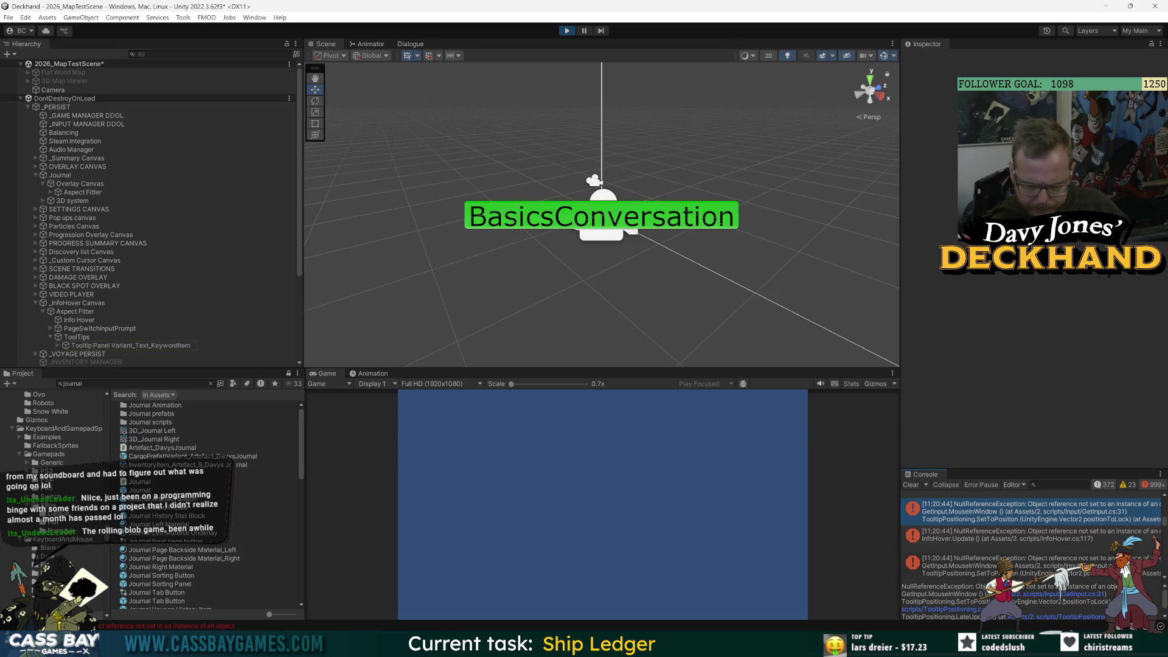
click(1032, 277)
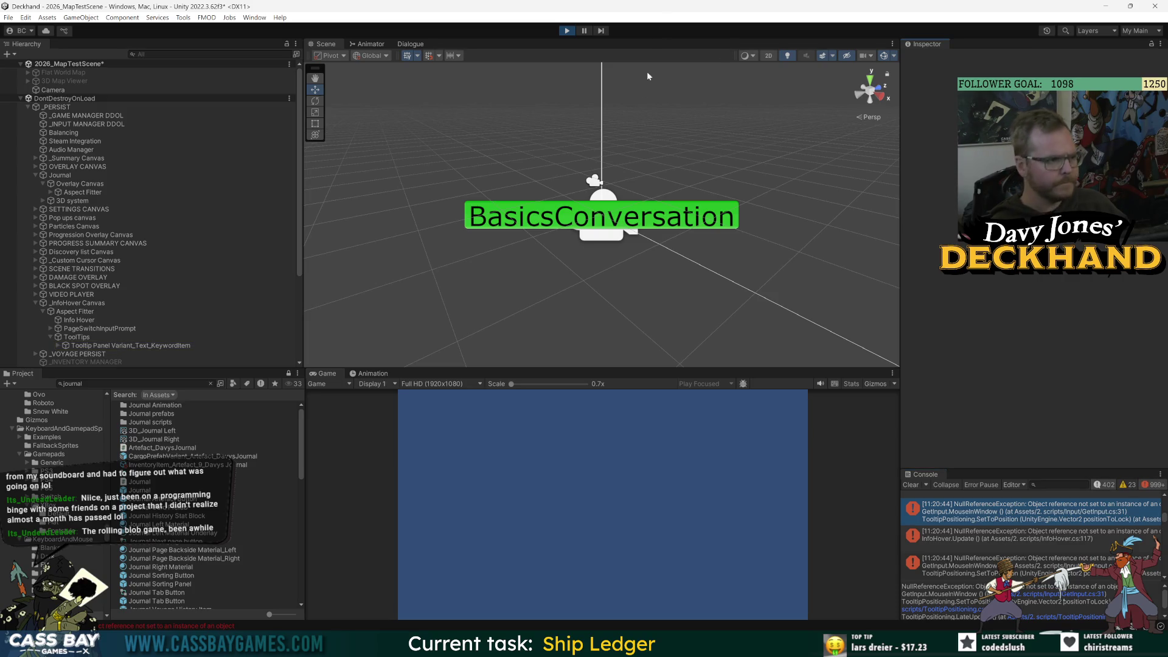
click(567, 30)
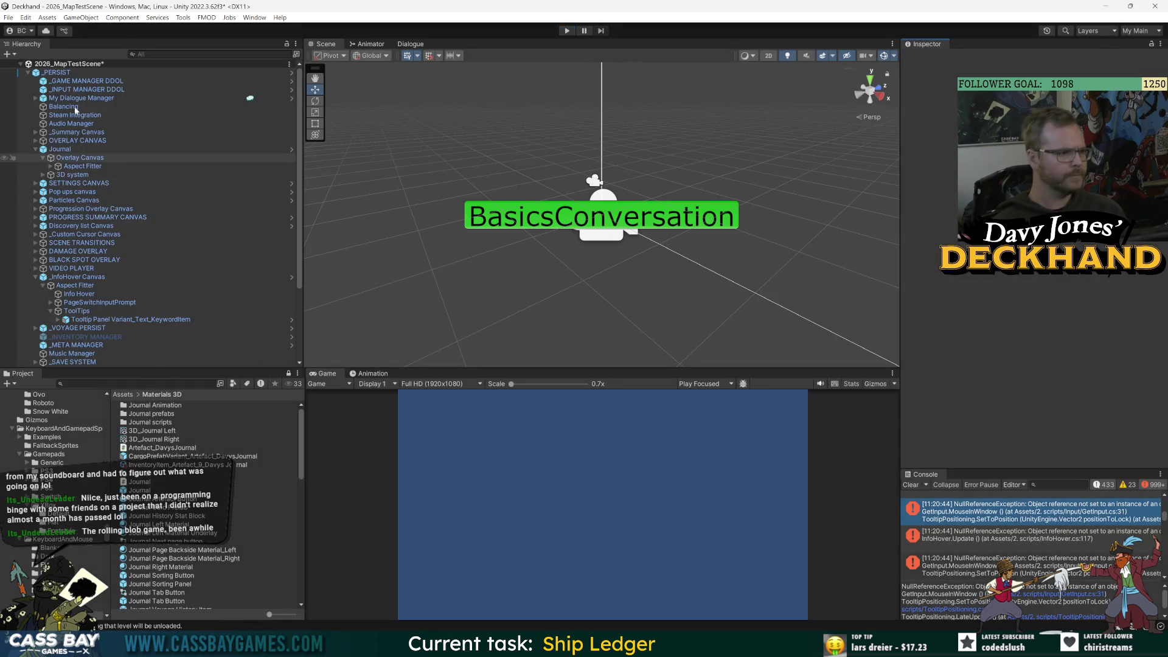
click(29, 72)
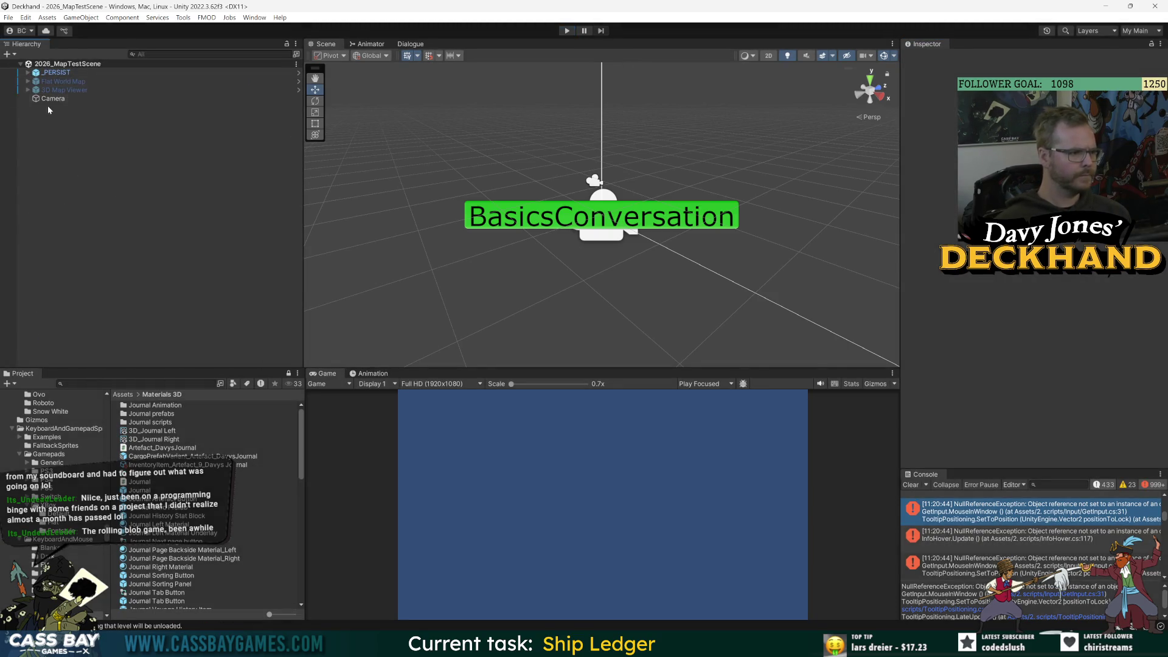
click(1009, 541)
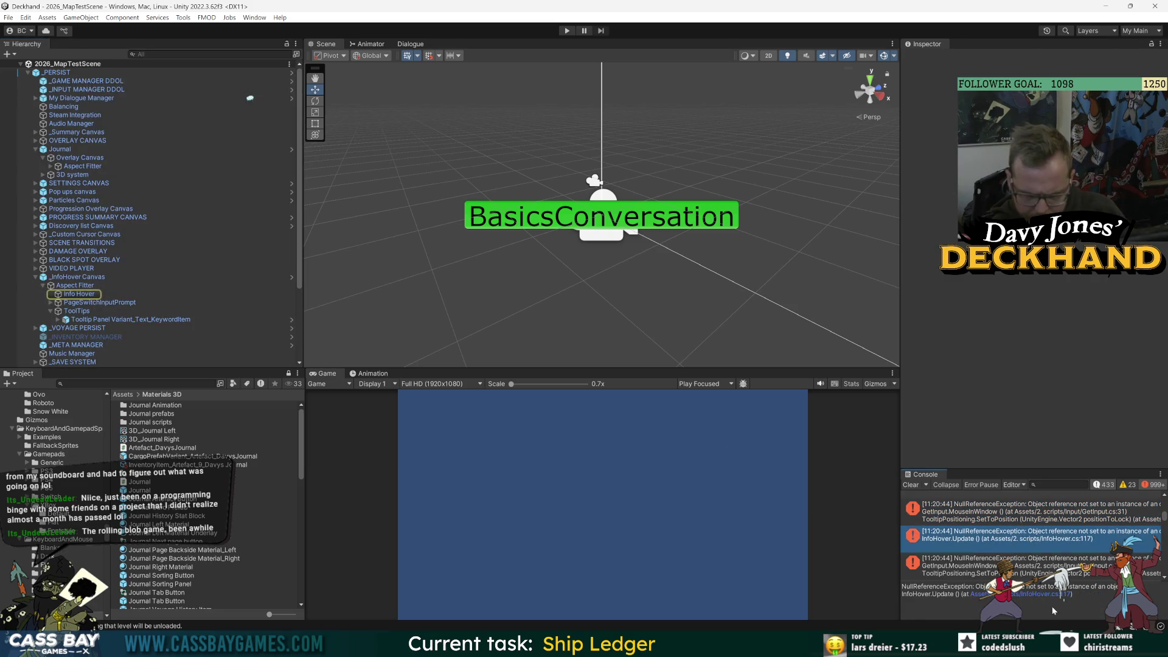
click(1037, 595)
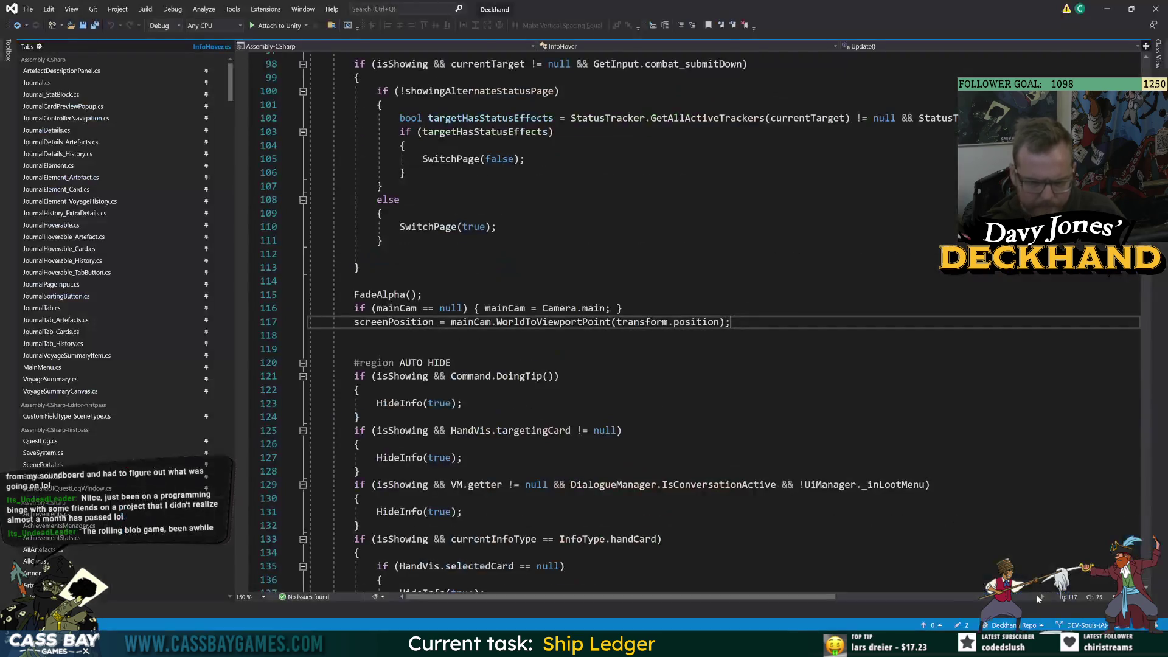
key(alt+Tab)
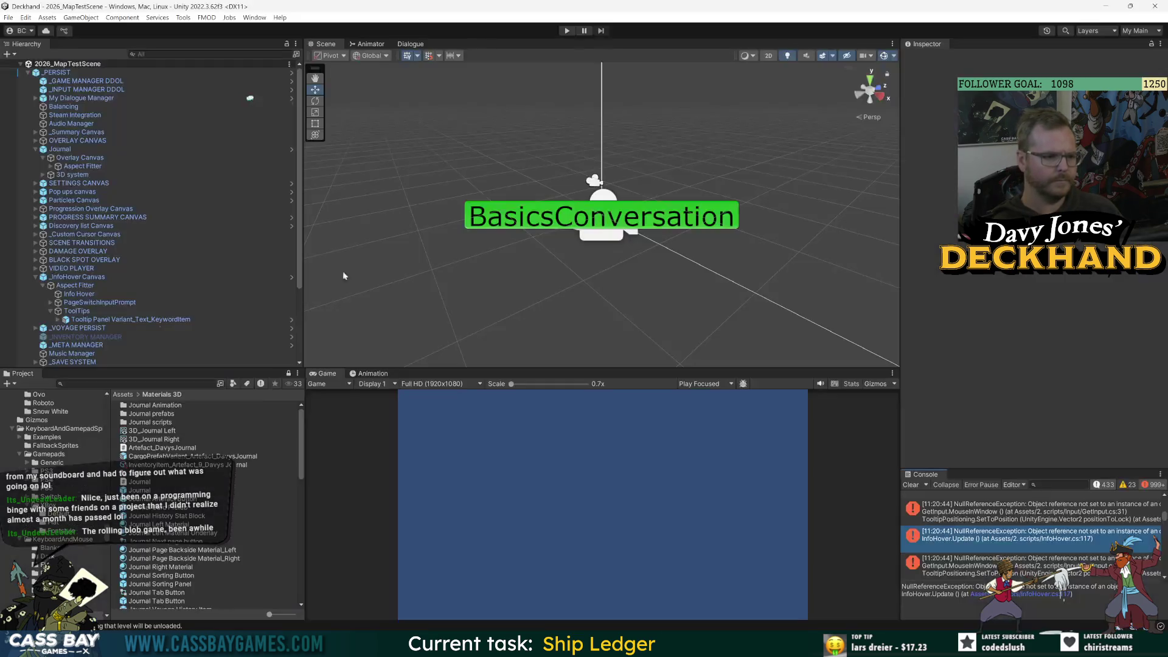
- Rename the camera to Main Camera and play-test again, checking the InfoHover error
click(71, 364)
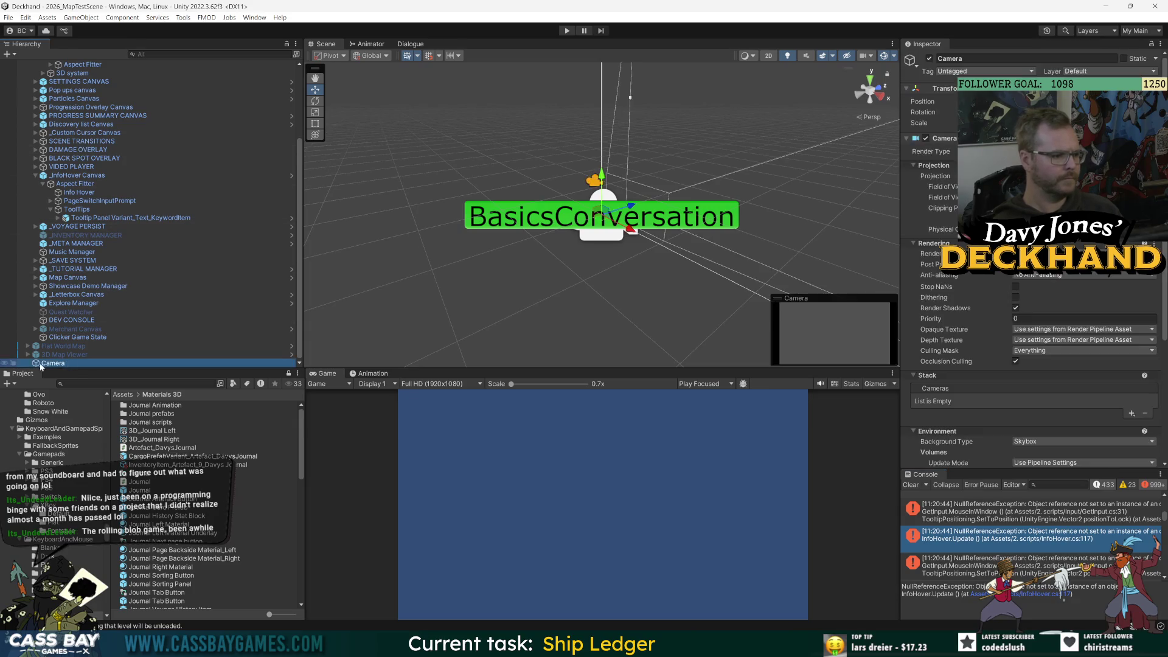
key(F2)
text(Main Camera)
key(Return)
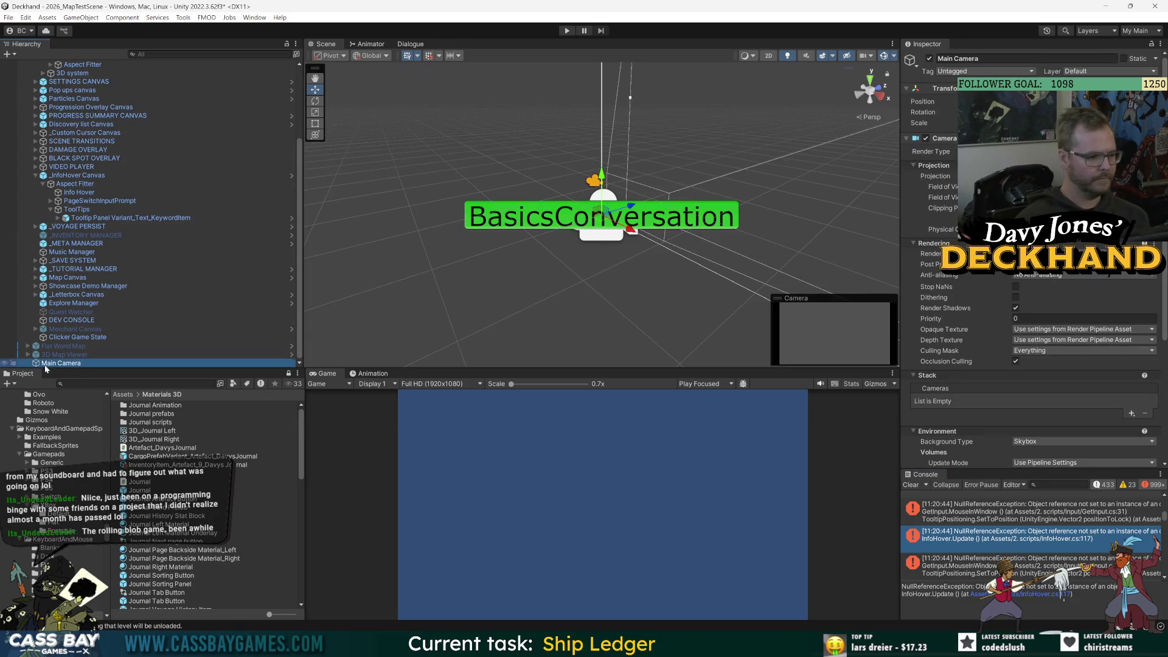
click(567, 32)
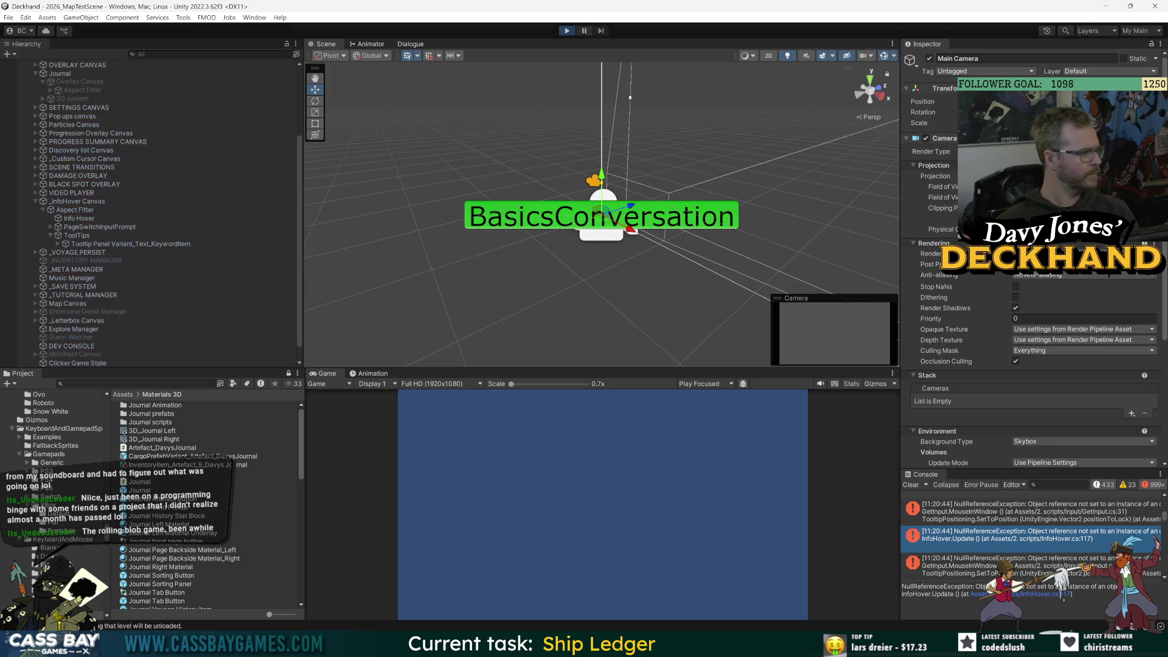
click(1002, 518)
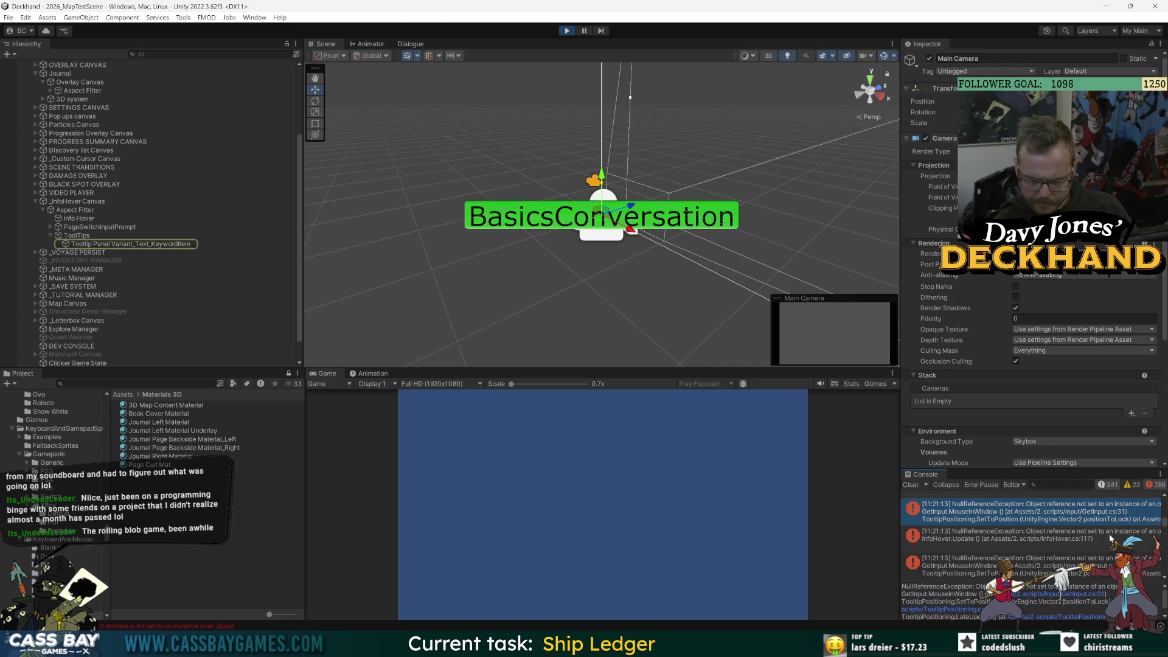
click(998, 538)
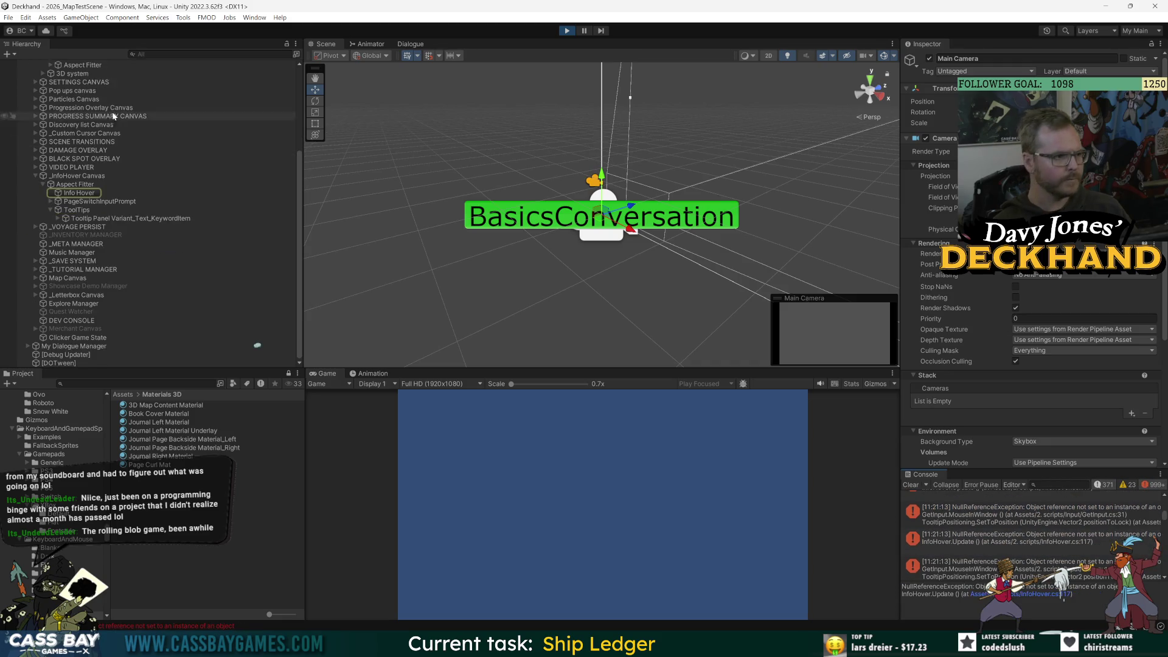
click(566, 30)
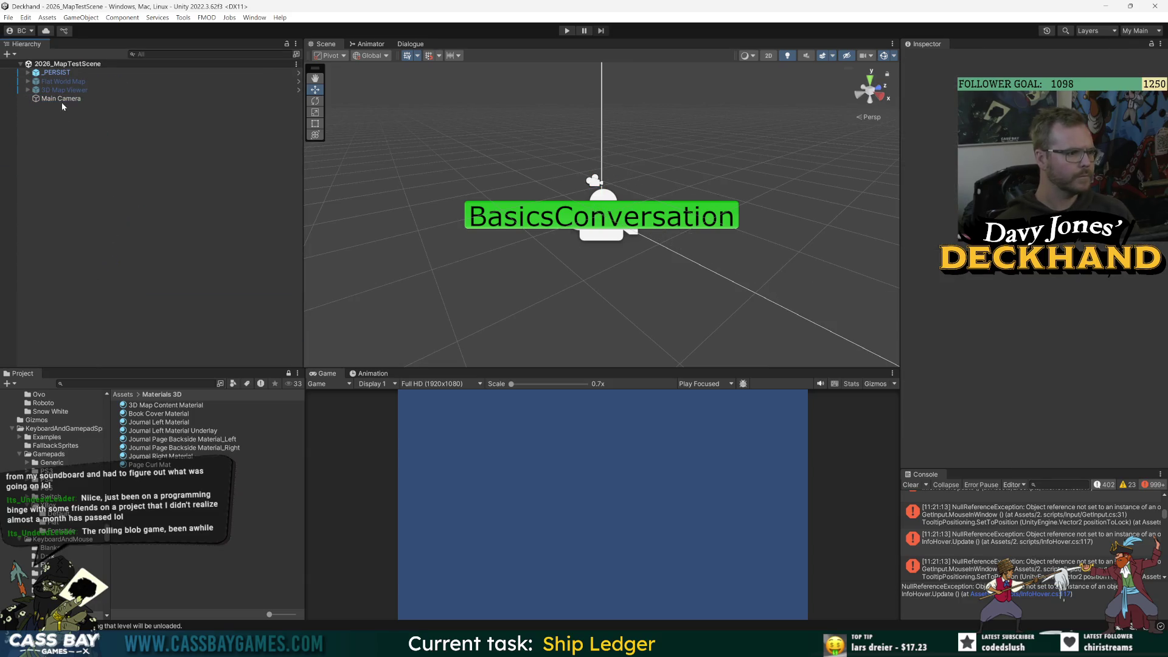
- Replace the old Main Camera with a newly created camera named 'Main CAmera' and save
click(63, 98)
key(Delete)
right_click(59, 115)
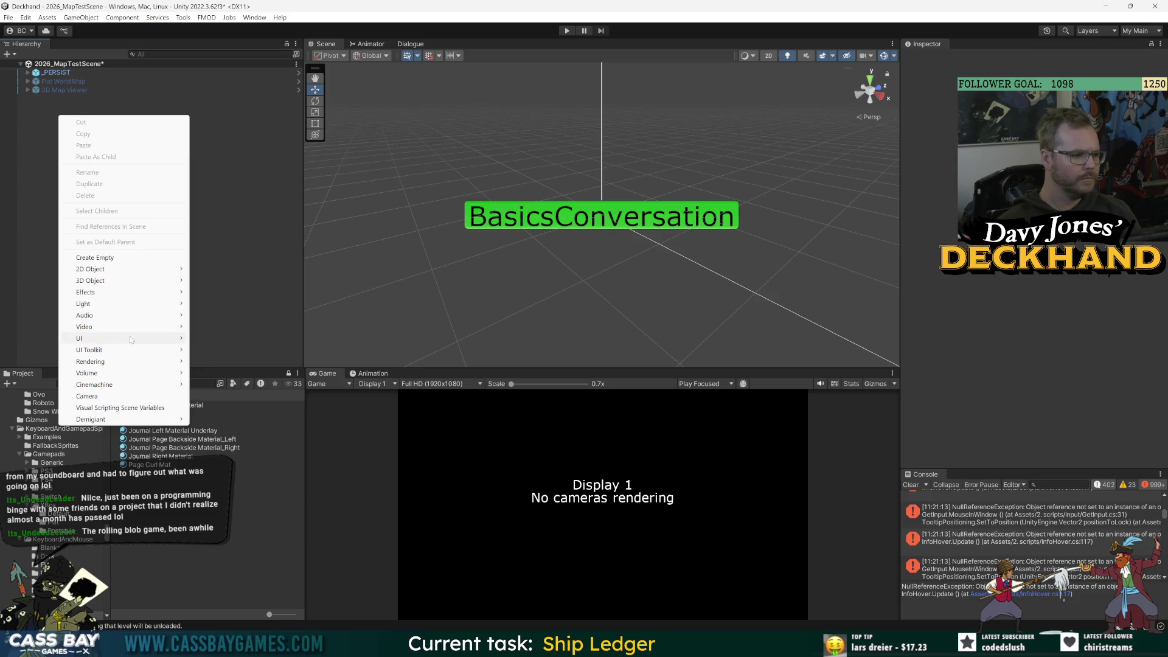
click(121, 396)
key(Delete)
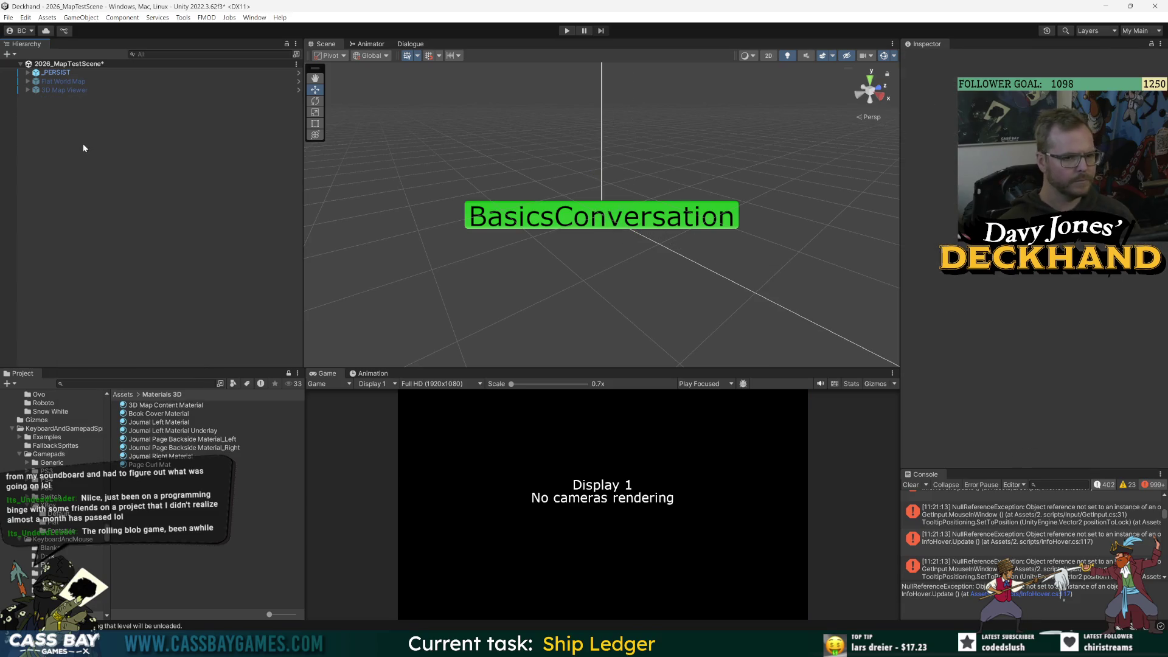
click(80, 17)
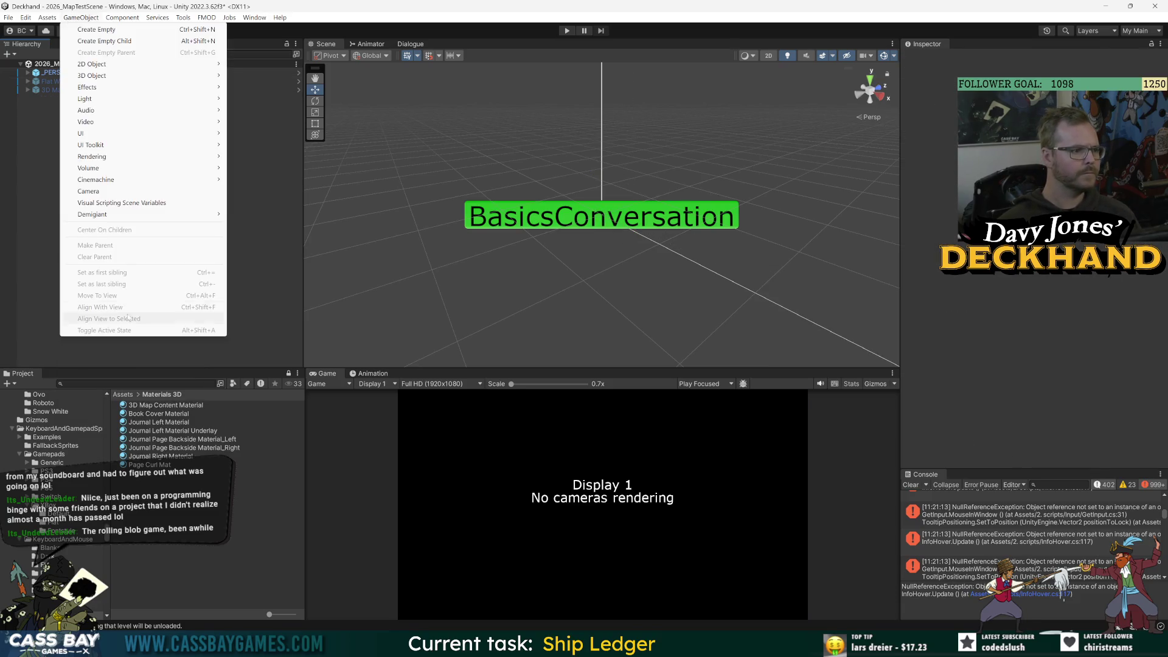
click(112, 194)
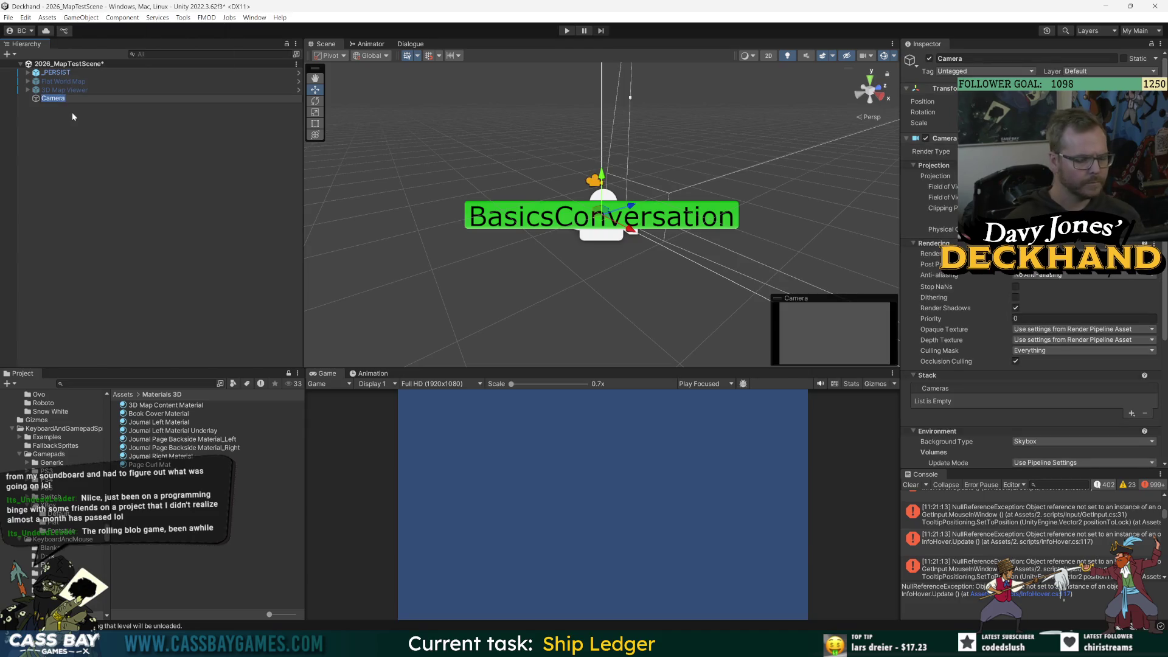
text(Main CA)
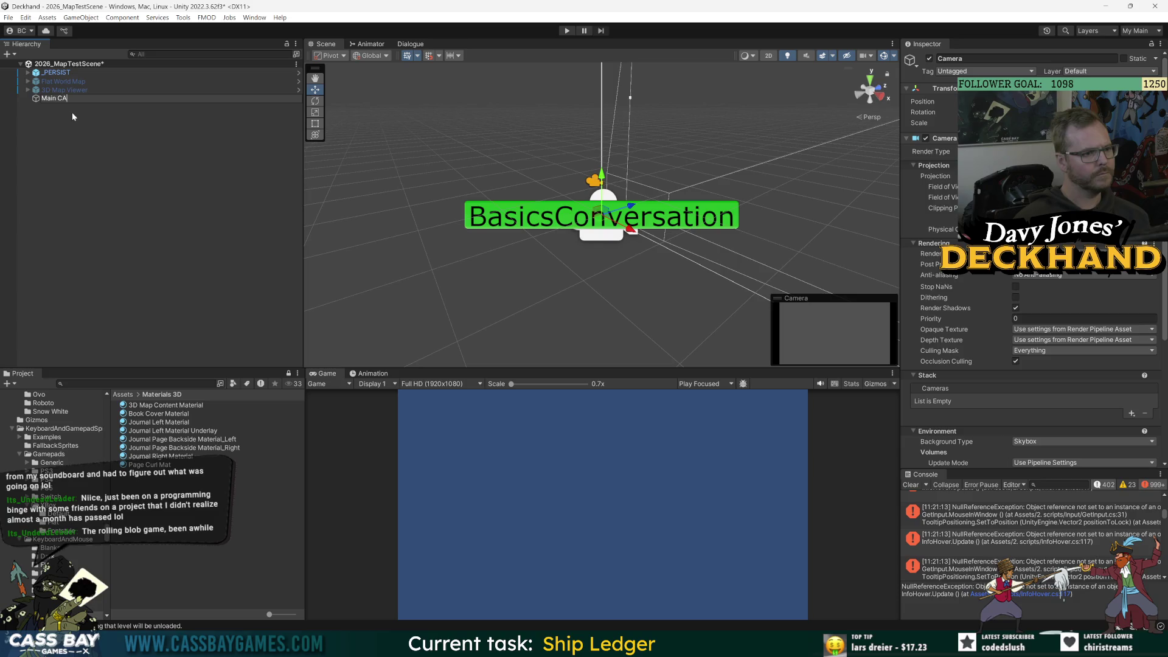
text(mera)
key(Return)
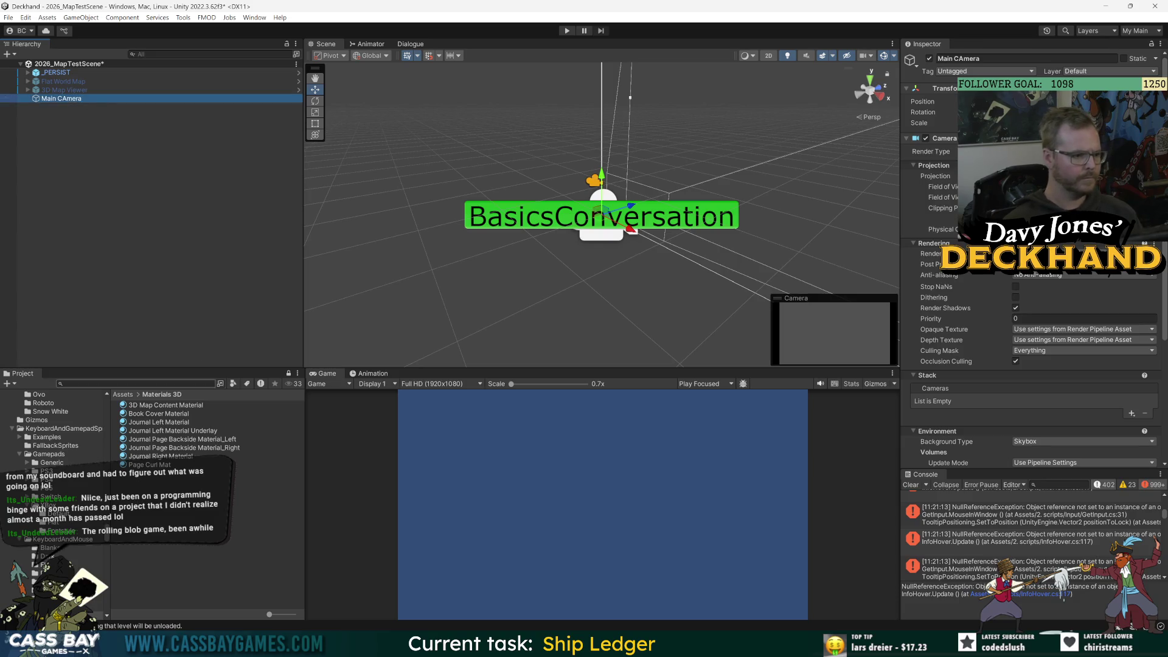
key(ctrl+s)
- Open the Bootstrap scene from the 1. scenes folder
click(122, 395)
double_click(143, 406)
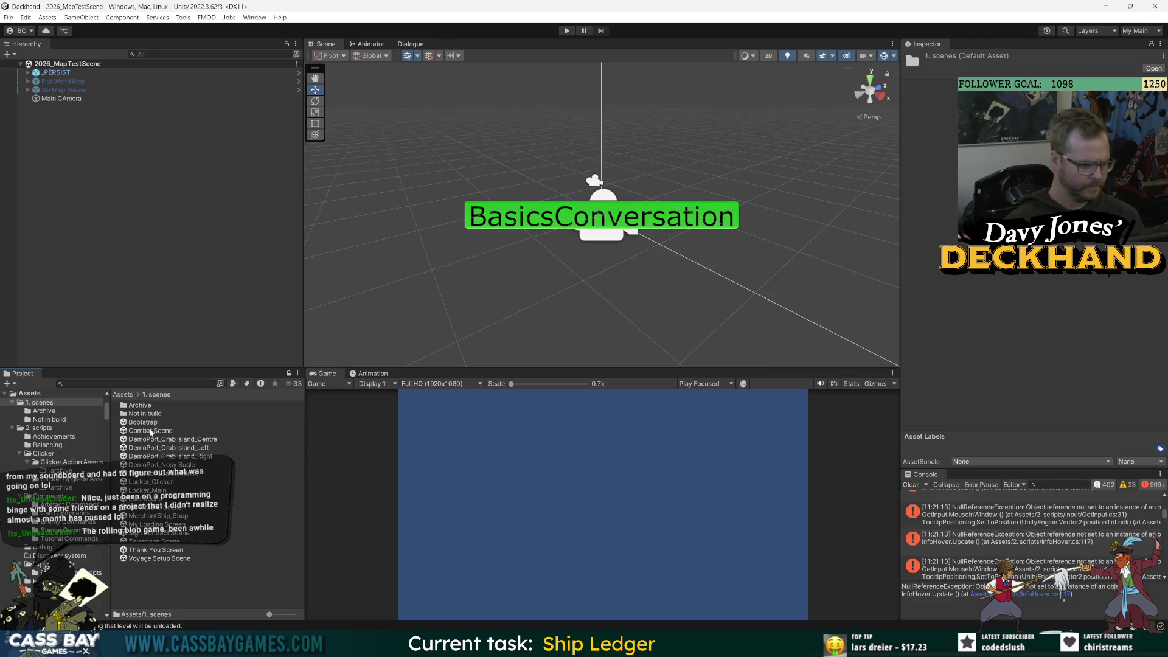
double_click(143, 422)
click(61, 73)
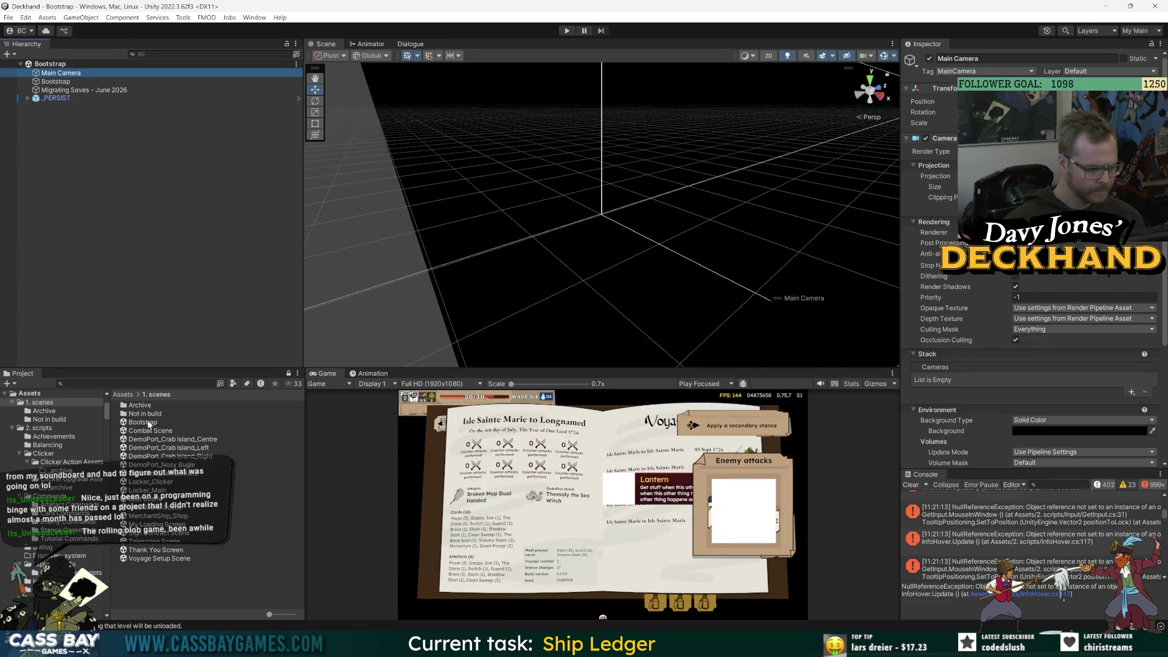
- Reopen 2026_MapTestScene from Not in build, delete the duplicate Main Camera, and save
double_click(146, 414)
double_click(149, 405)
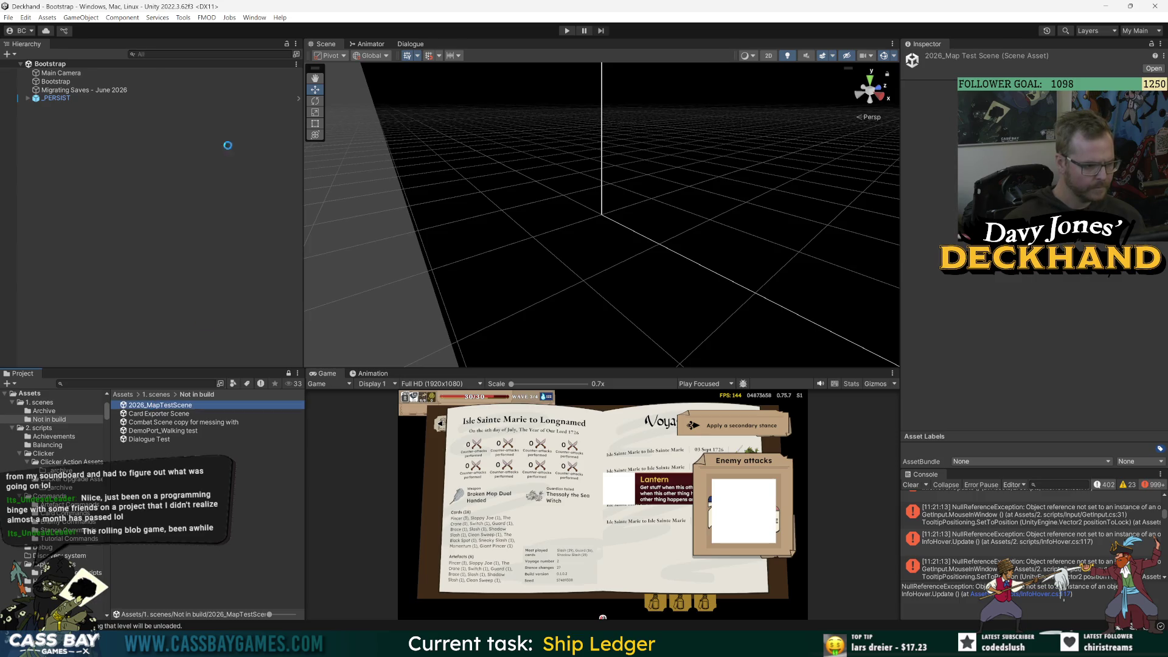
key(Delete)
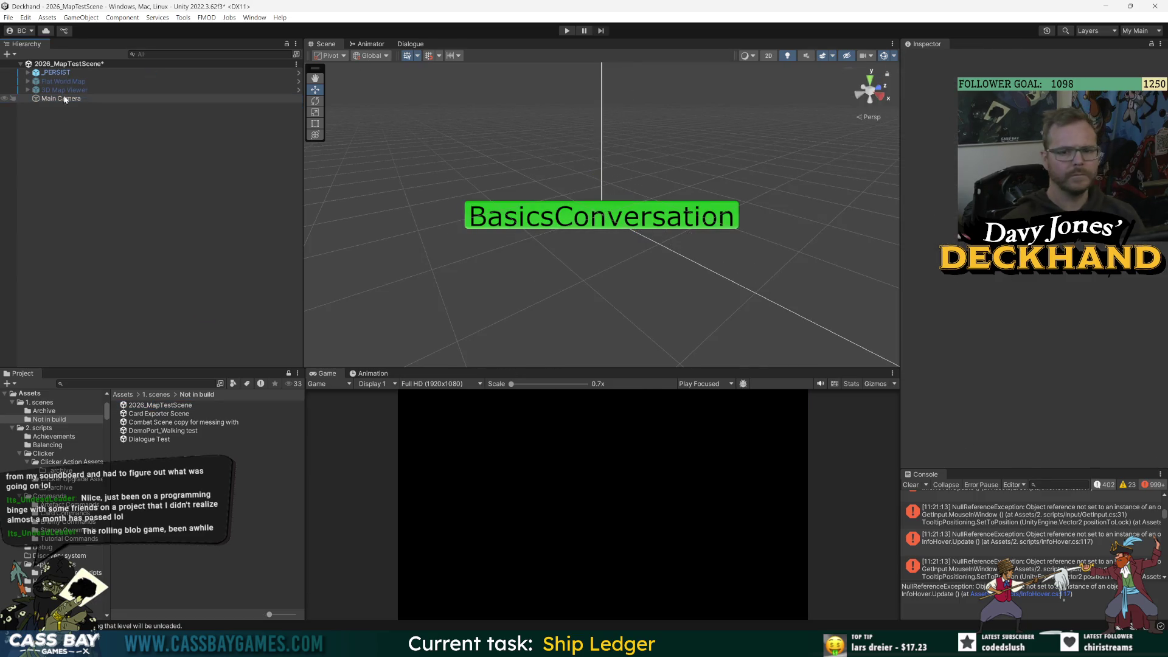
key(ctrl+s)
- Play the scene and review the SerializedObject errors and DontDestroyOnLoad/SelectionOutline warnings in the Console
click(911, 485)
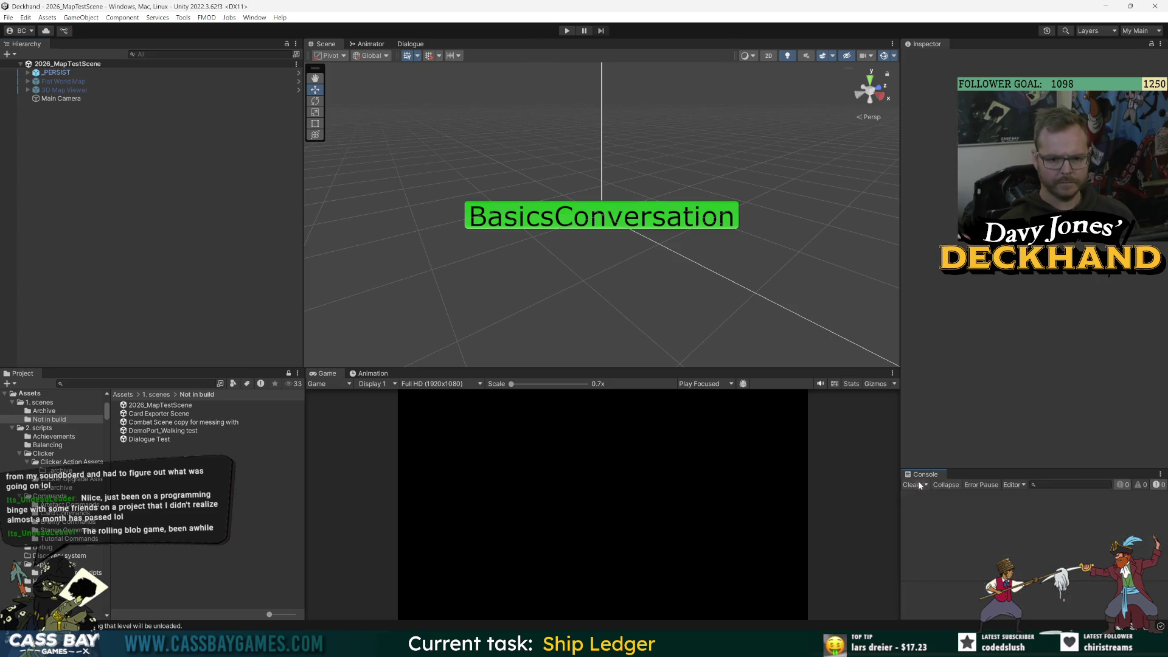
click(565, 31)
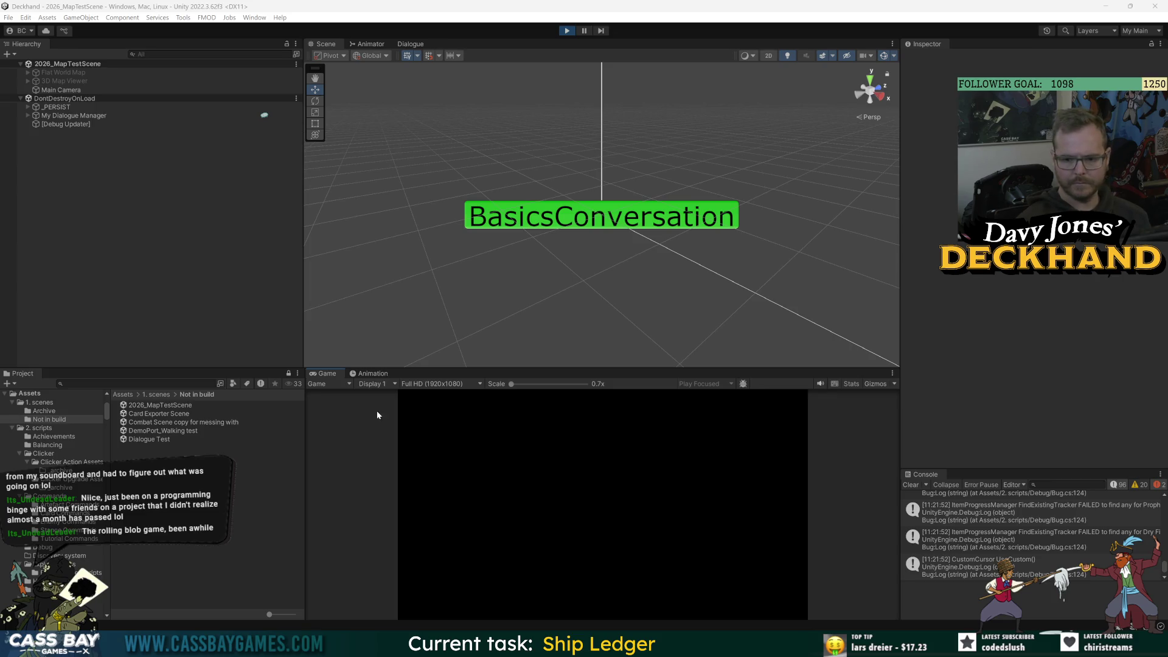
click(1114, 485)
click(1098, 504)
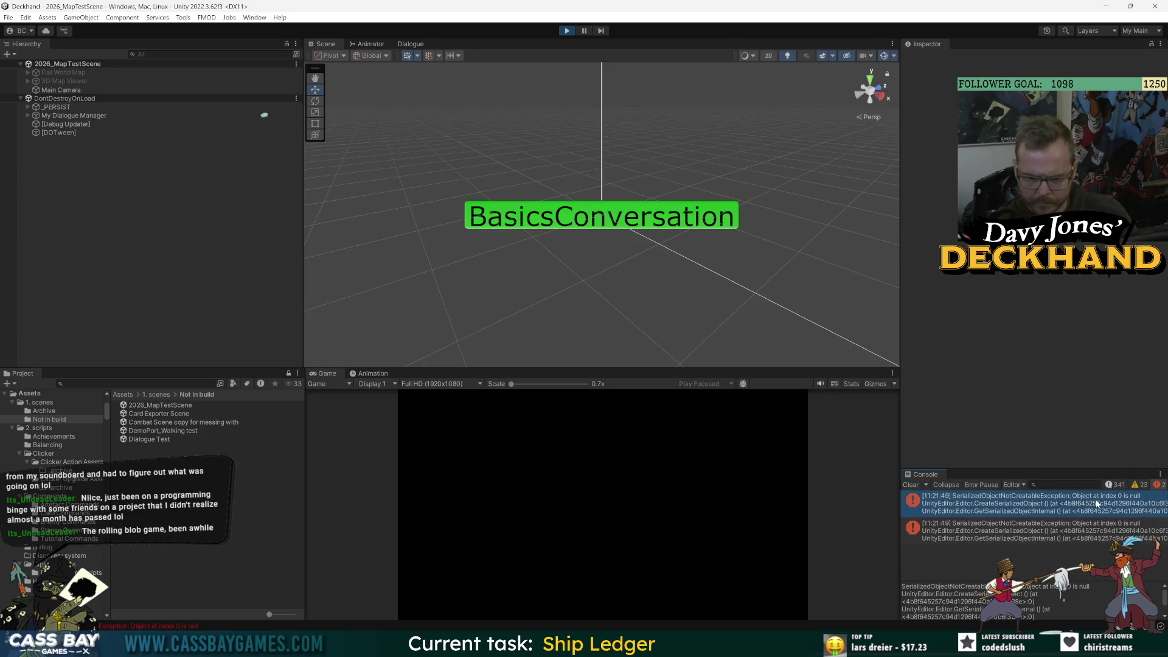
click(1098, 530)
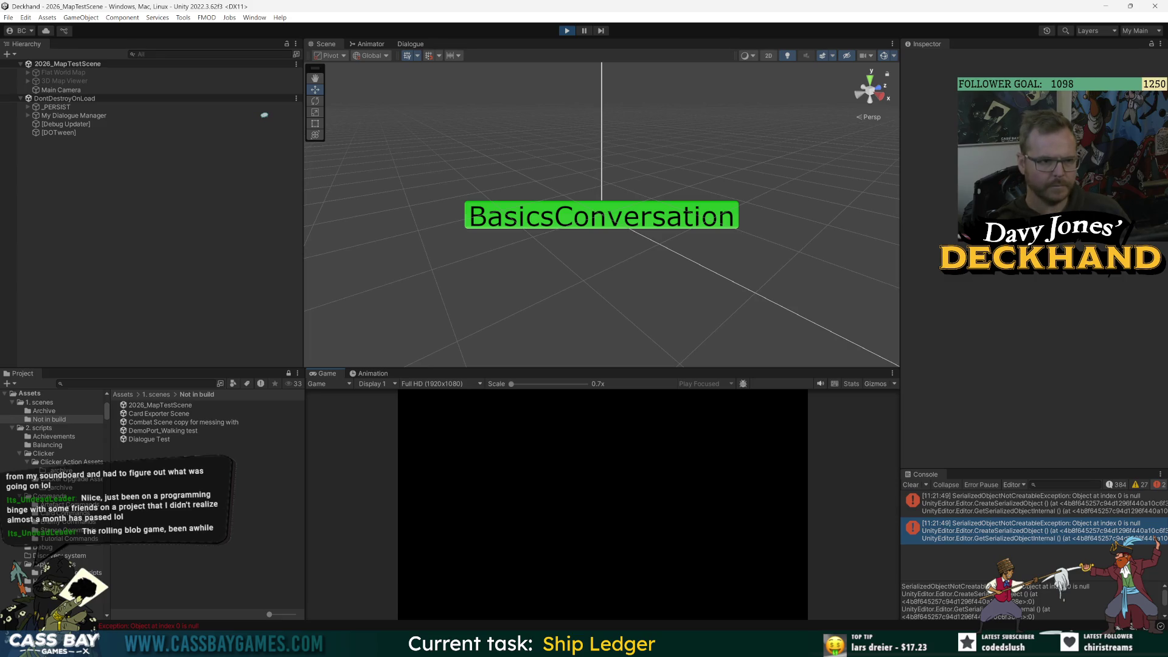
click(1134, 496)
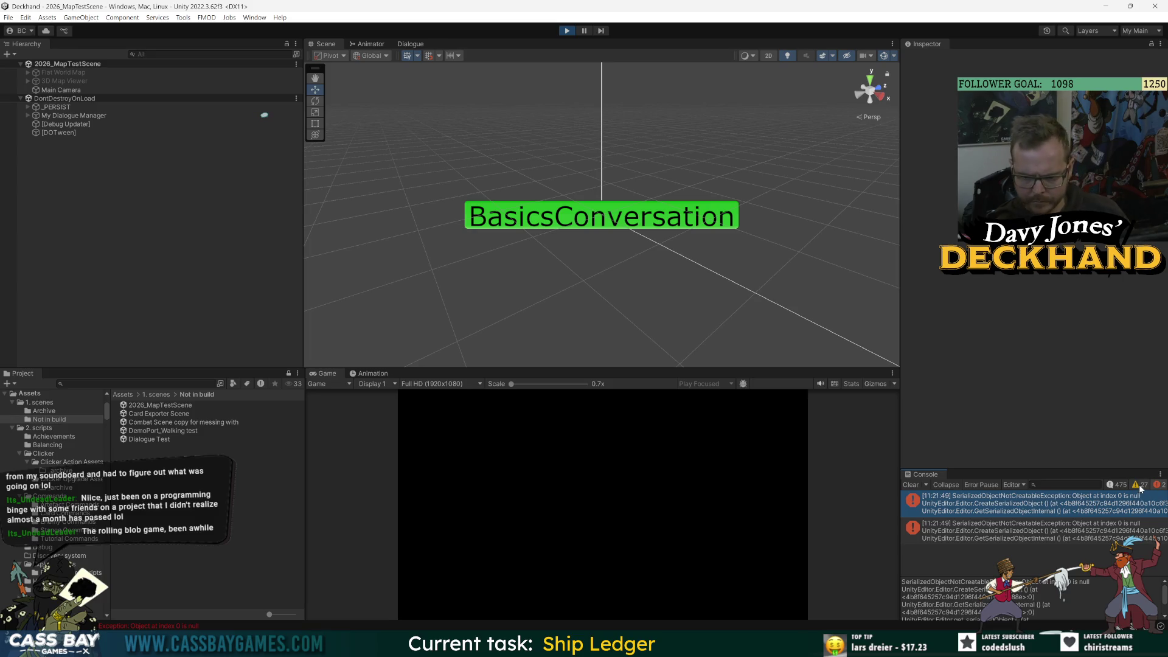
click(1141, 487)
click(1066, 563)
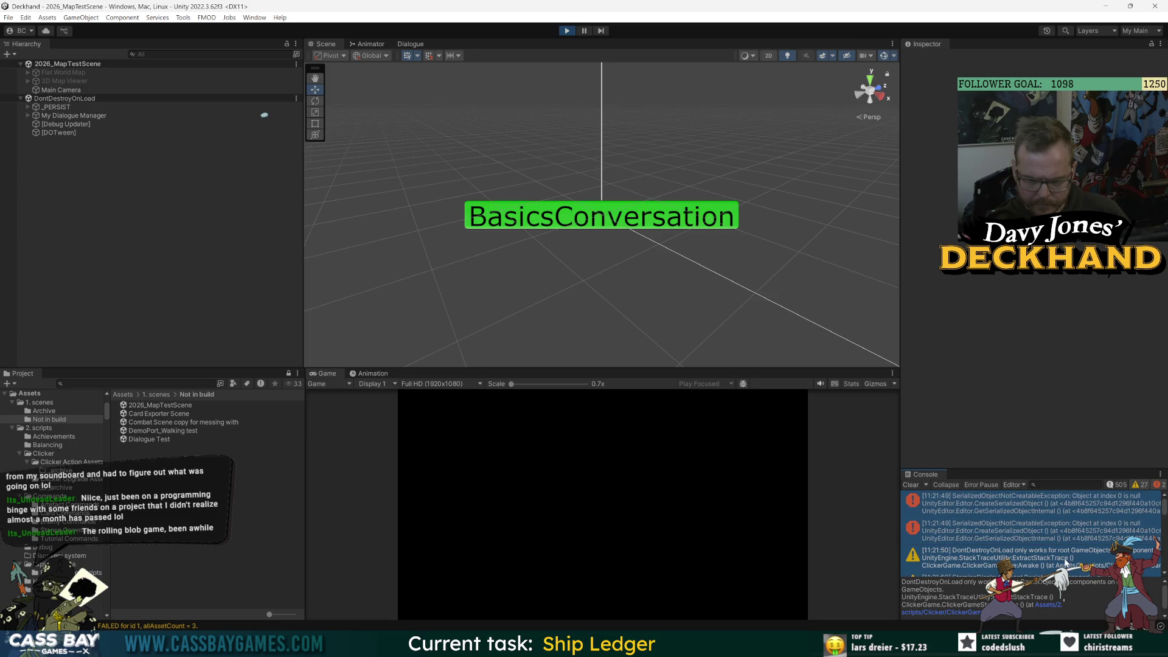
click(1084, 507)
click(1102, 538)
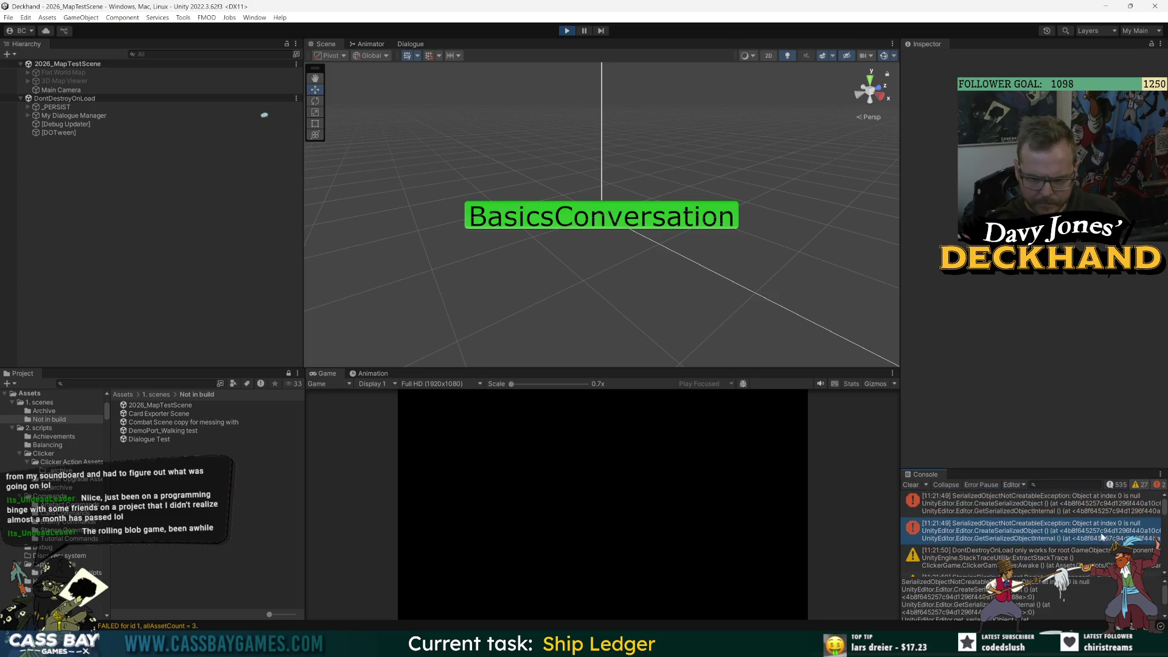
scroll(1071, 540, down, 5)
click(1068, 540)
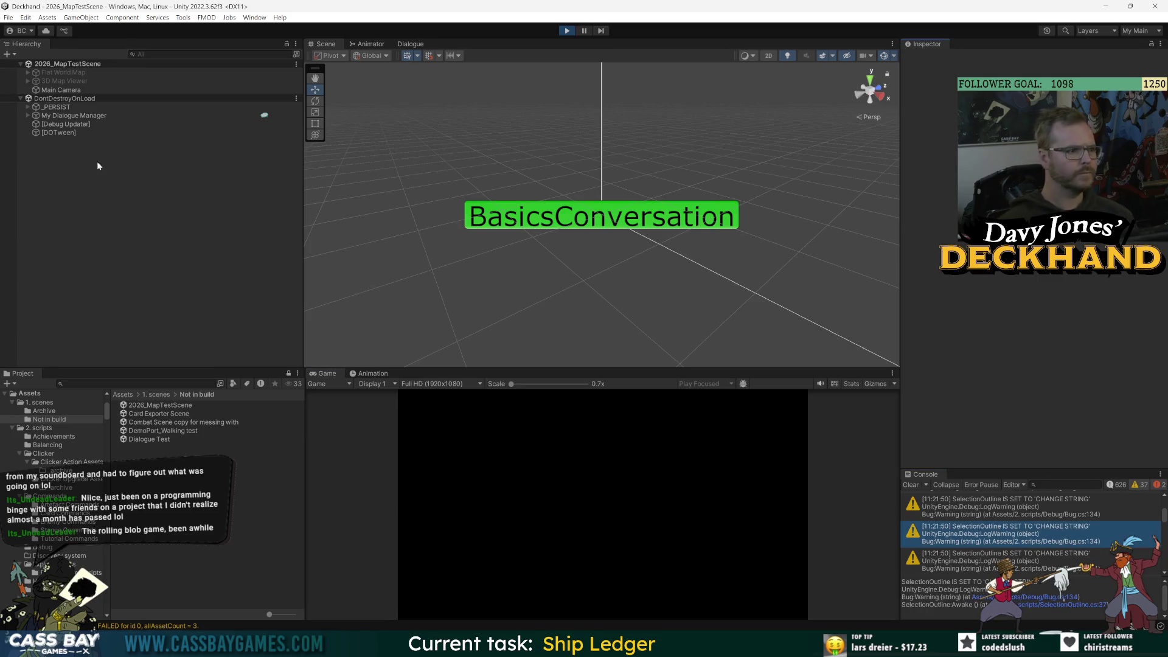
- Select _PERSIST, flip the ledger to the Artefacts page, then stop play mode
click(27, 107)
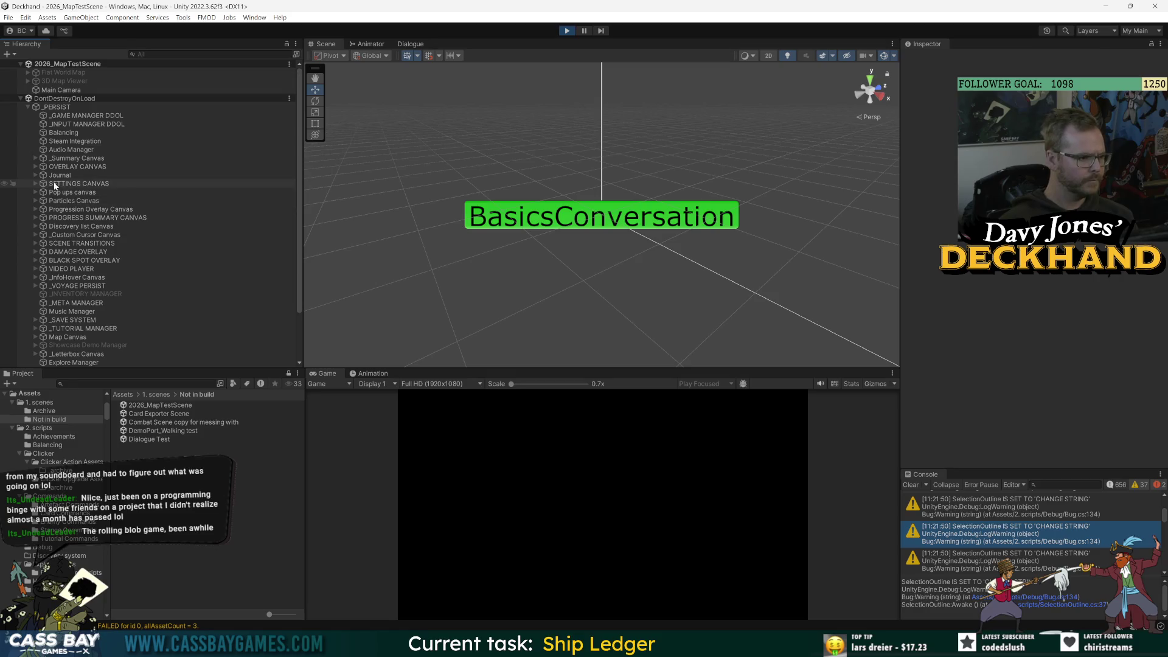
click(58, 107)
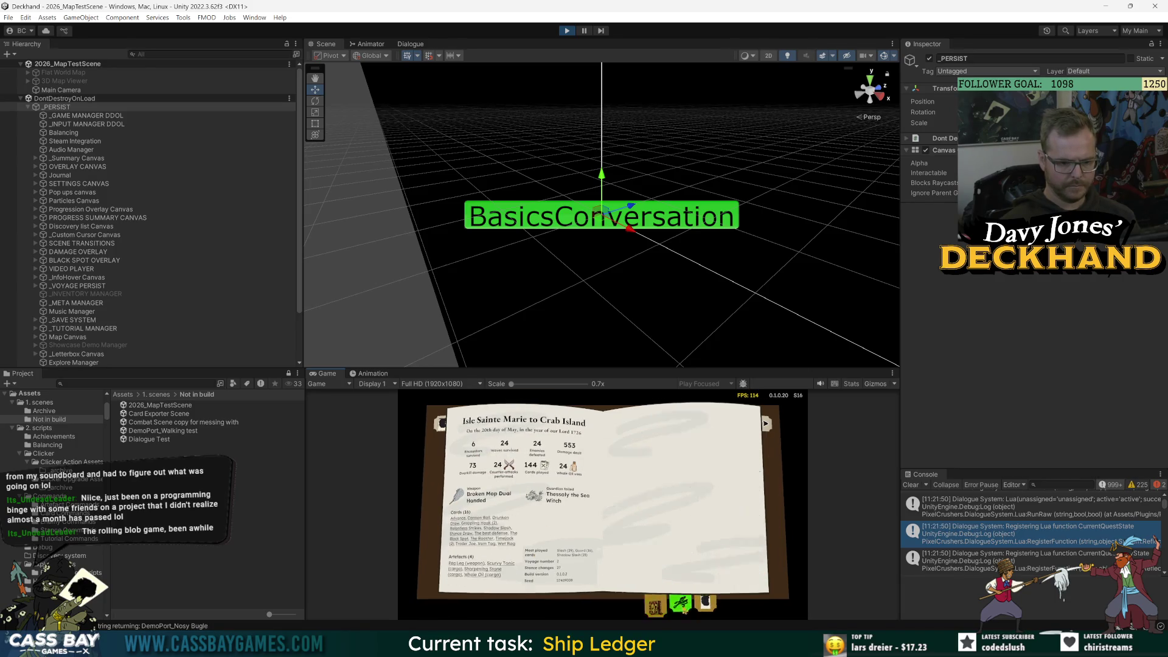
click(681, 602)
key(ctrl+p)
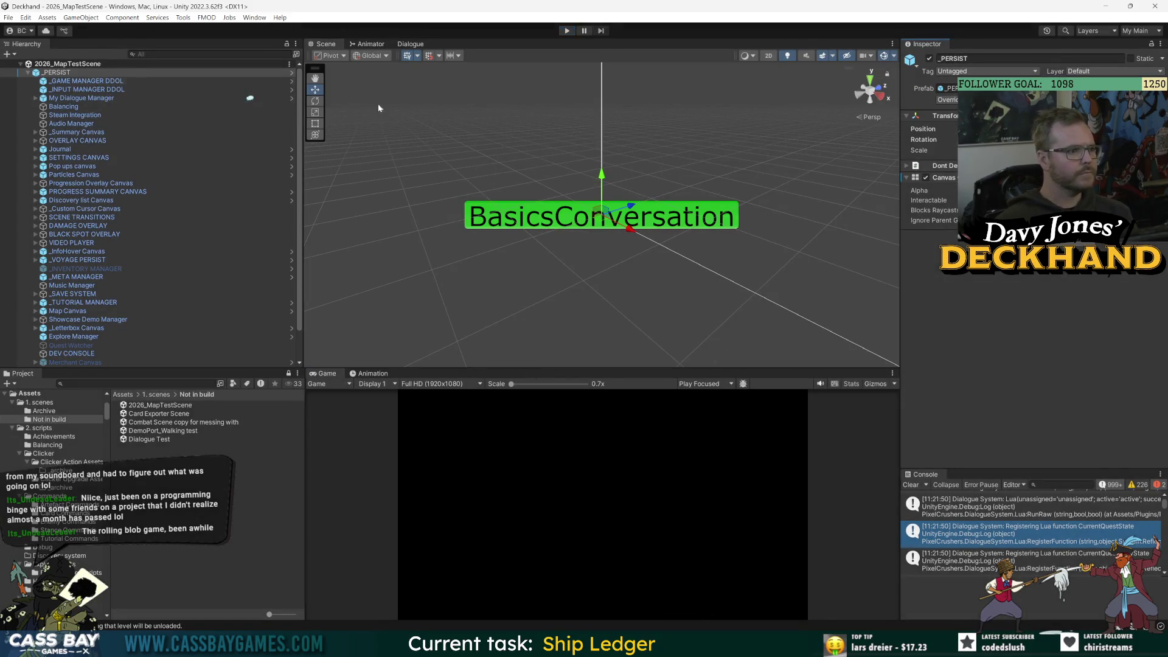
- Disable the _PERSIST Canvas, save, and replay to view the Crab Island to Isle Sainte Marie voyage
click(926, 178)
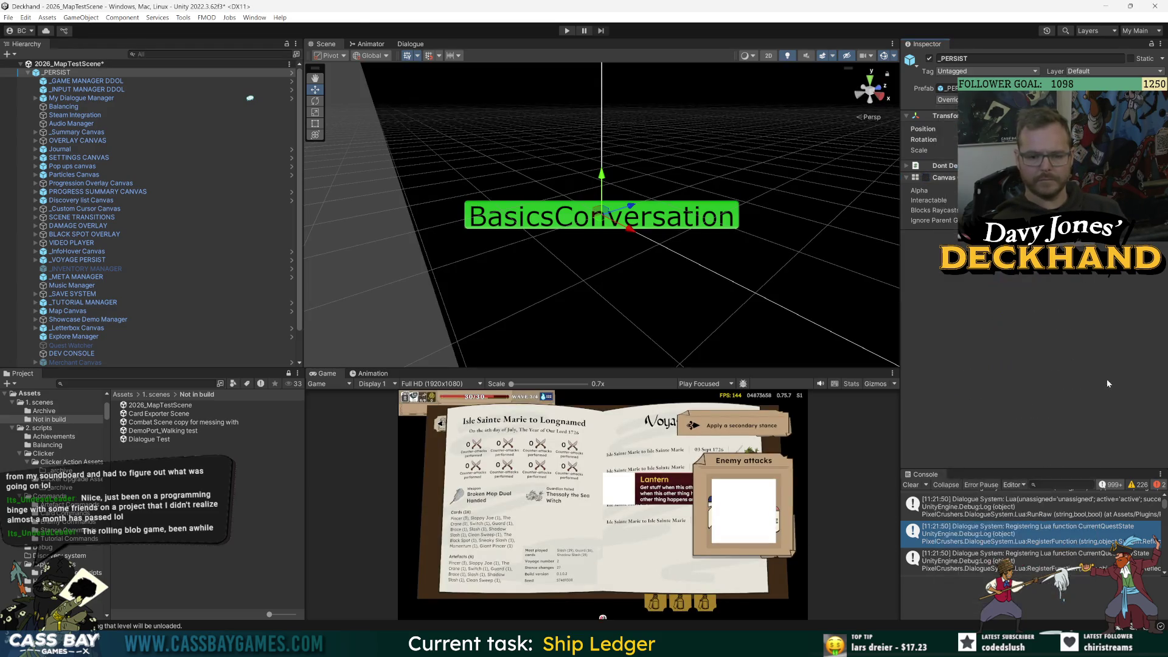
click(911, 485)
key(ctrl+s)
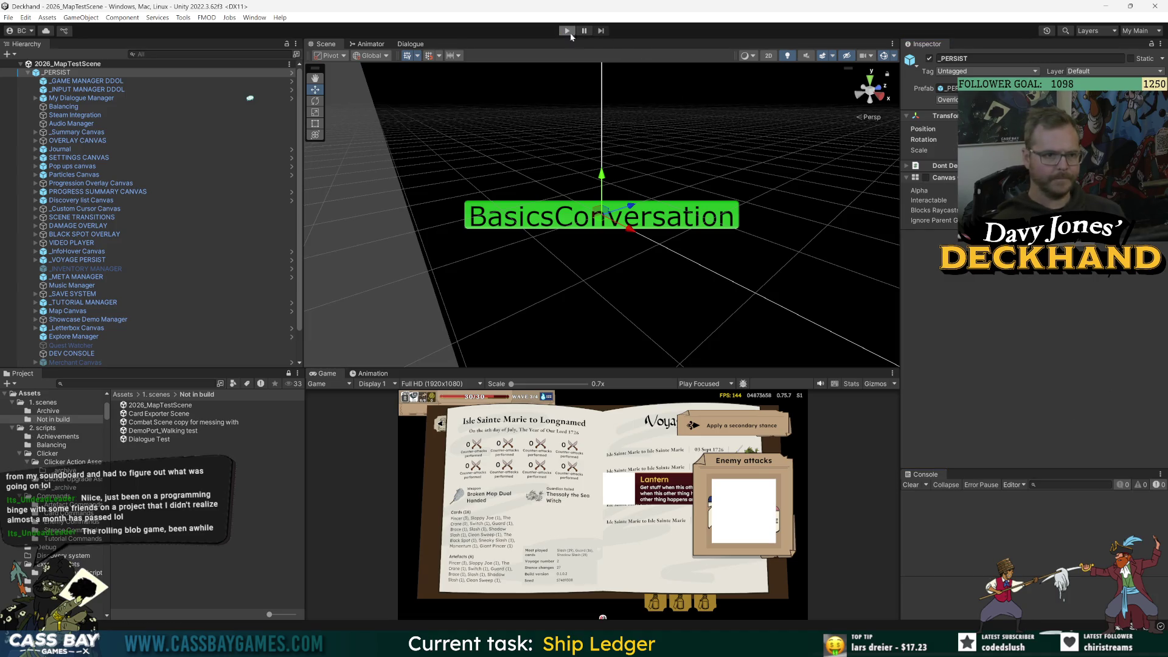
click(570, 33)
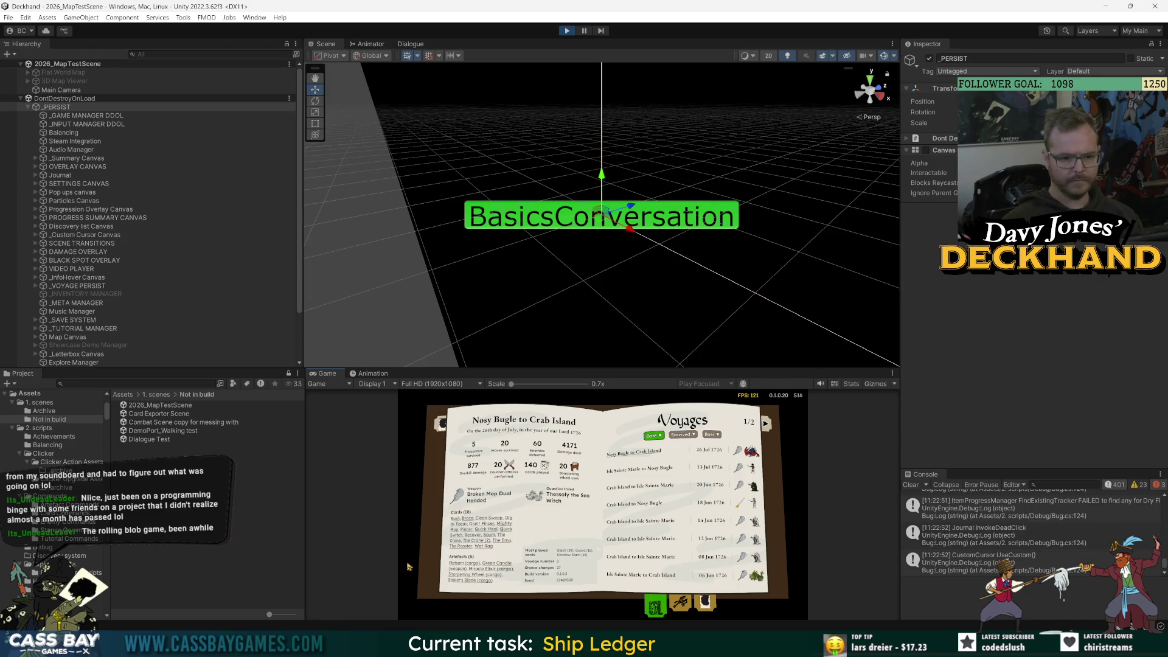
click(645, 539)
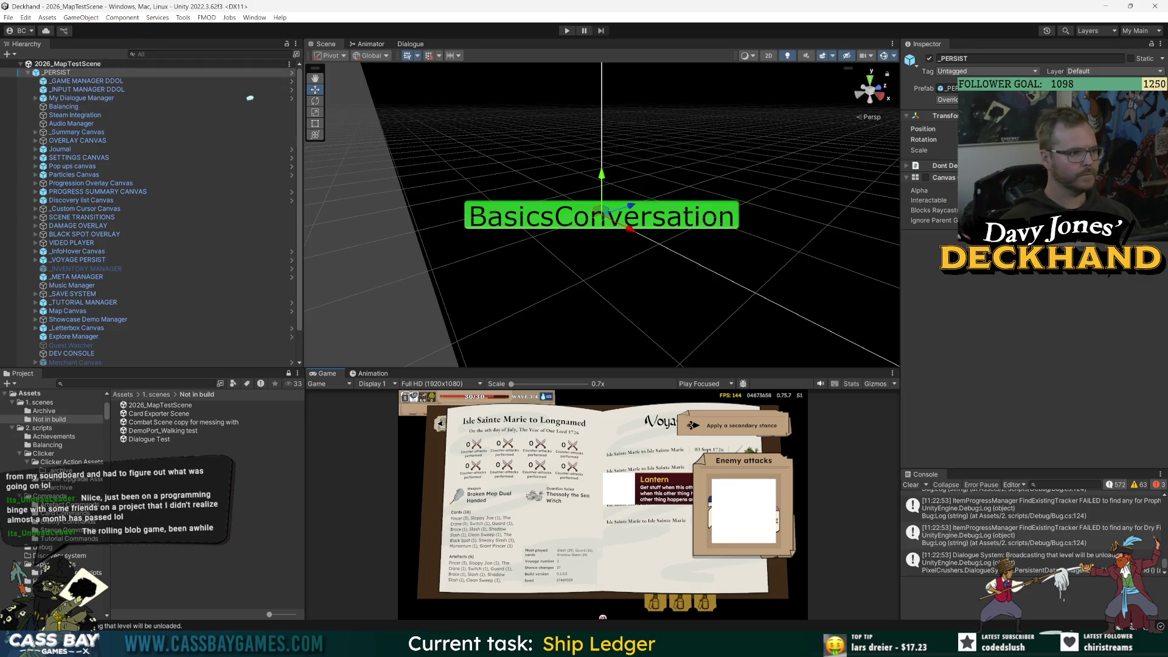
- Re-enable the _PERSIST Canvas, apply all prefab overrides, and save the scene
click(926, 177)
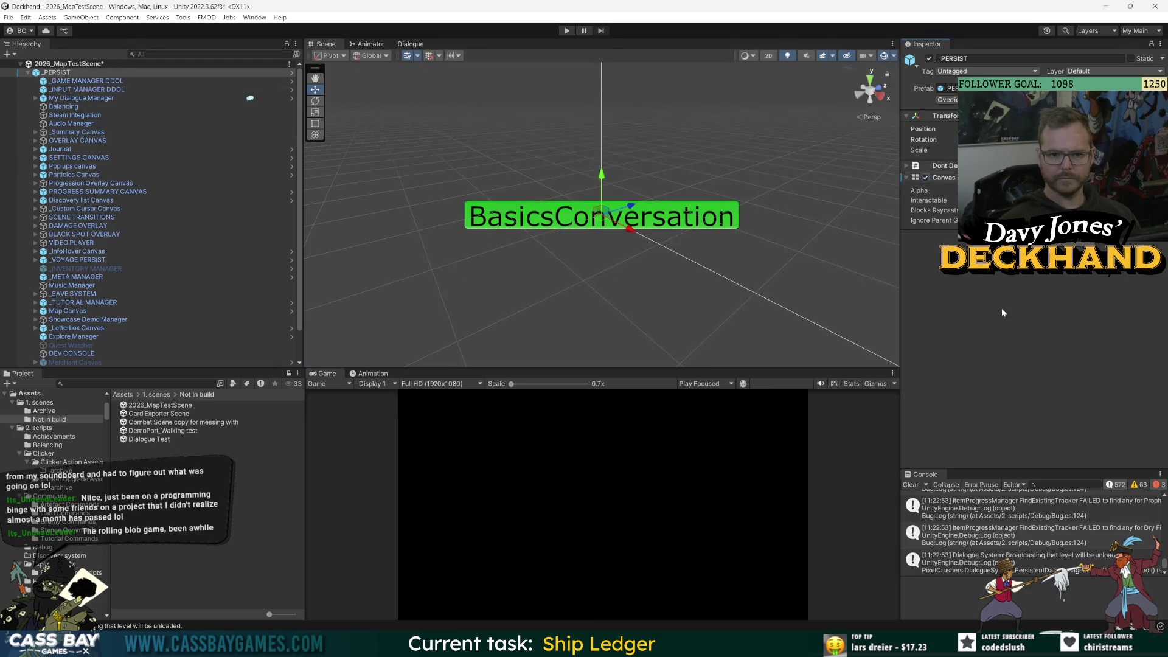
click(28, 72)
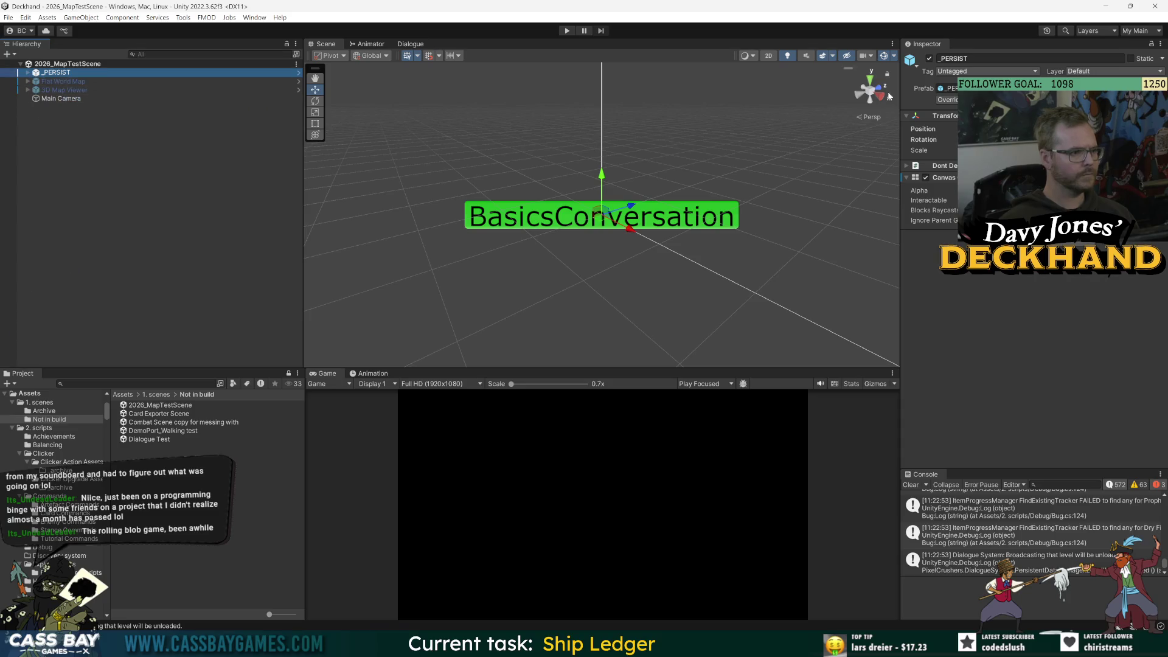
click(948, 100)
click(1069, 404)
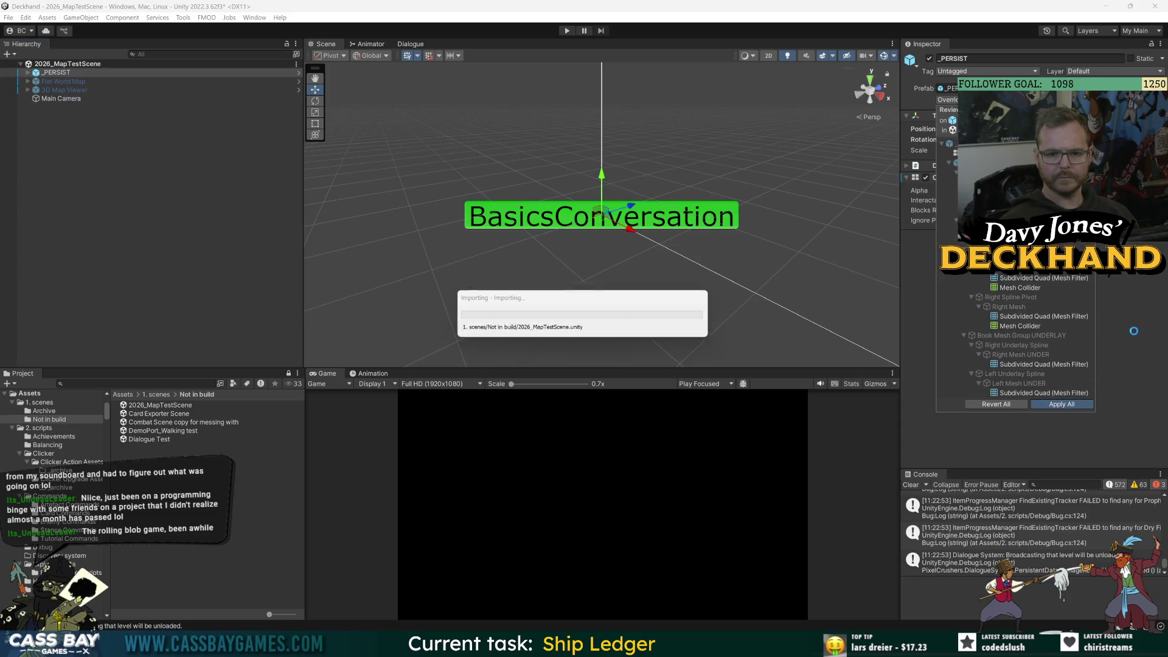
key(ctrl+s)
- Activate Flat World Map and 3D Map Viewer together, then expand 3D Map Viewer
click(73, 99)
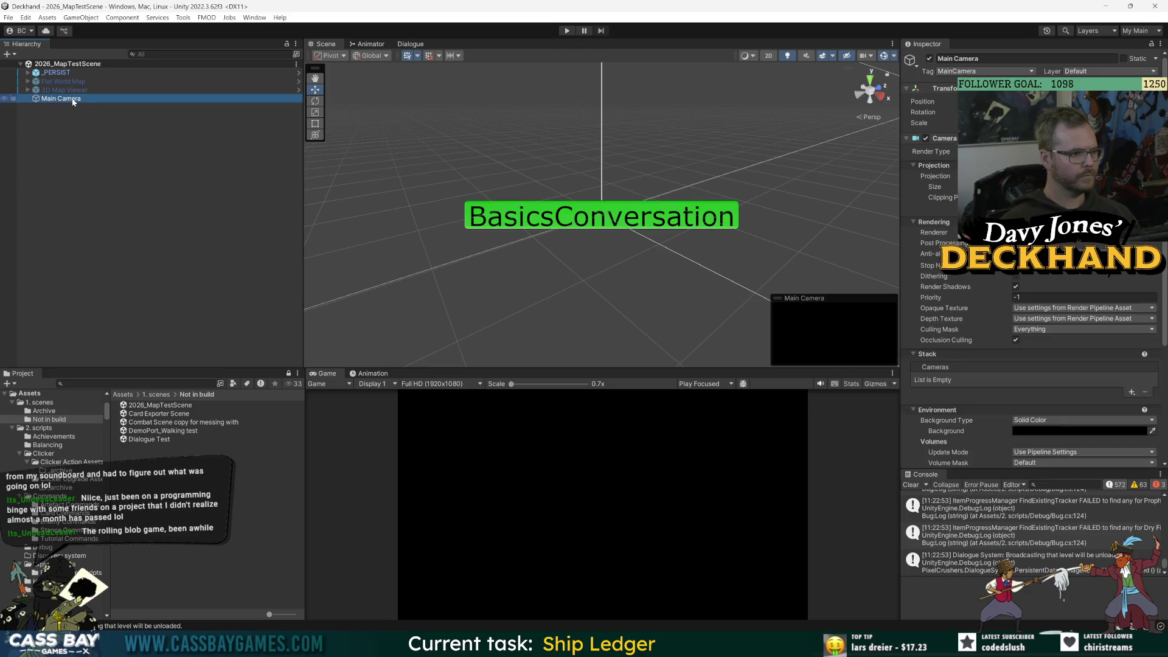
click(64, 90)
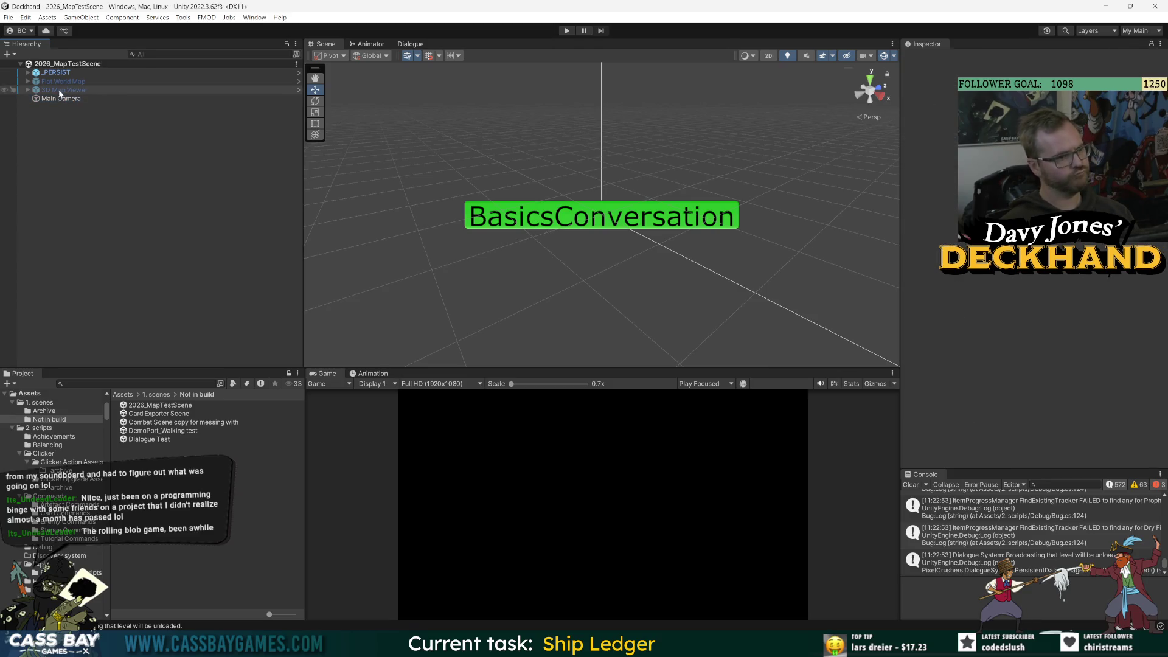
shift+click(63, 81)
click(929, 58)
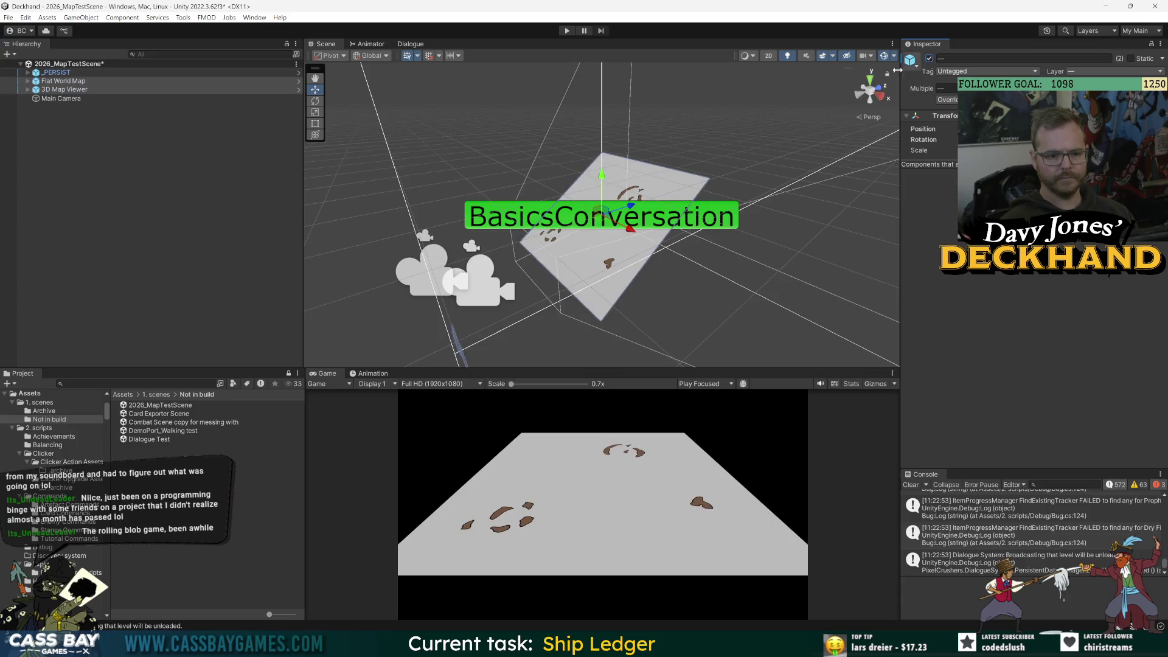
click(55, 90)
key(Right)
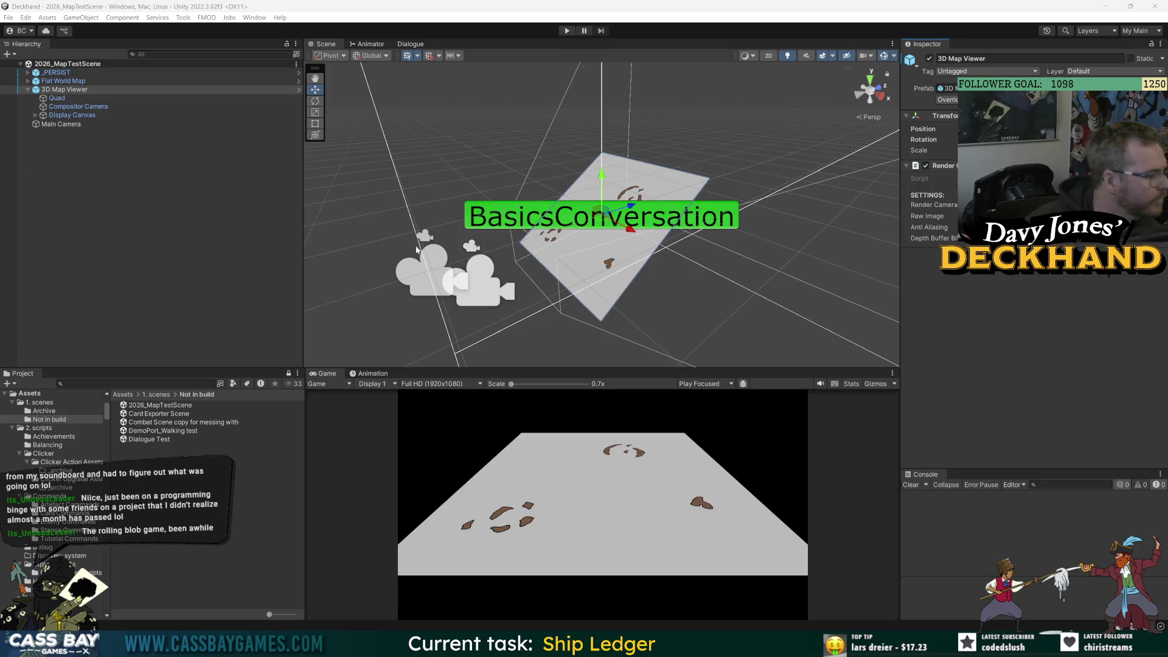
scroll(417, 249, up, 2)
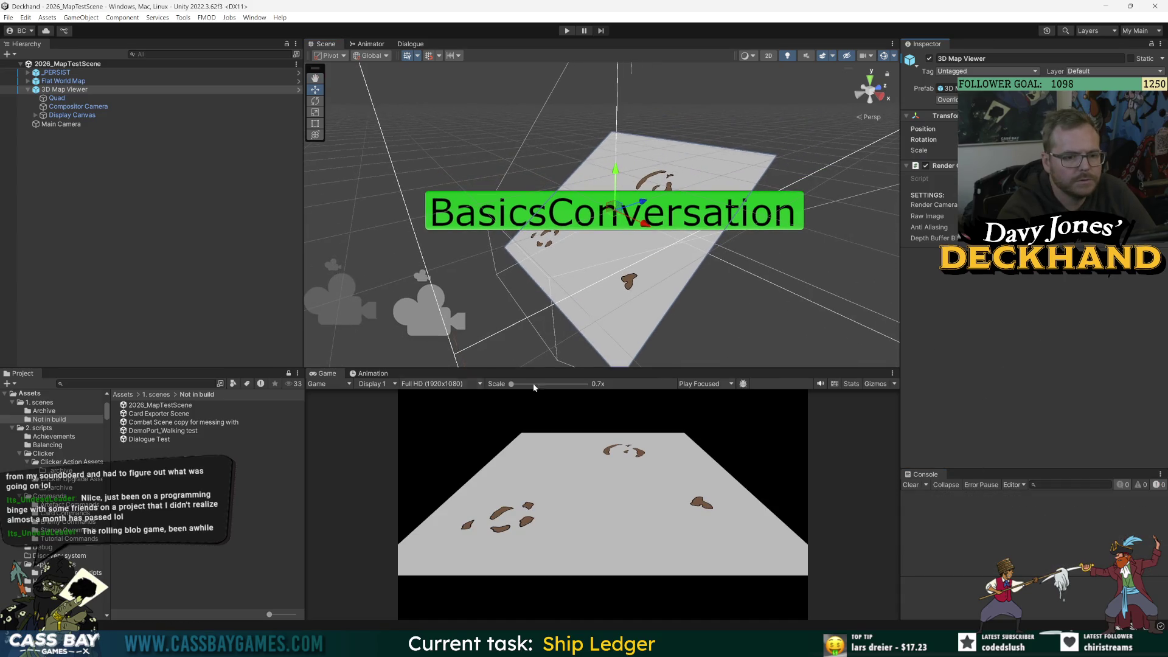
click(158, 266)
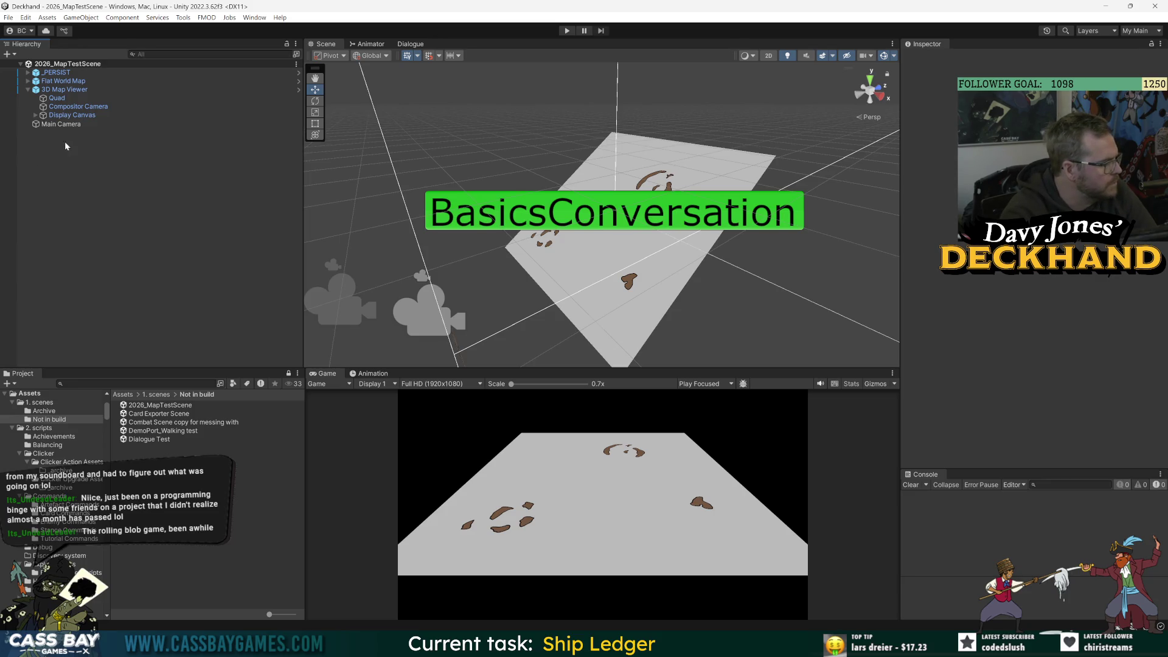
- In the 3D Map Viewer prefab, add the Map Viewer component, save, and assign Quad as Plane Collider
double_click(67, 90)
click(1034, 234)
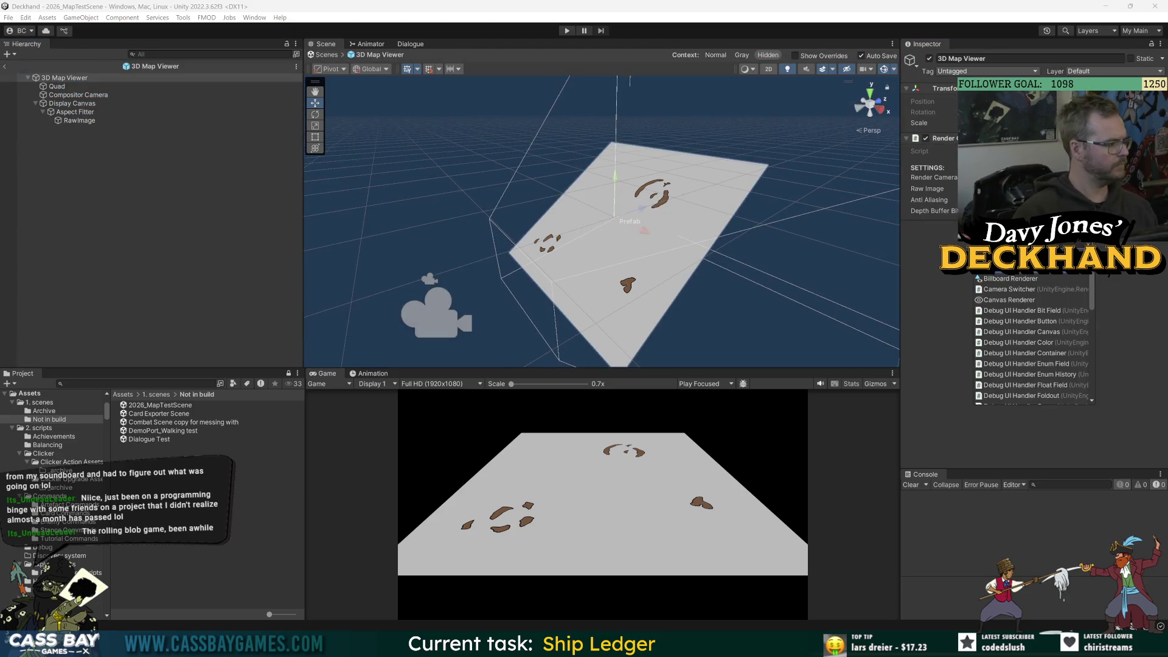
text(Map)
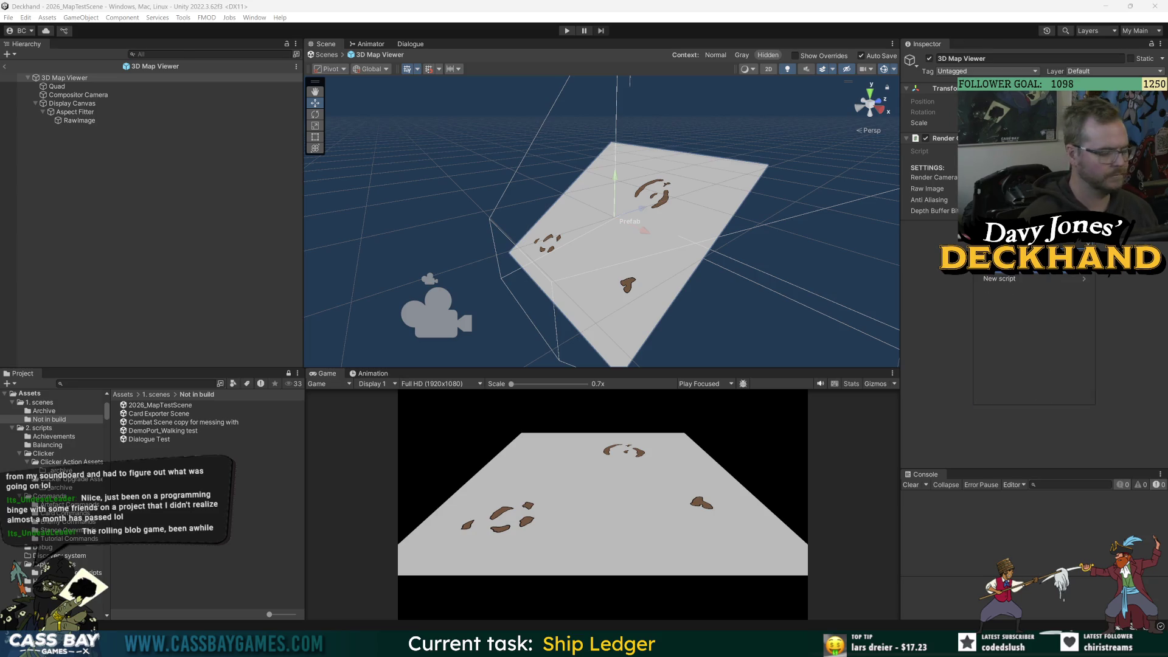
key(Return)
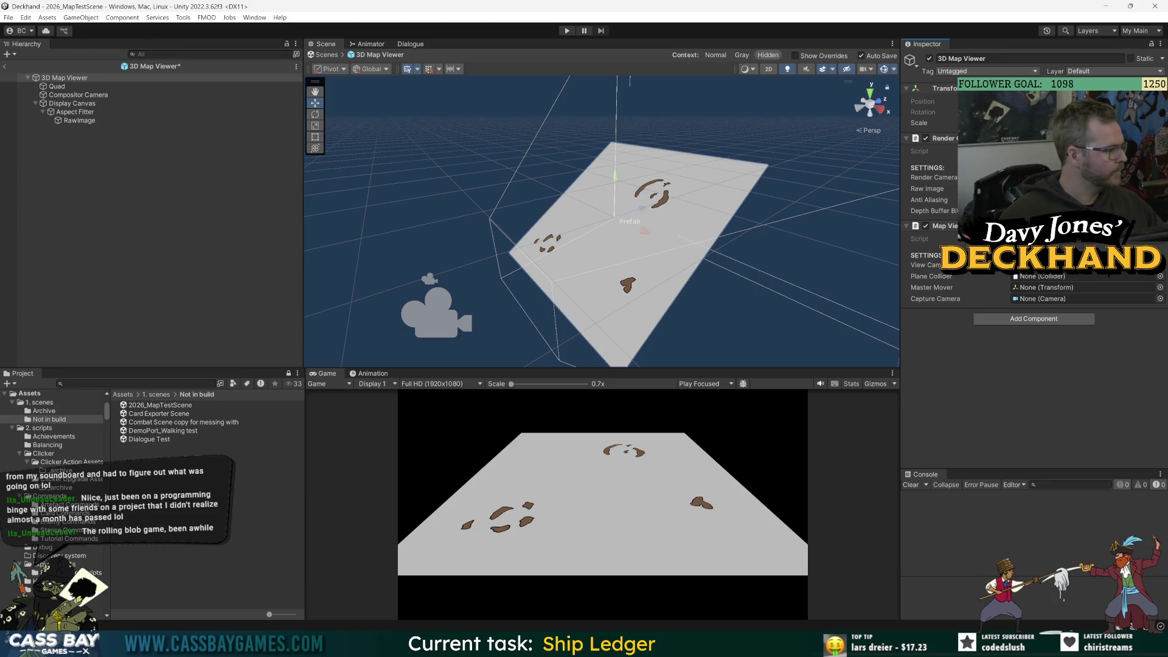
key(ctrl+s)
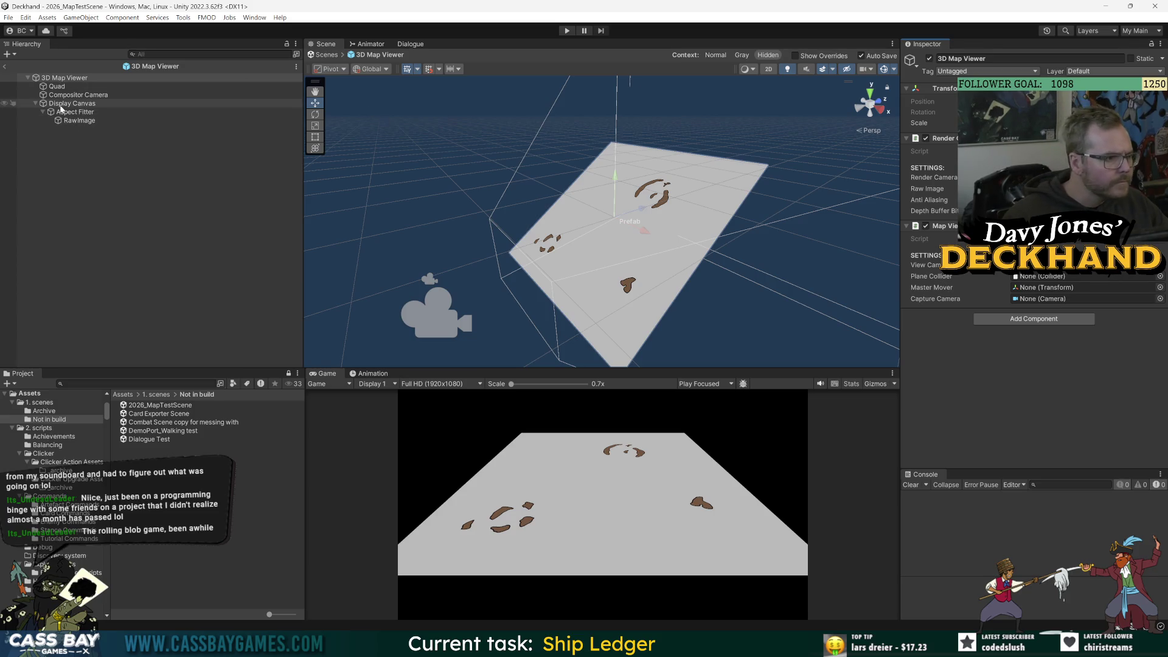
click(131, 86)
drag(132, 99, 1071, 277)
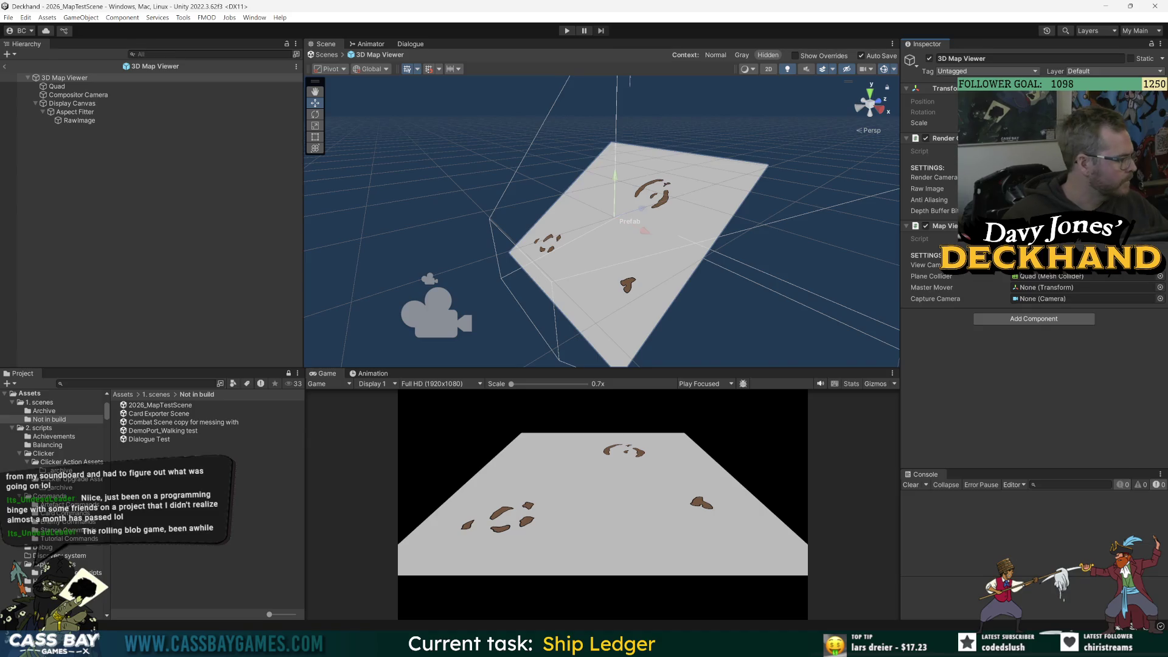
- Back in the scene, assign Capture Camera and Master Mover to the viewer's matching fields
click(4, 70)
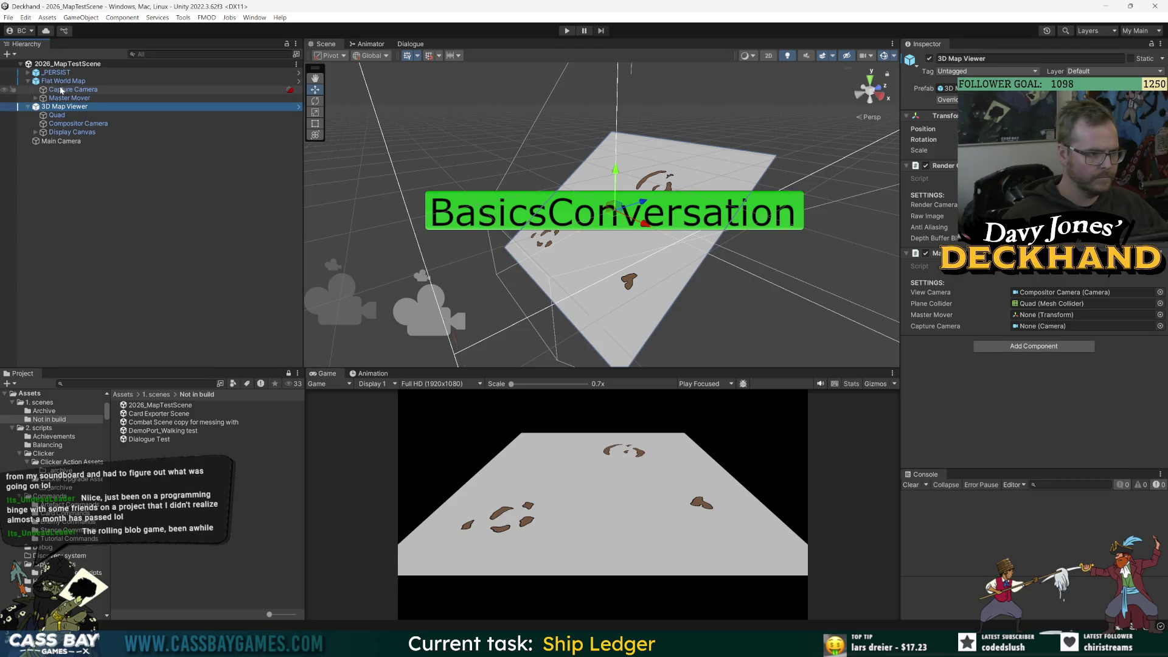
drag(61, 90, 1077, 326)
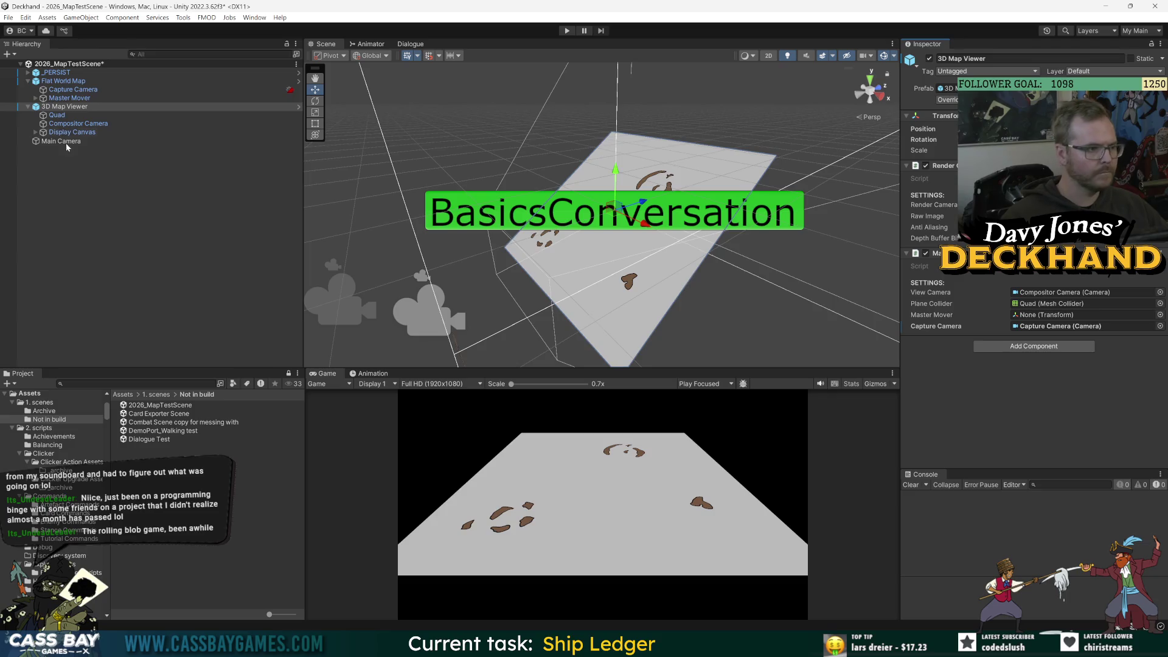
mouse_move(68, 98)
mouse_down()
mouse_move(152, 100)
mouse_move(1048, 314)
mouse_up()
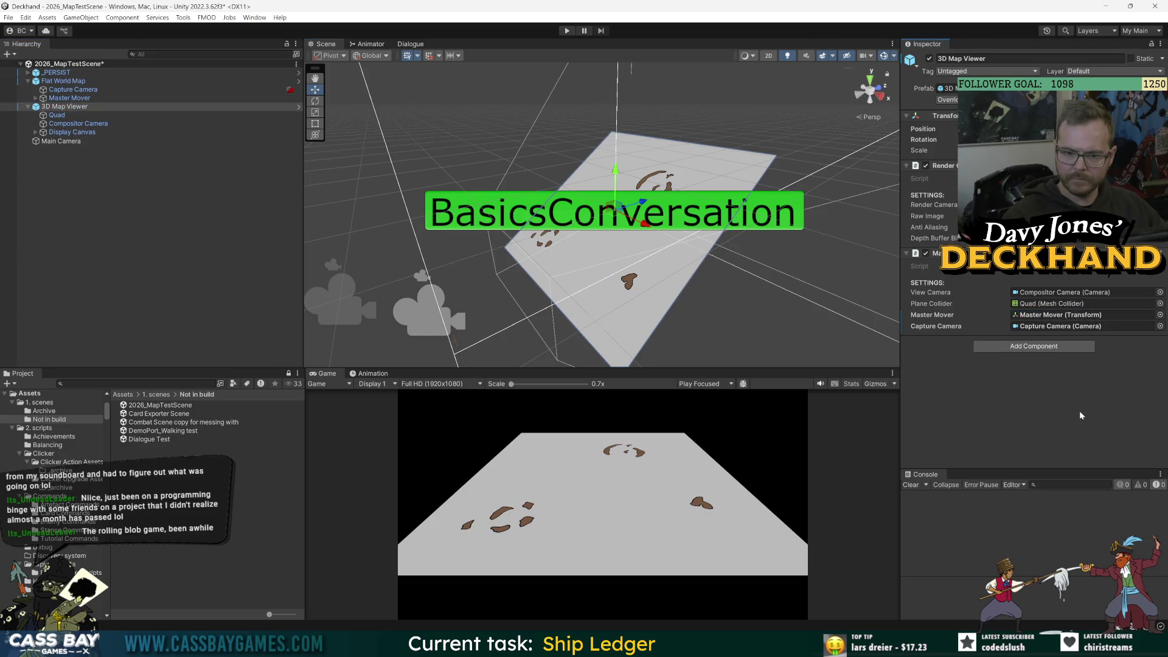
click(125, 239)
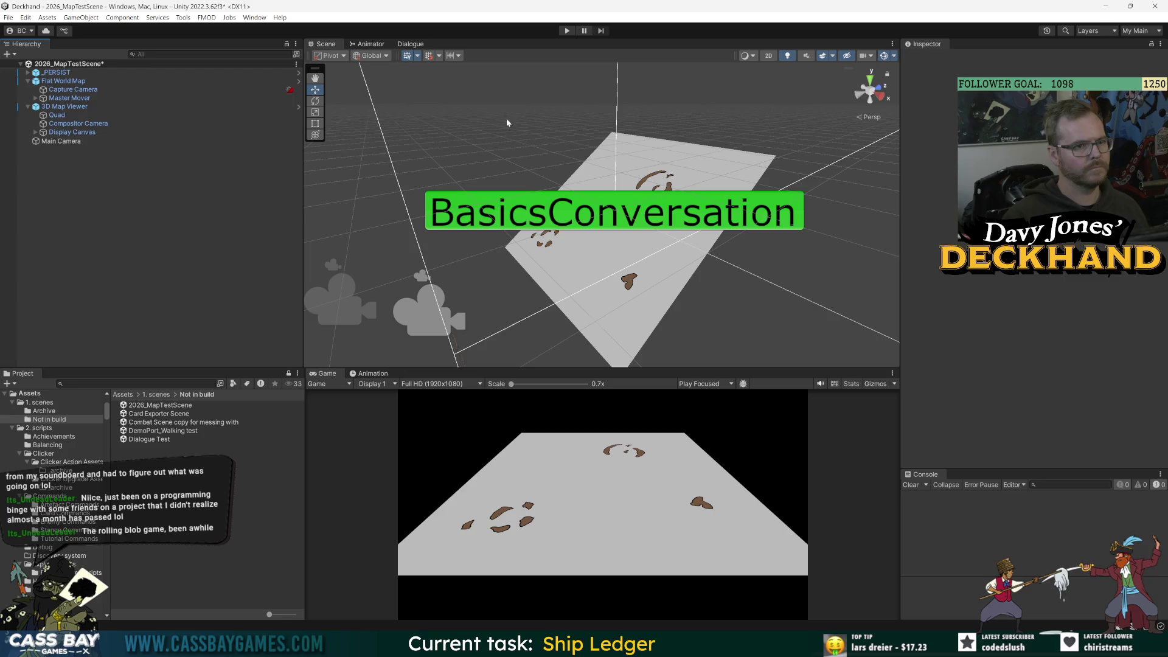
- Create an empty game object named World Map and save the scene
right_click(63, 182)
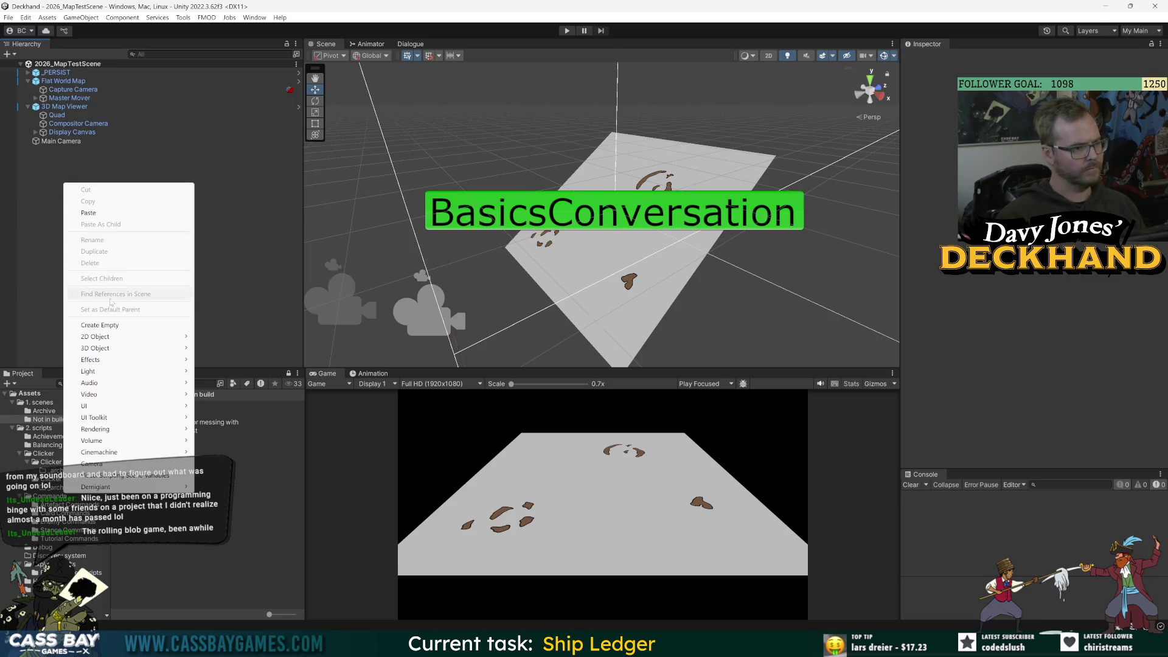
click(109, 328)
text(World Map)
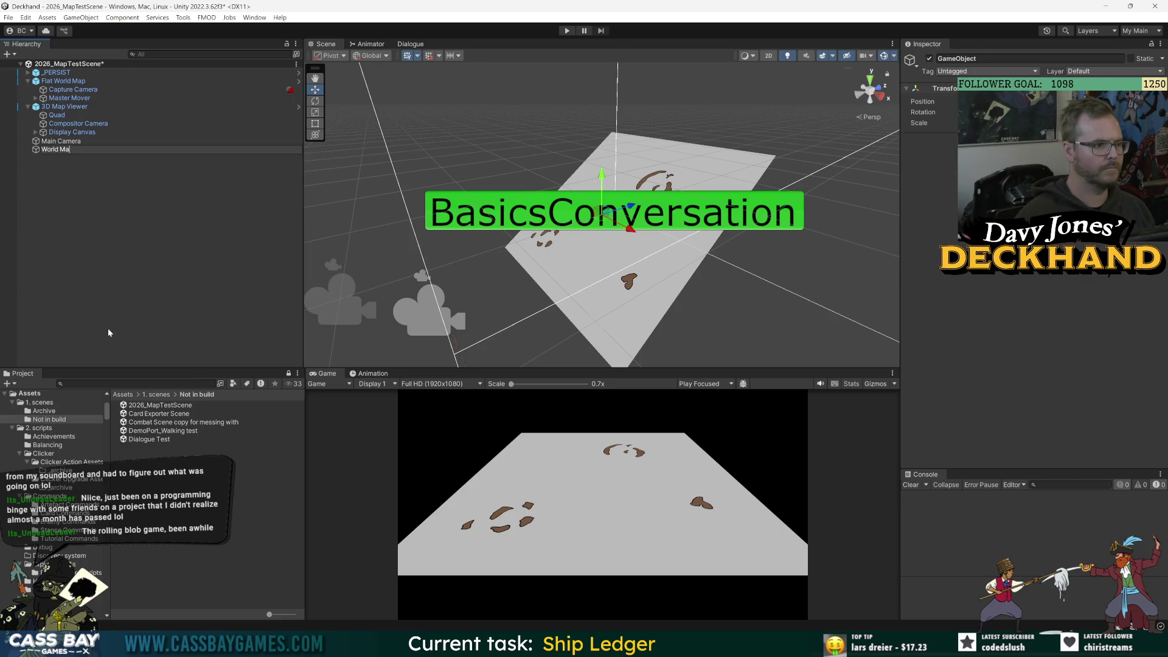
key(Return)
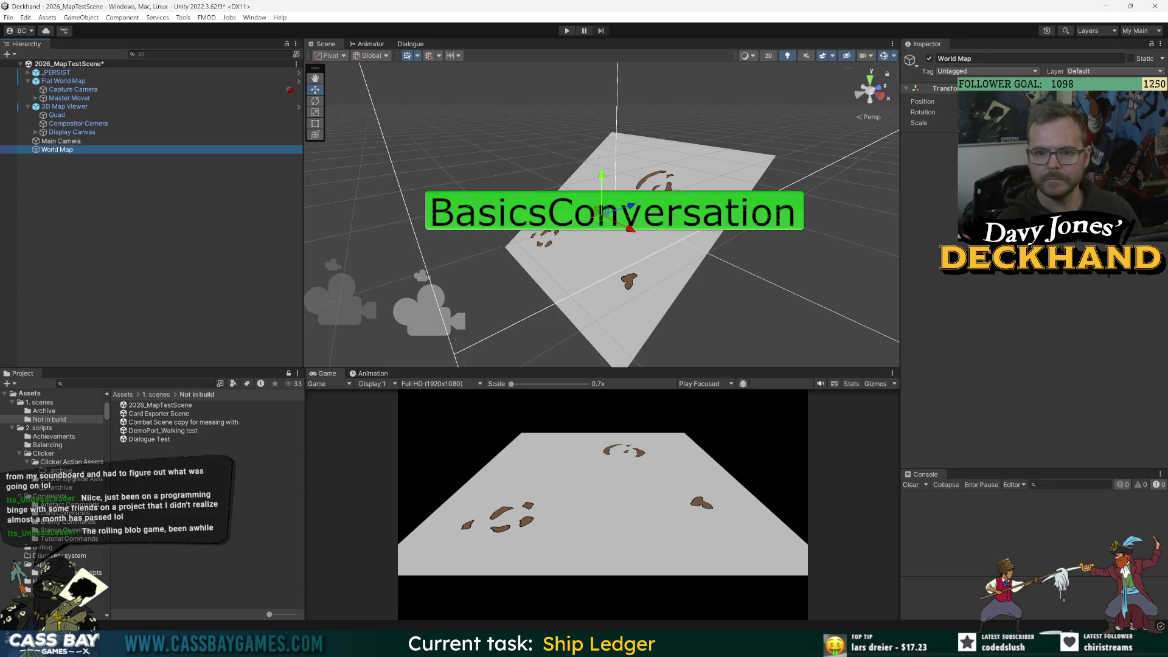
key(ctrl+s)
- Move Flat World Map and 3D Map Viewer under World Map and rename it World Map System
click(143, 199)
click(28, 107)
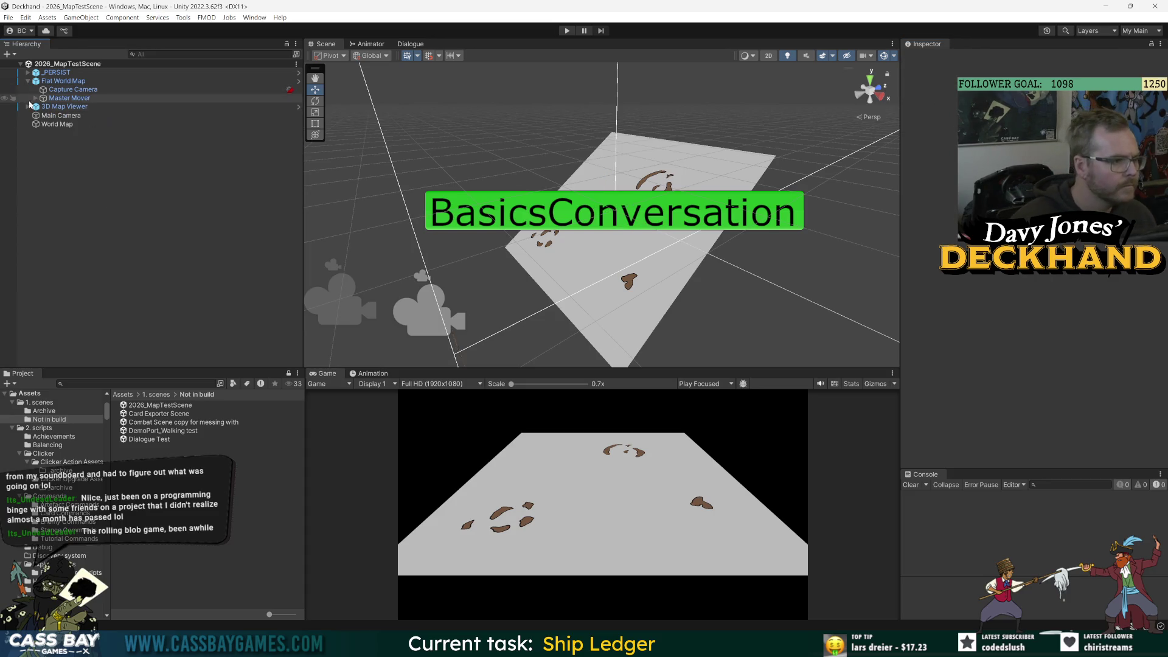
click(28, 81)
click(58, 89)
shift+click(58, 83)
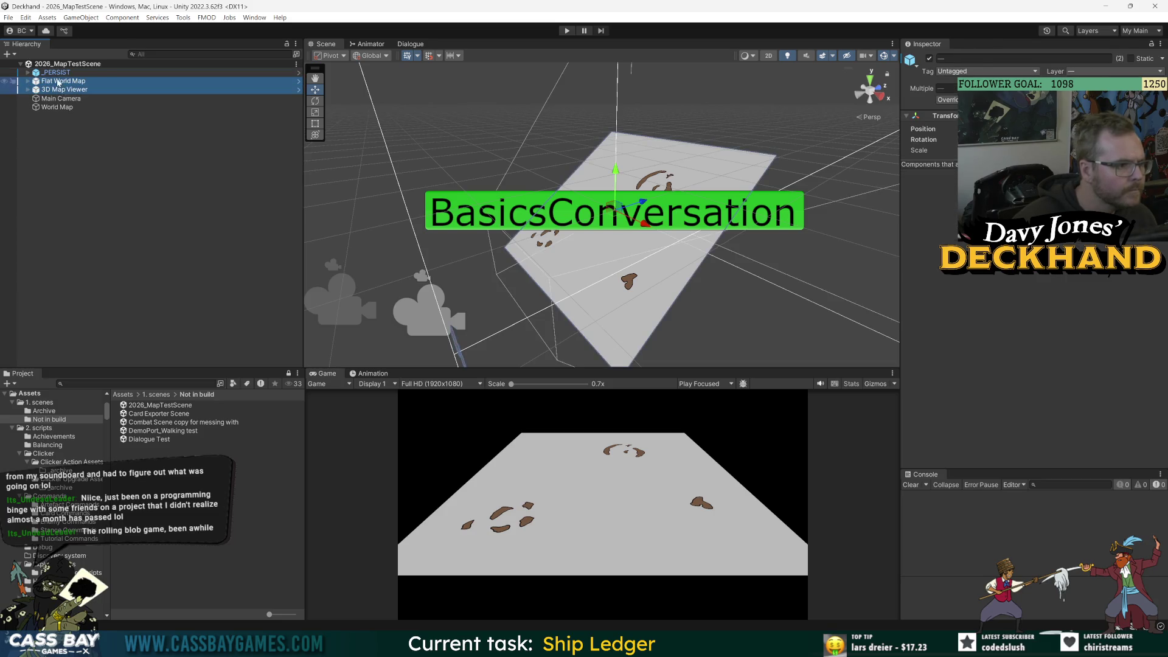
drag(58, 83, 58, 107)
click(121, 188)
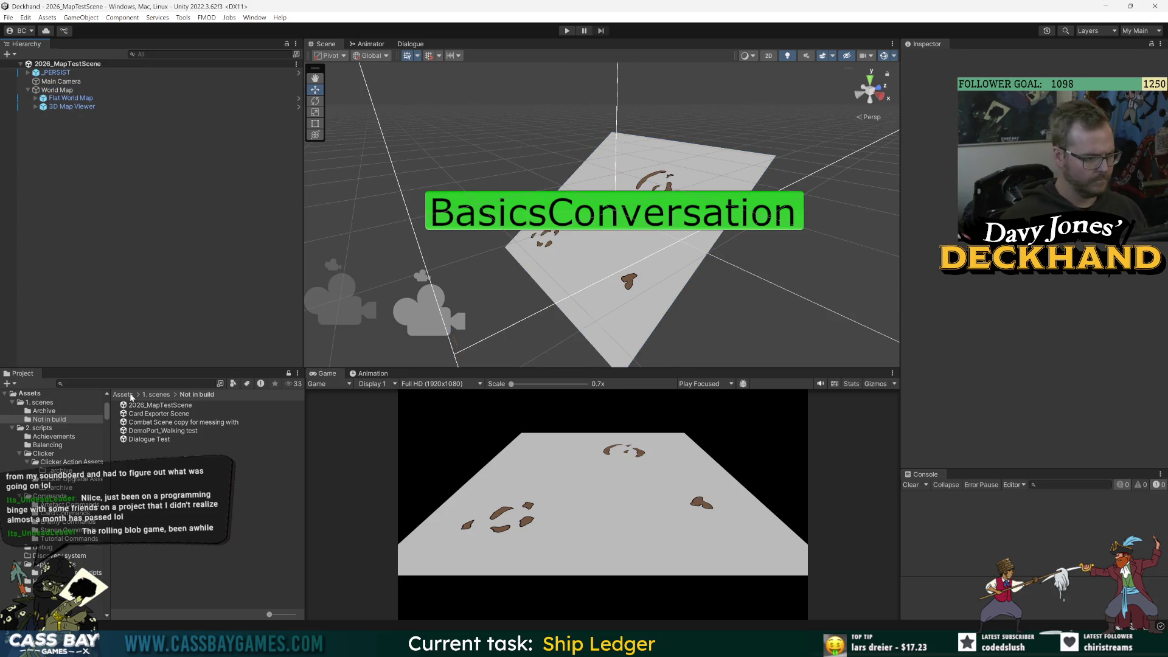
click(64, 89)
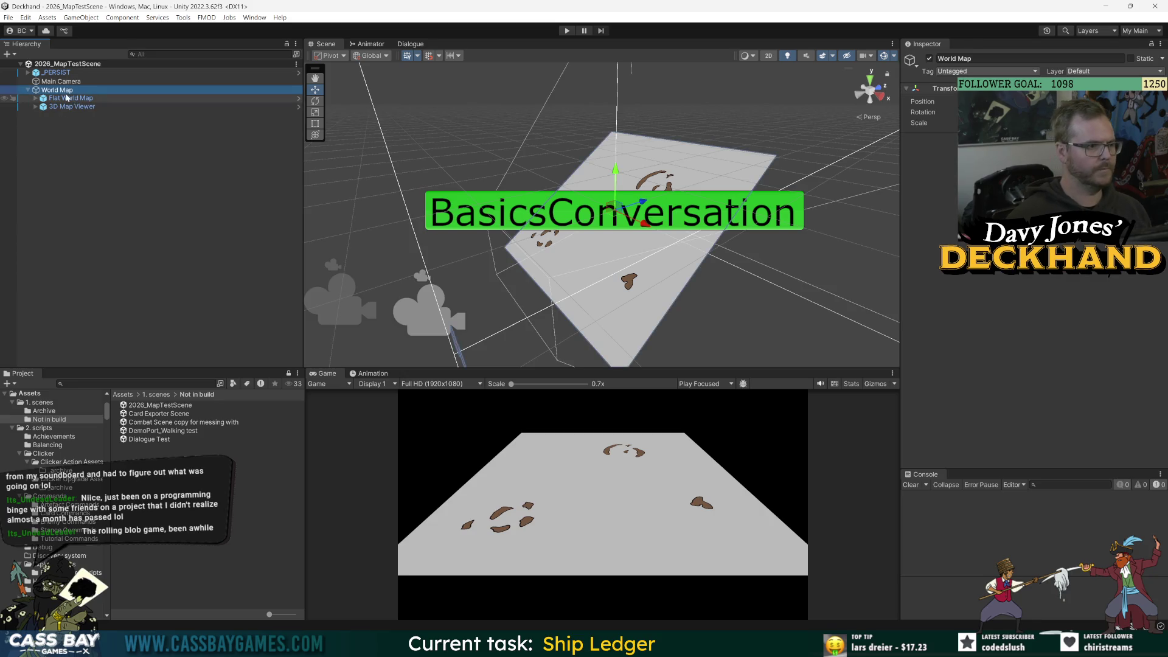
text(System)
key(Return)
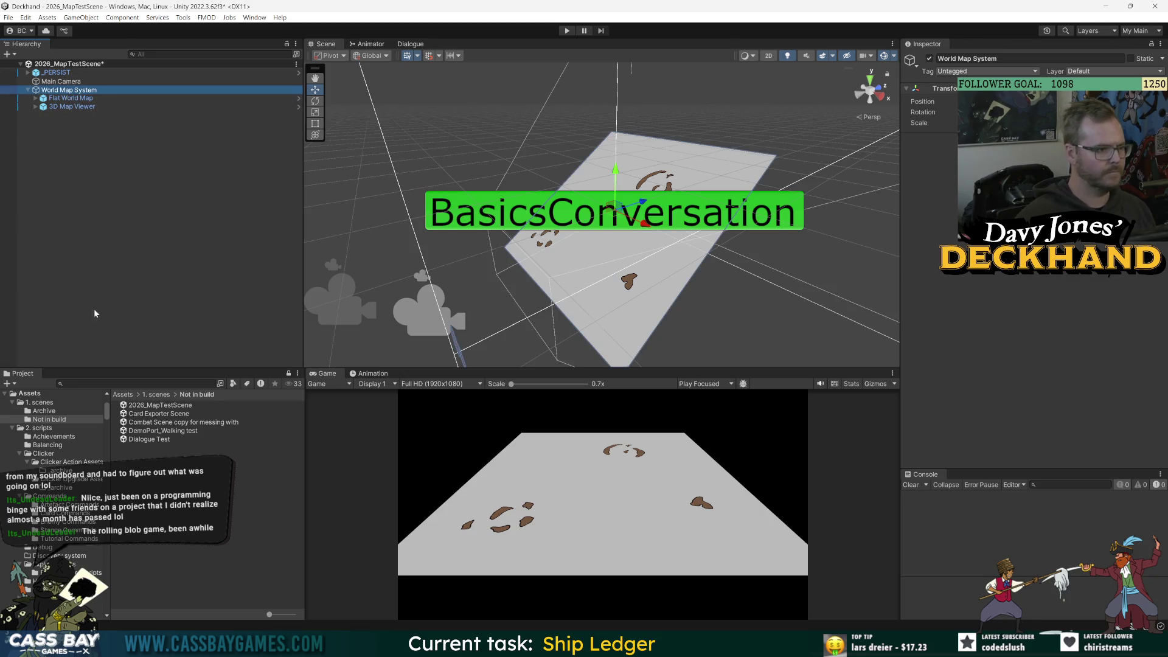
- Navigate the Project window to Assets/5. Prefabs/UI Prefabs/World Map prefabs
click(158, 405)
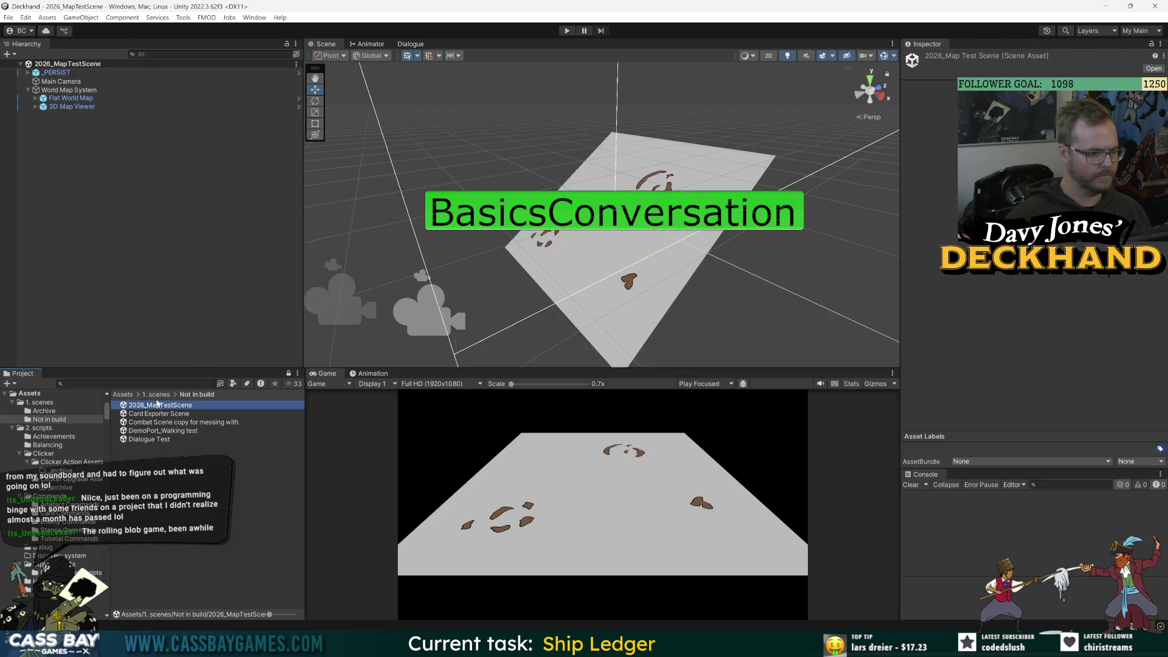
click(157, 395)
click(128, 395)
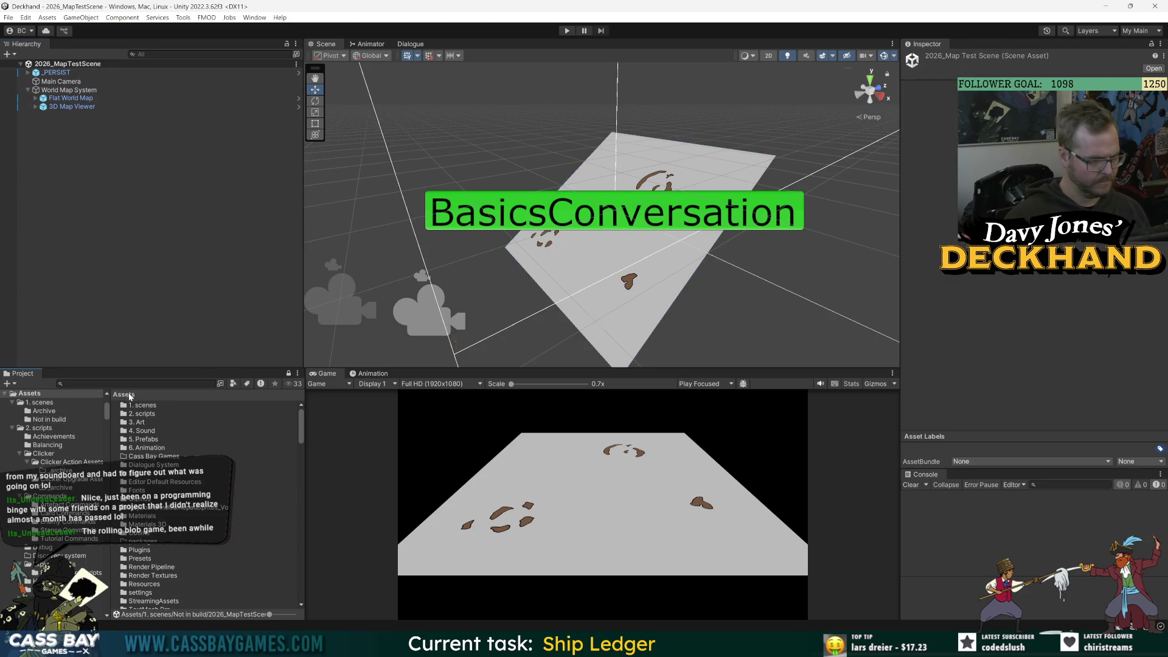
double_click(148, 440)
double_click(145, 568)
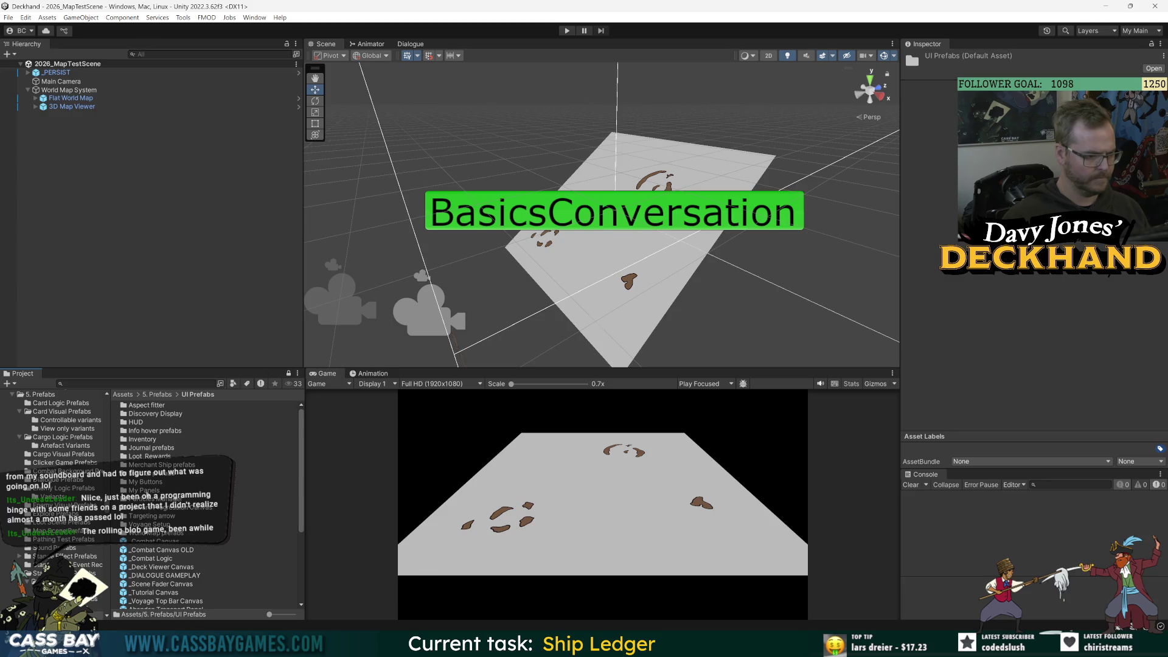
click(146, 490)
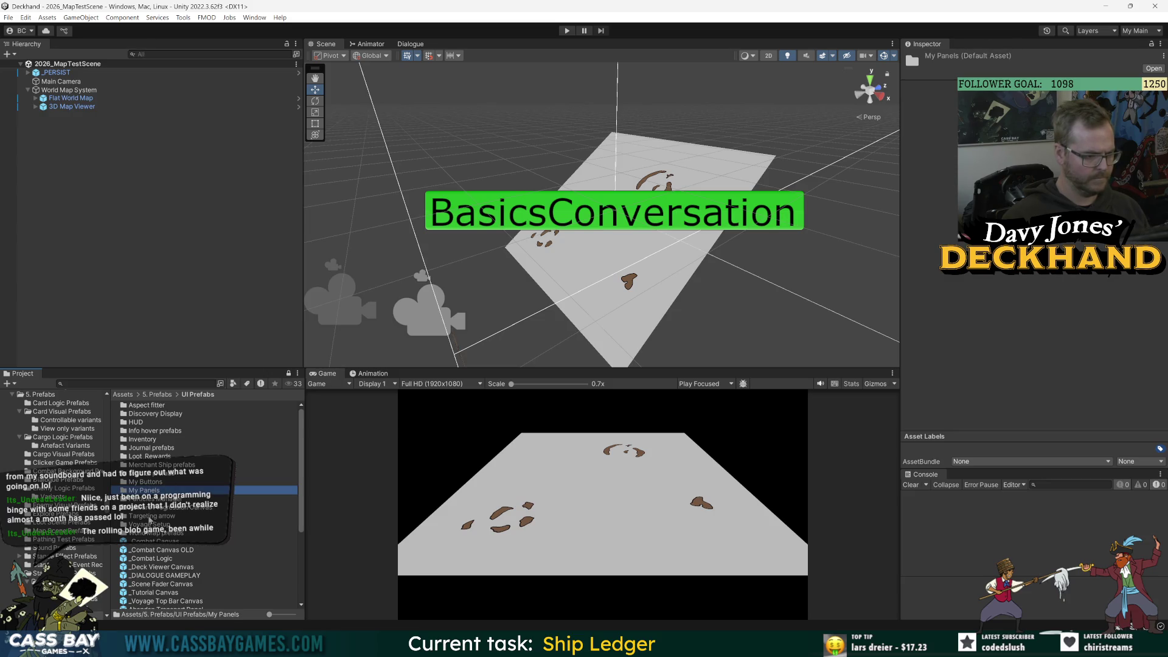
click(162, 533)
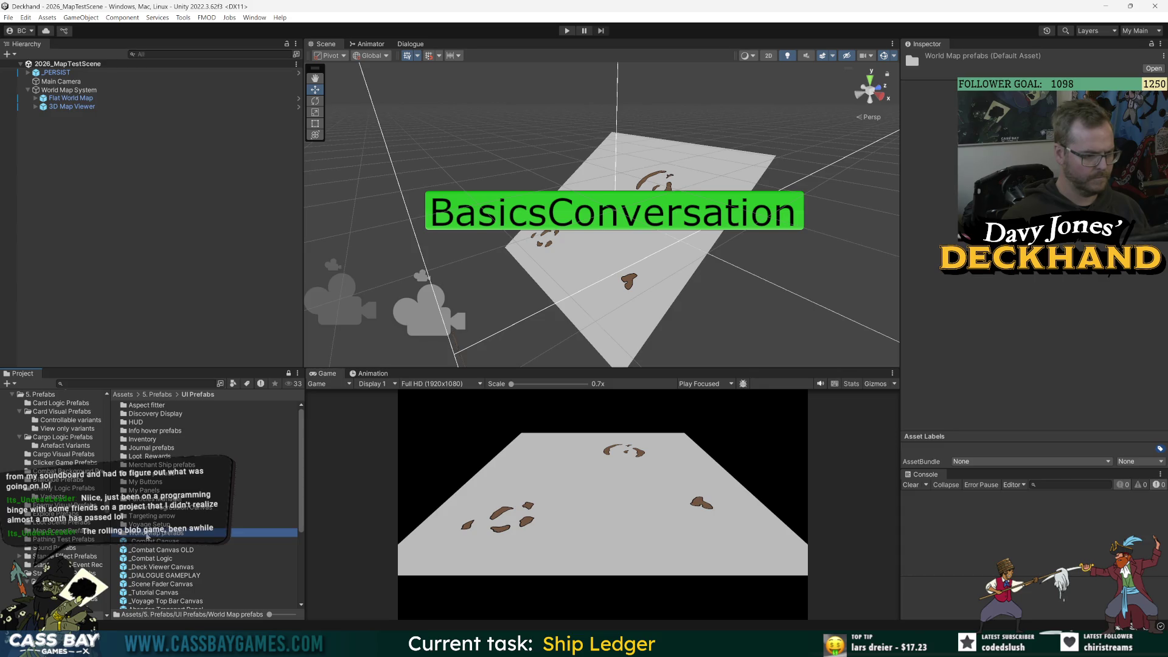
scroll(97, 530, up, 5)
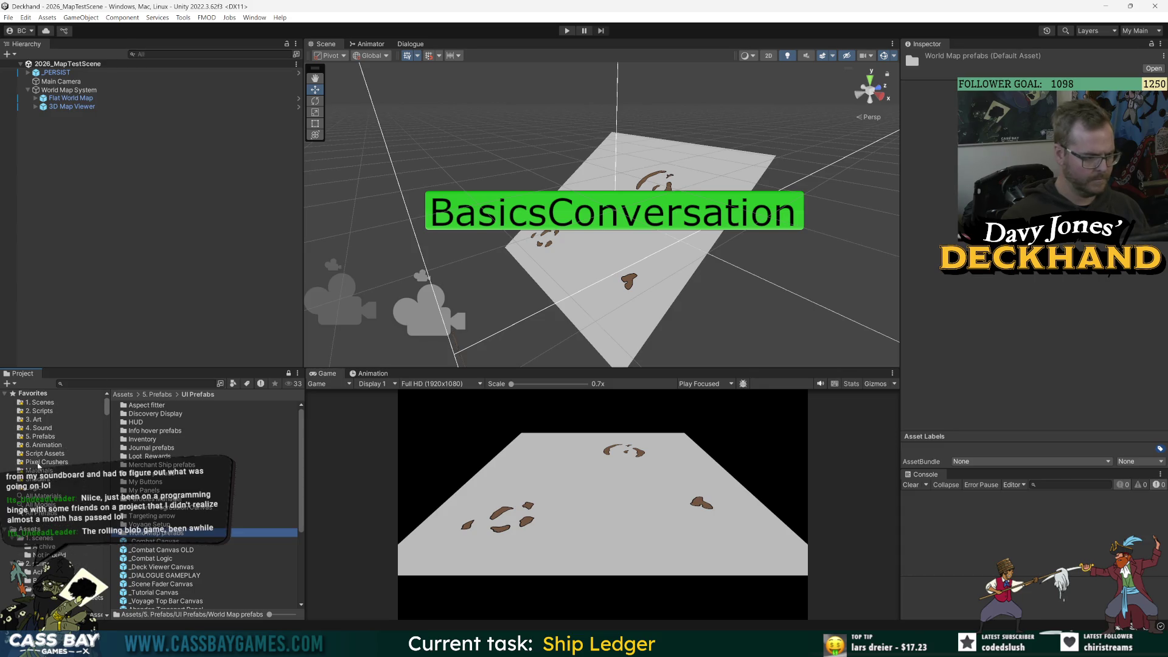
scroll(52, 527, down, 5)
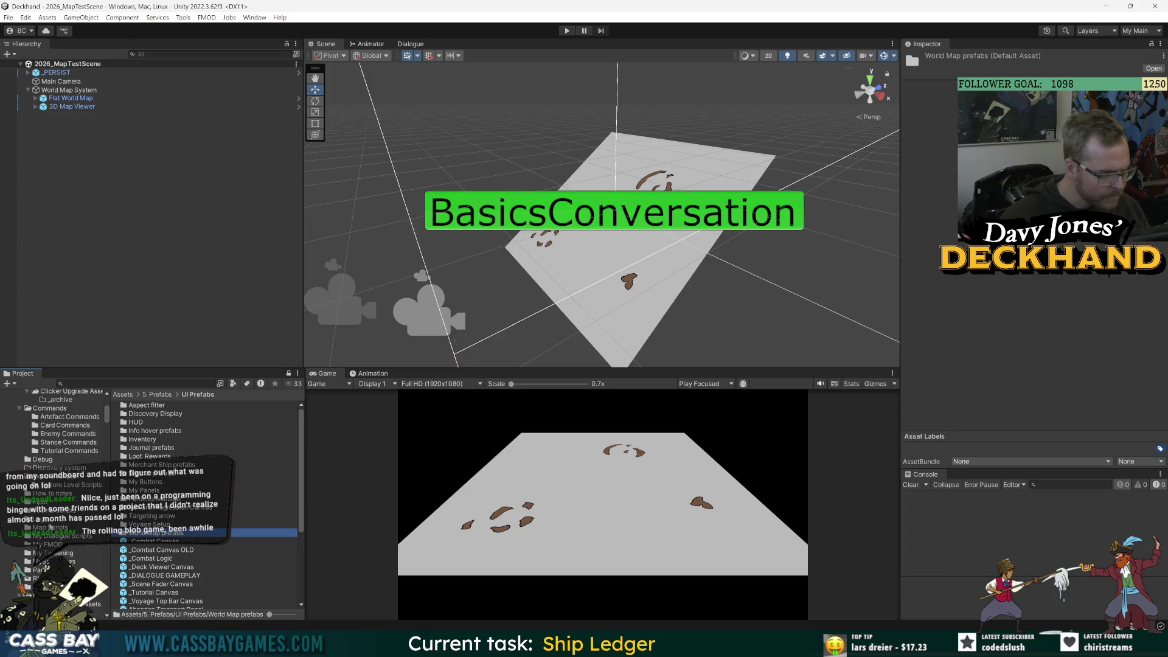
scroll(22, 497, up, 5)
click(20, 468)
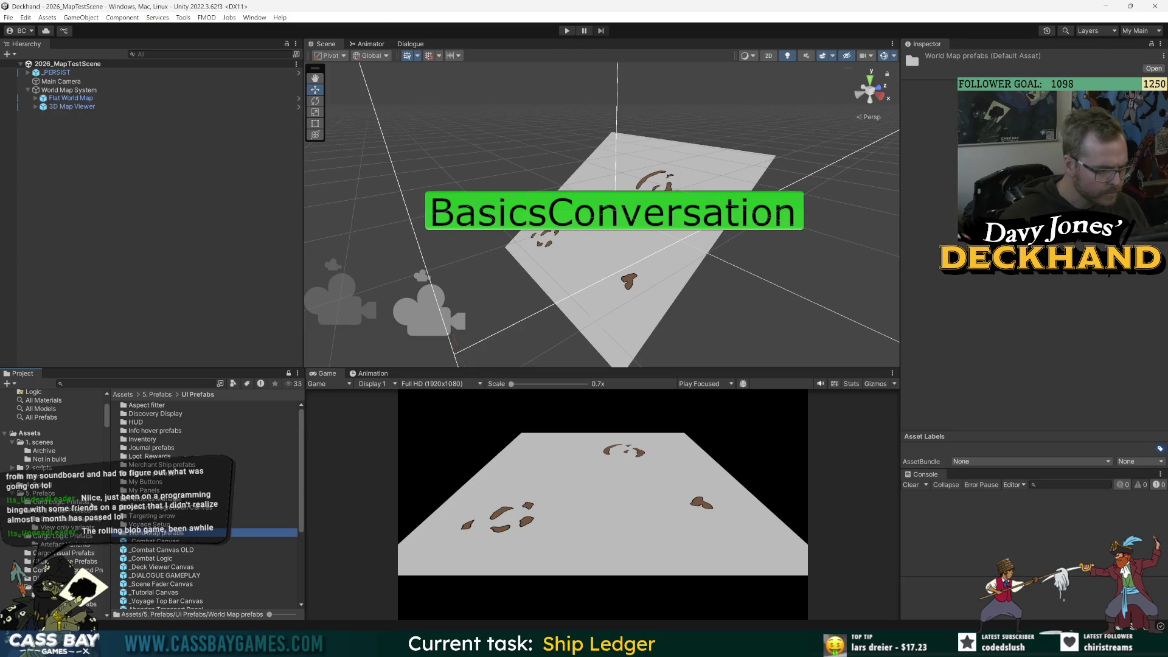
scroll(52, 496, down, 4)
scroll(106, 521, up, 5)
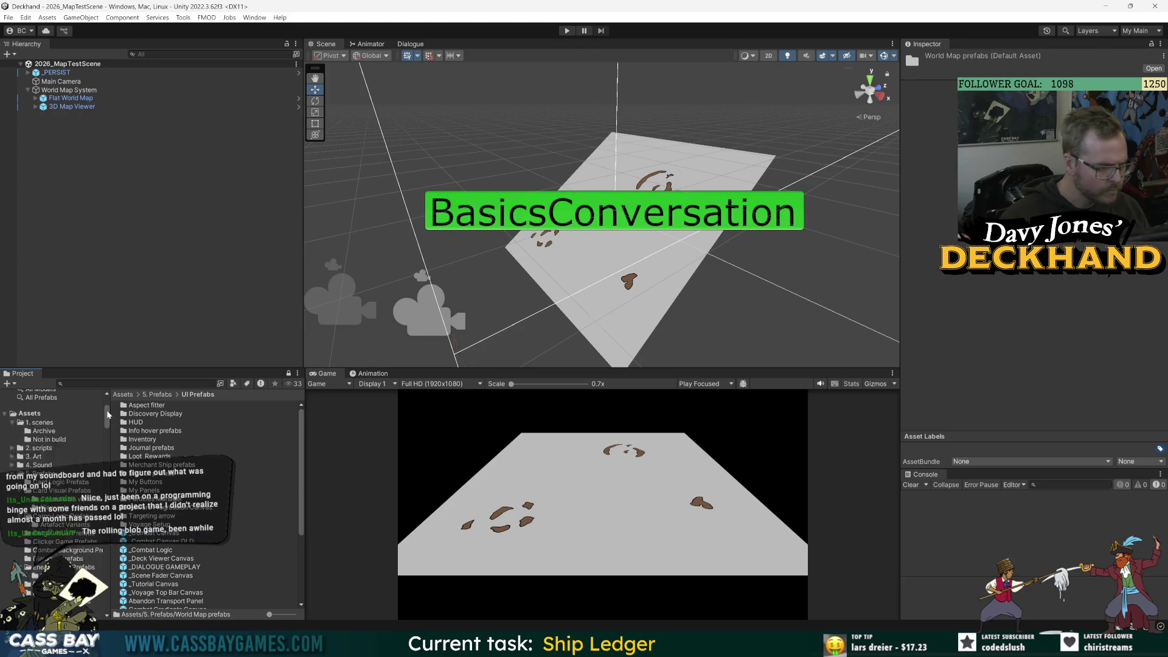
click(40, 436)
click(148, 537)
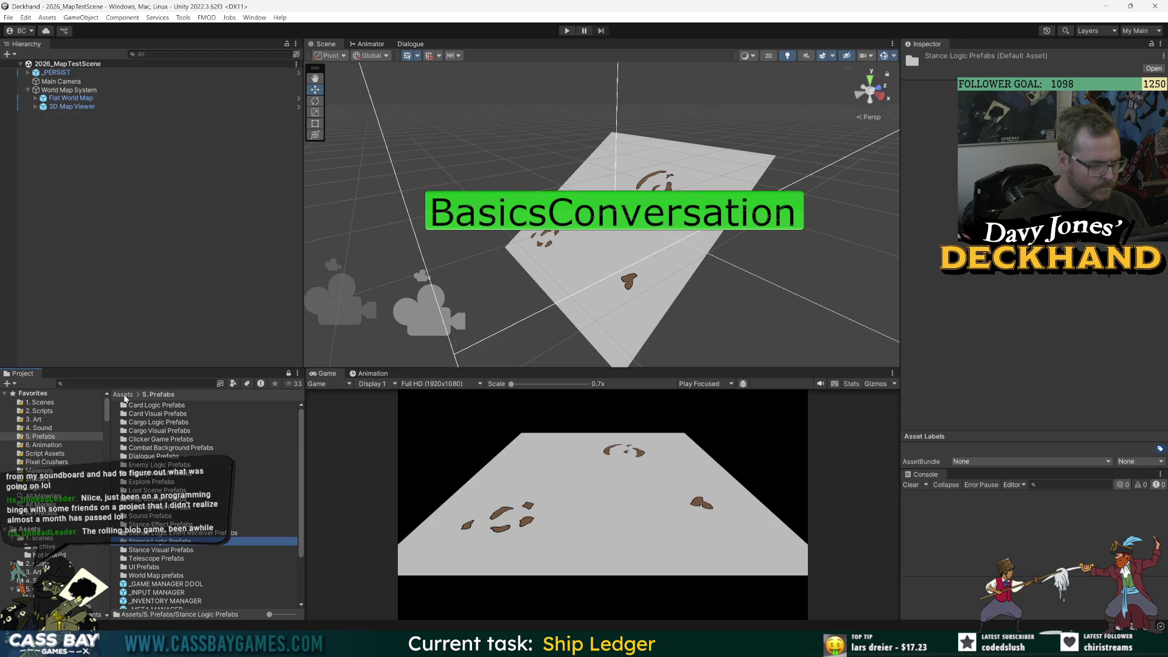
double_click(142, 567)
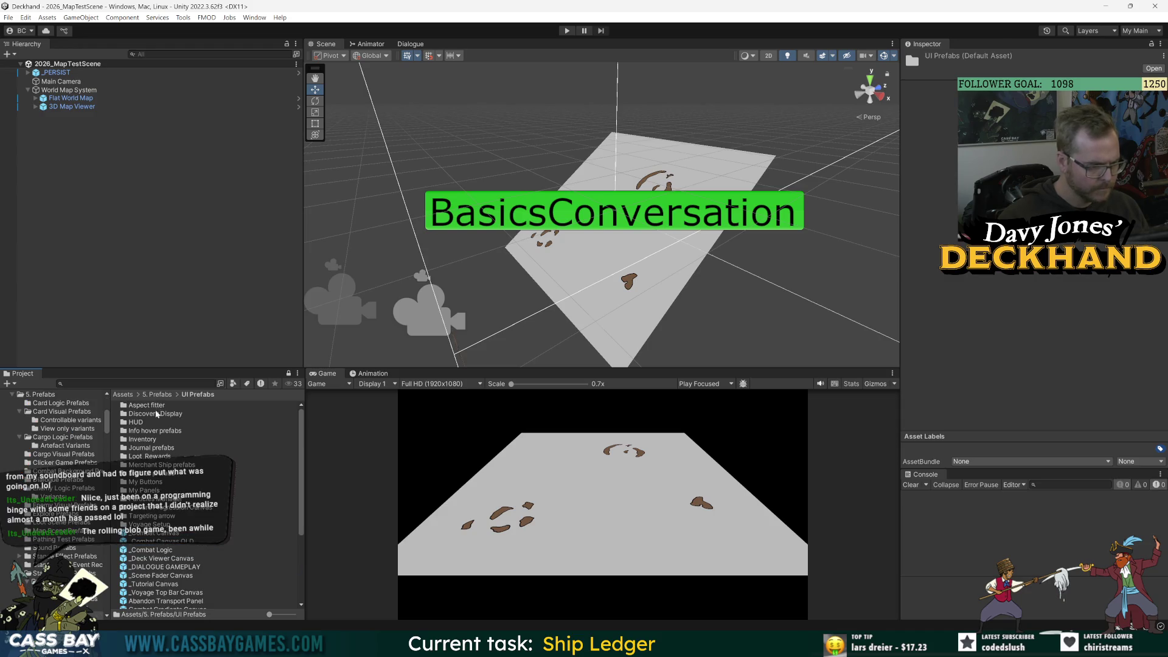
click(157, 394)
double_click(139, 576)
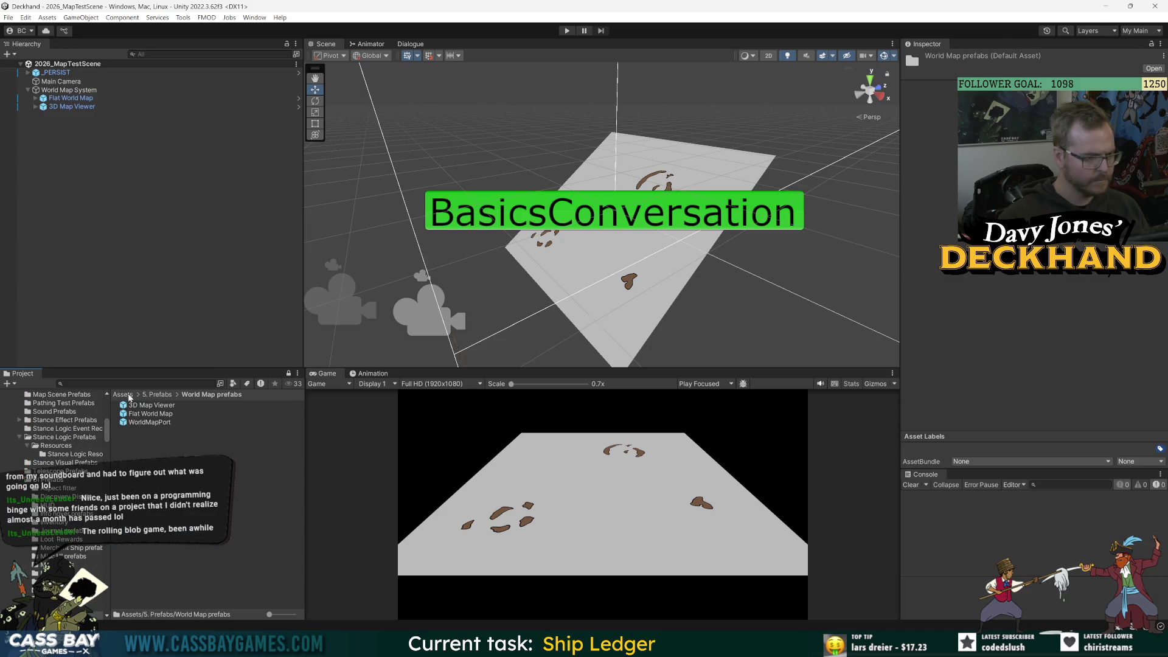
- Save World Map System as a prefab in World Map prefabs and save the scene
mouse_move(68, 90)
mouse_down()
mouse_move(146, 420)
mouse_move(171, 428)
mouse_up()
click(173, 424)
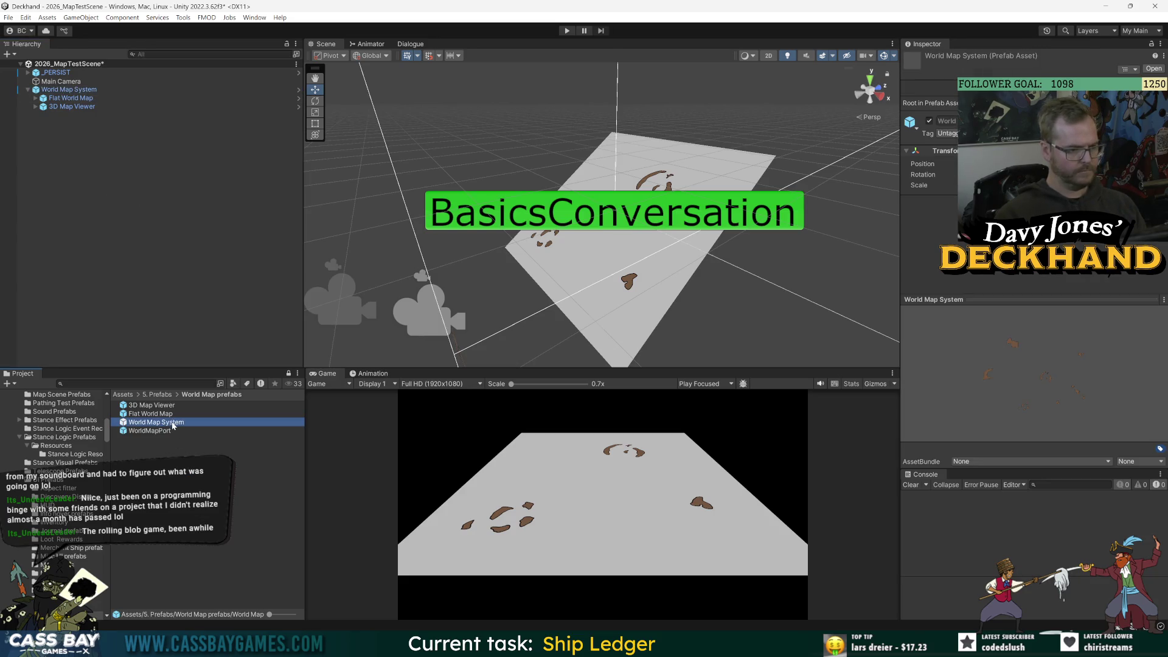
click(121, 184)
key(ctrl+s)
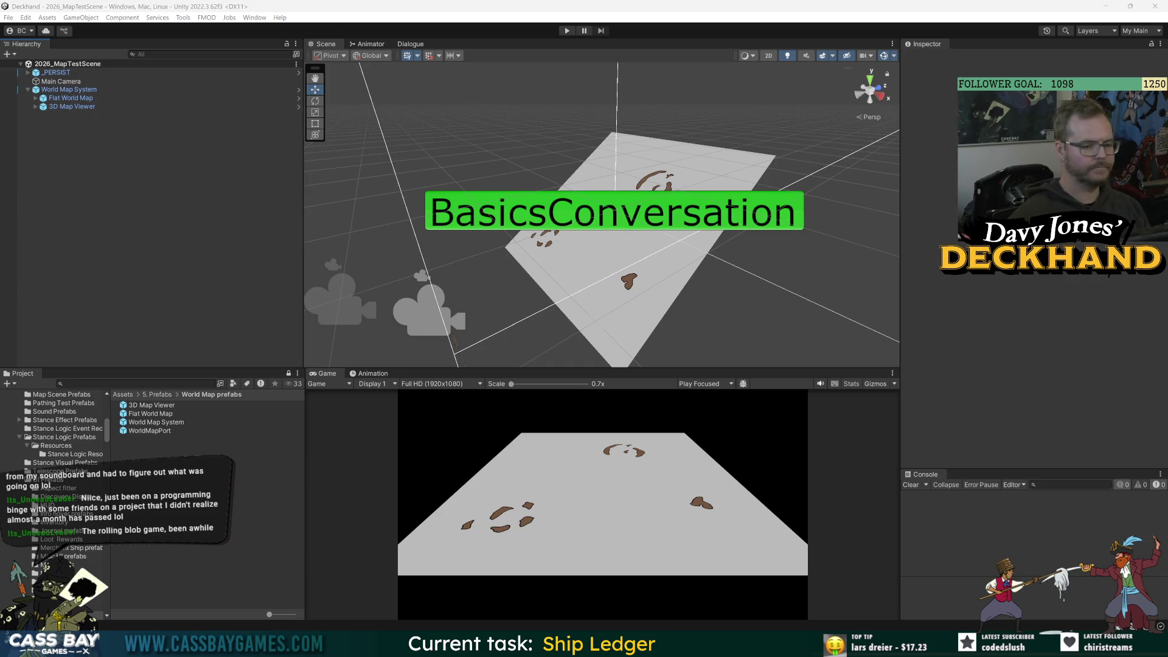
- Inspect World Map System, Flat World Map and 3D Map Viewer, then run the game
click(97, 90)
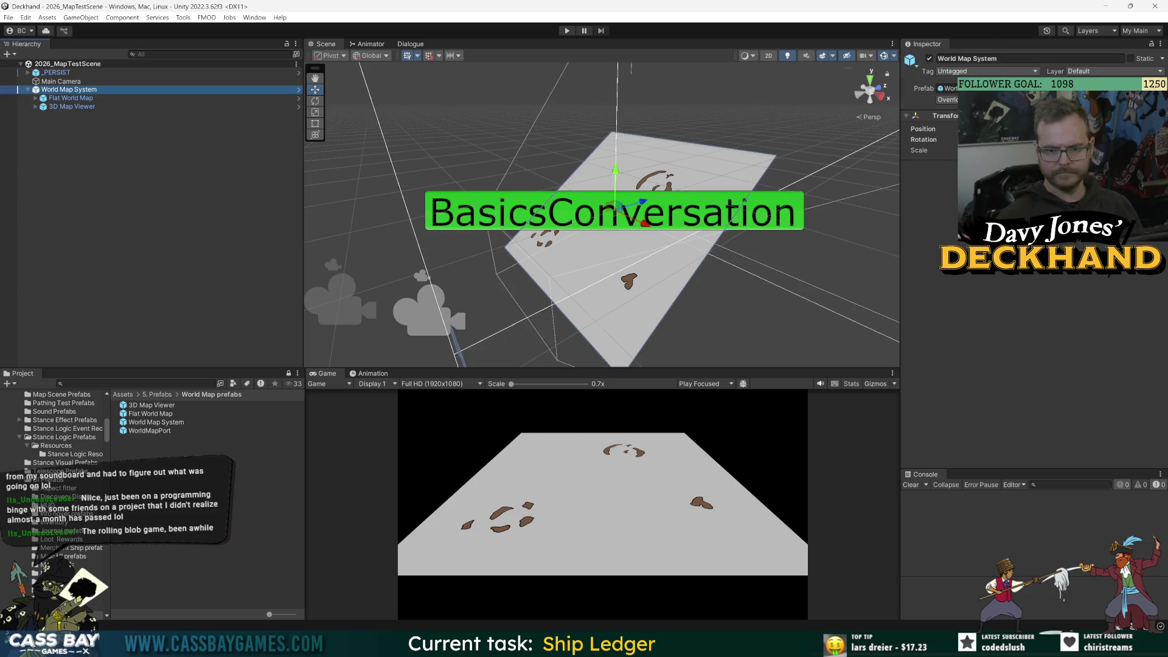
click(76, 97)
click(79, 107)
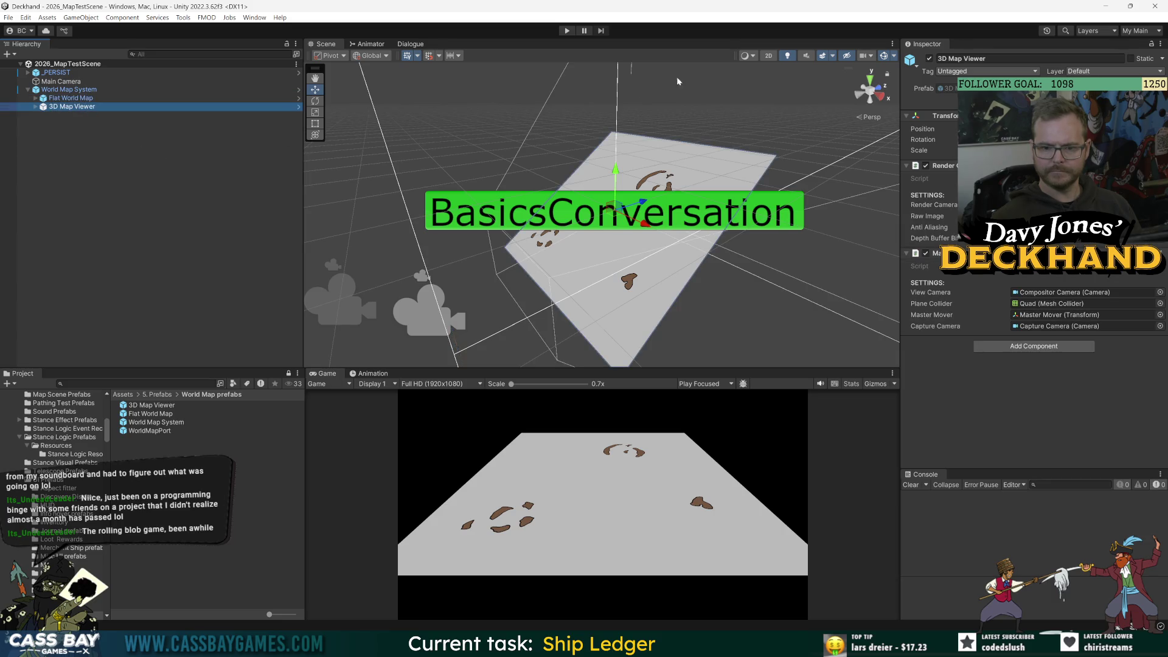
click(567, 31)
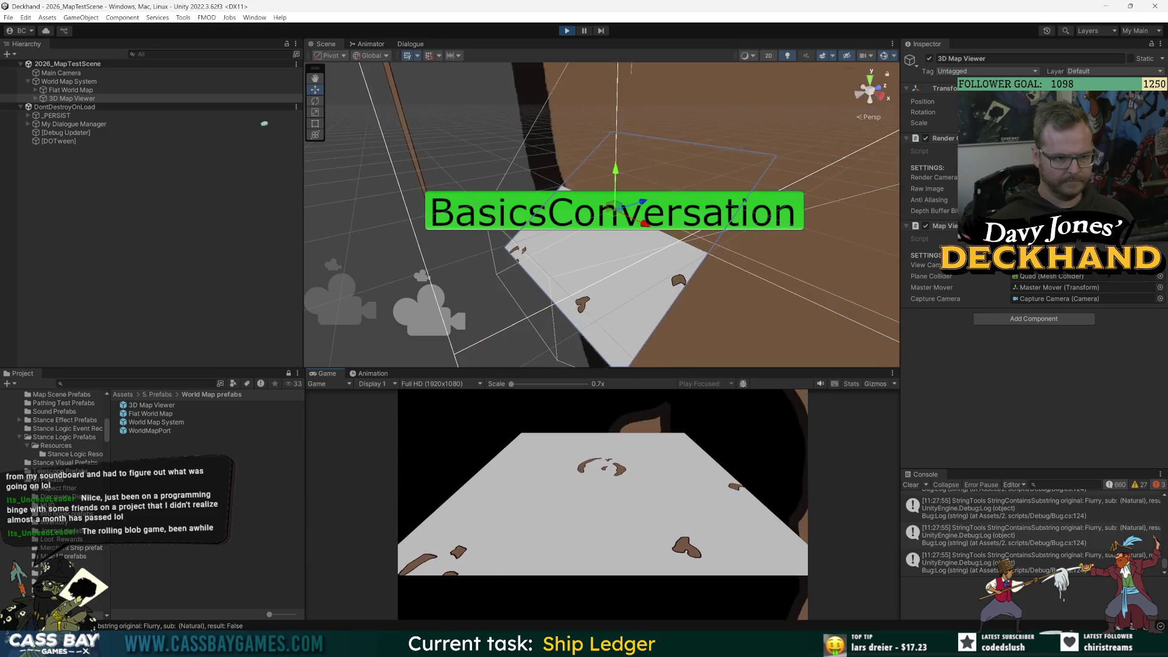
- Toggle the Main Camera off and on repeatedly to compare the rendered map
click(52, 65)
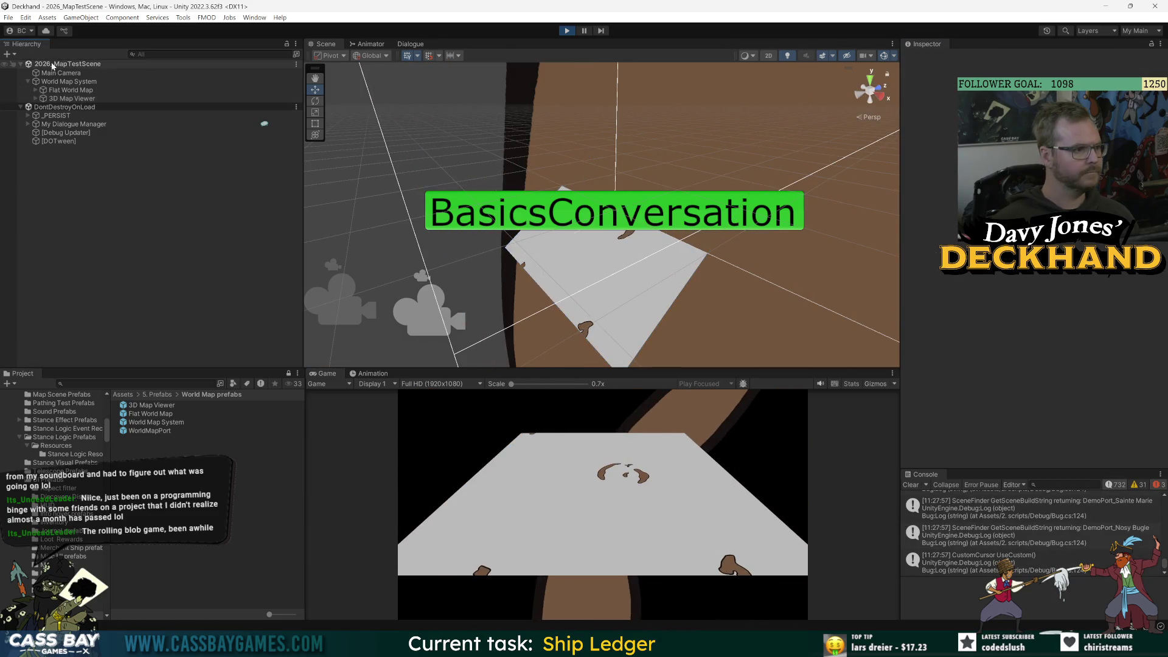
click(58, 72)
click(930, 58)
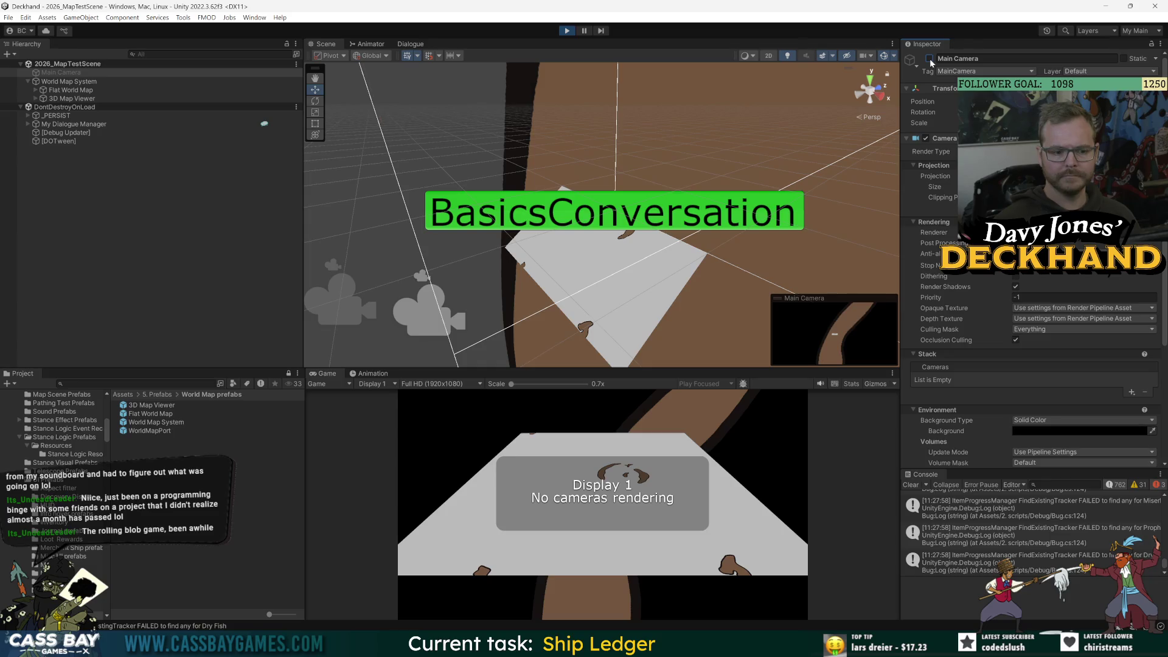
click(930, 58)
click(930, 59)
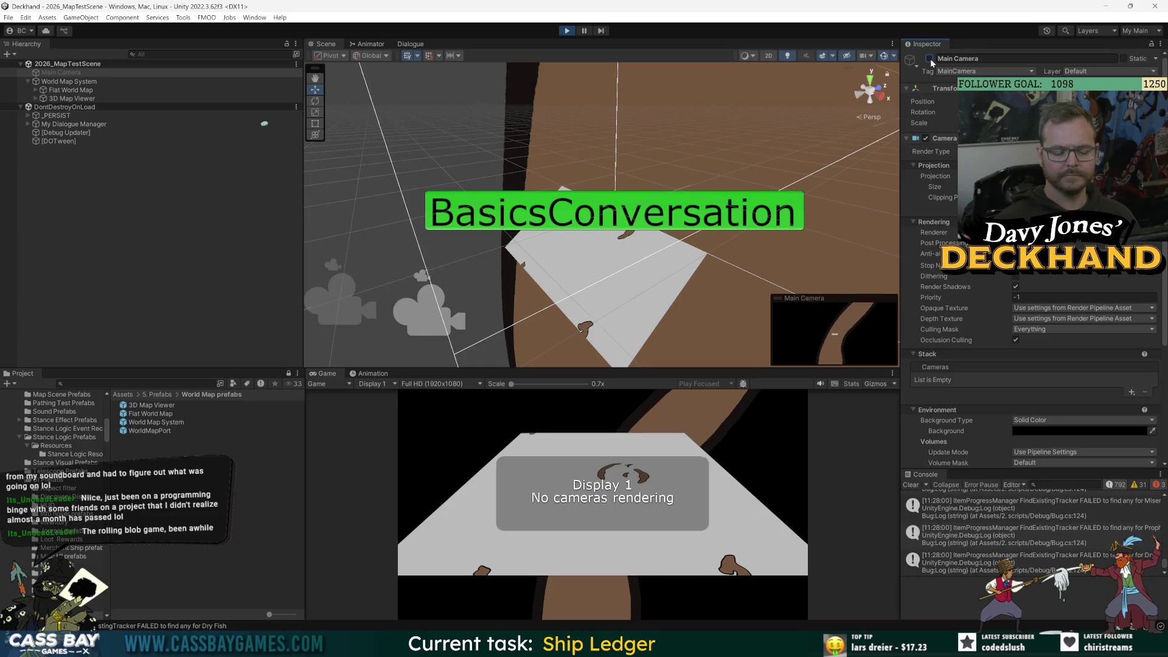
click(930, 58)
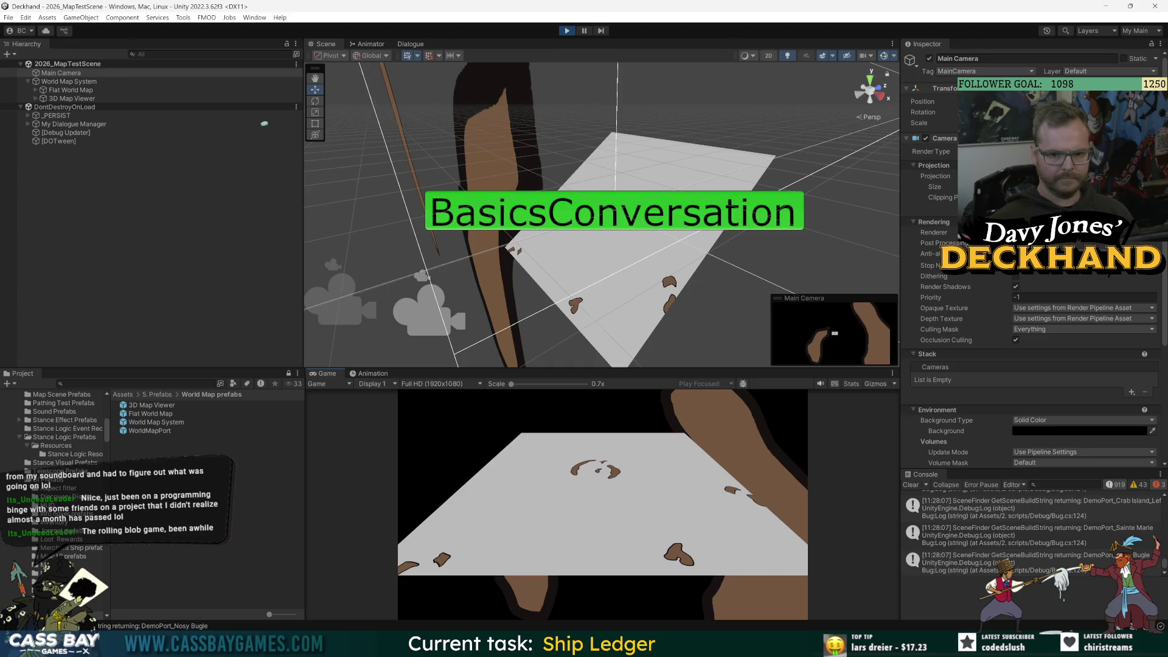
- Check the culling mask layers of 3D Map Viewer's Compositor Camera without changing them
click(38, 98)
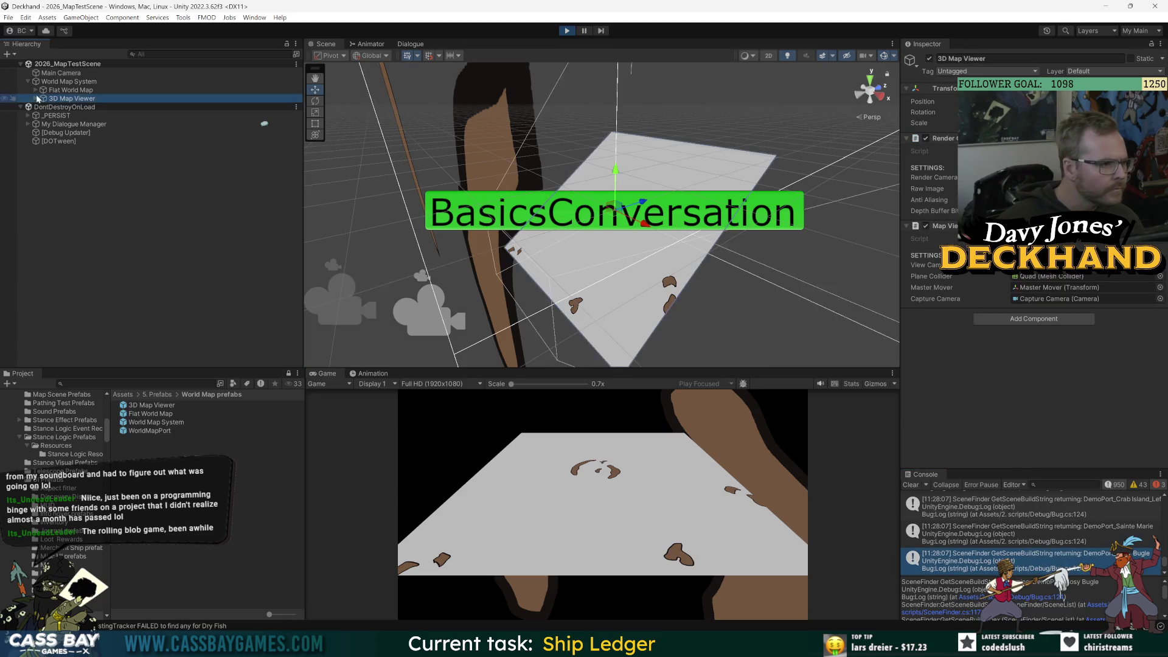
click(36, 99)
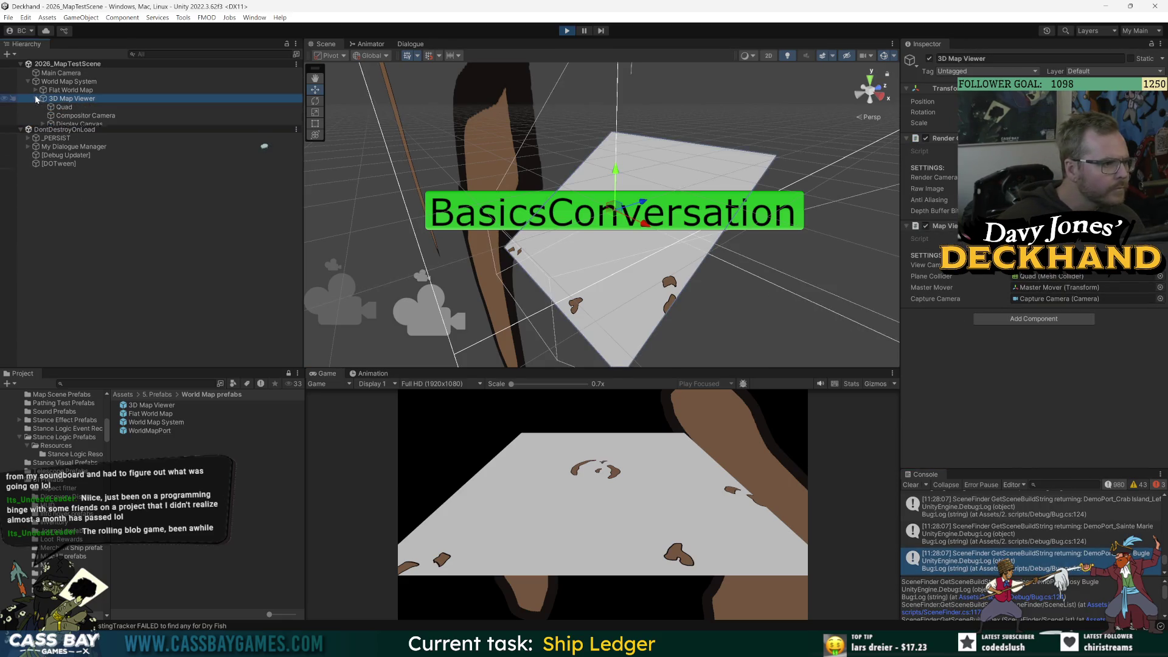
click(79, 116)
scroll(973, 309, down, 4)
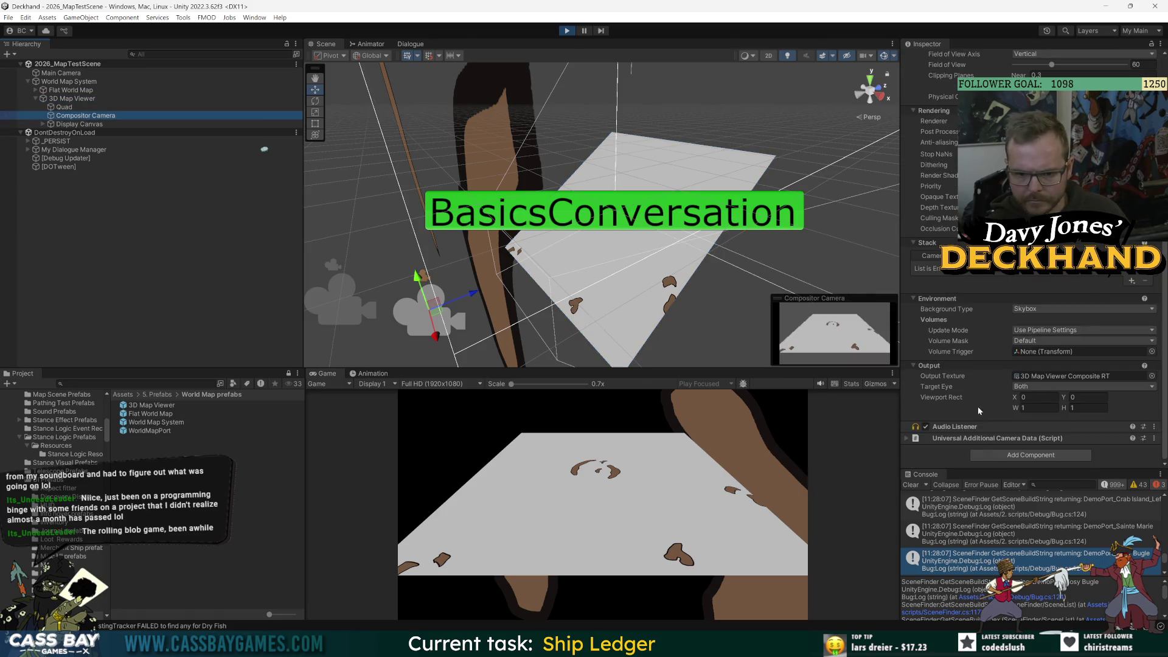
click(1083, 218)
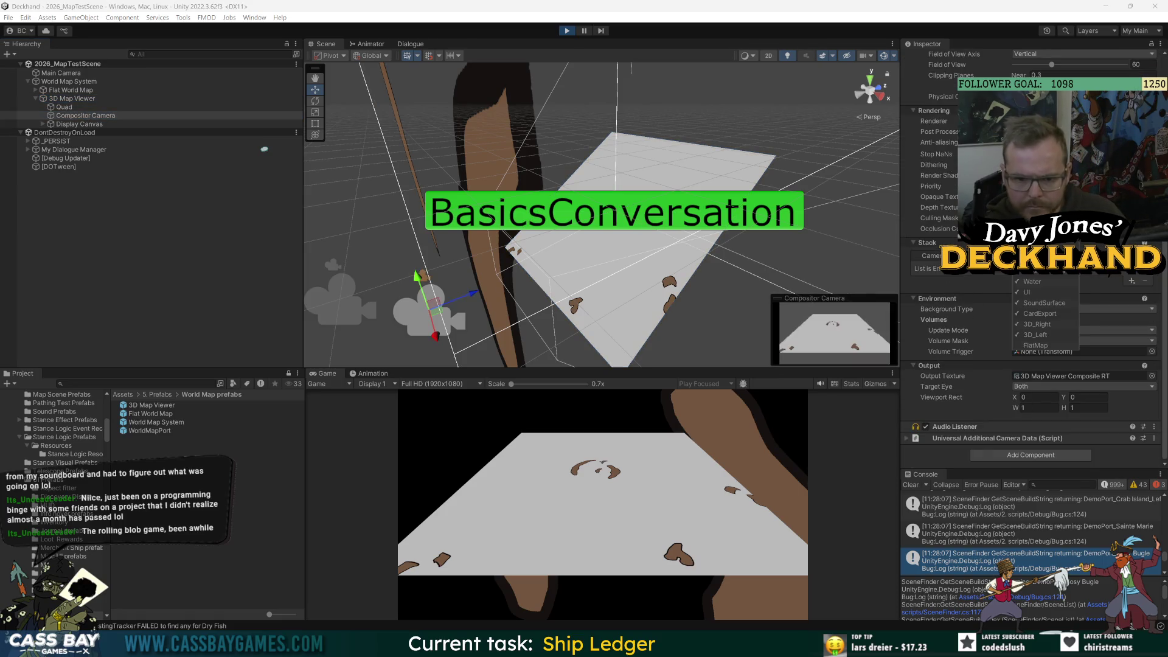
click(914, 214)
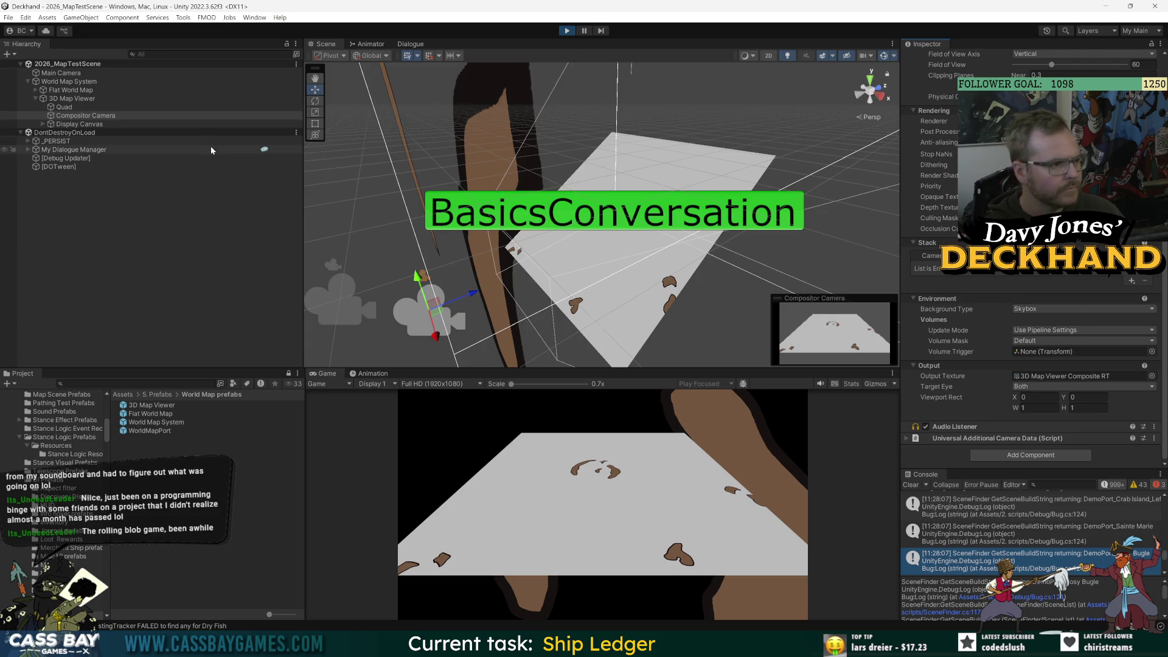
- Inspect Flat World Map's Capture Camera, then disable the Main Camera and stop the game
click(35, 90)
click(76, 98)
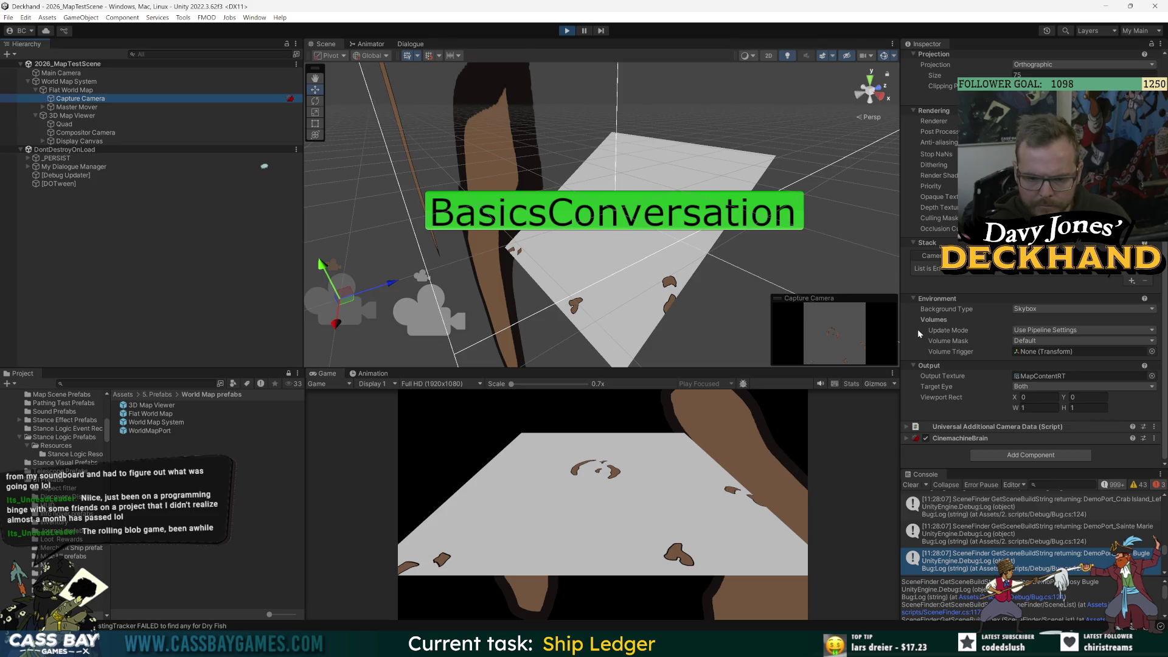
scroll(925, 301, up, 3)
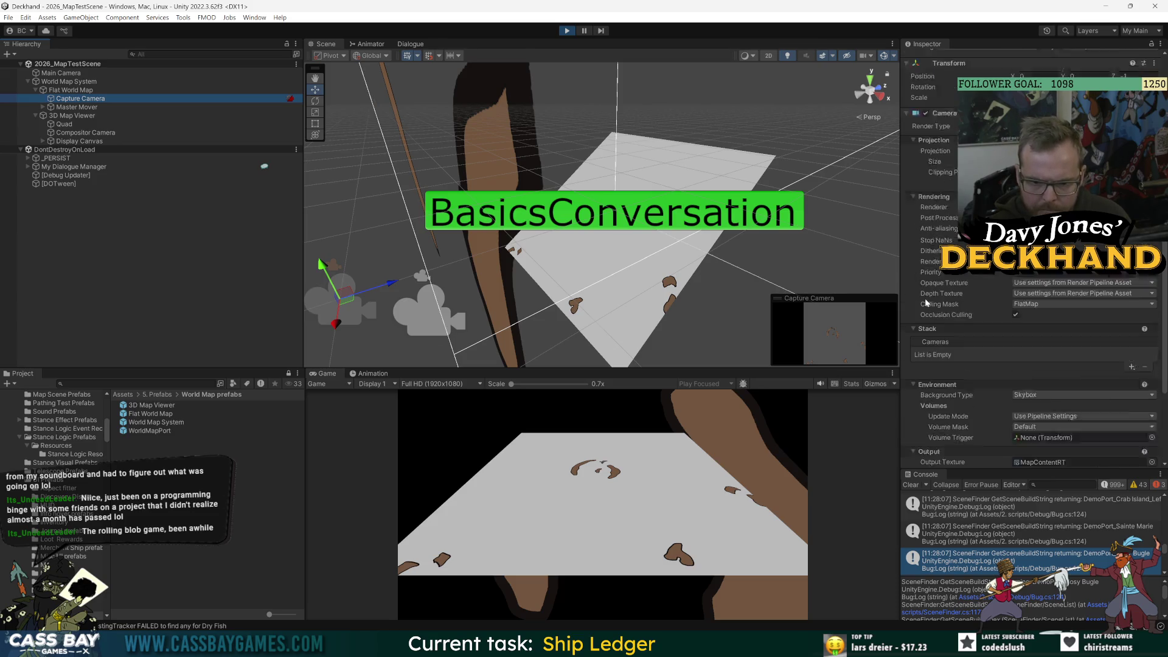
click(61, 72)
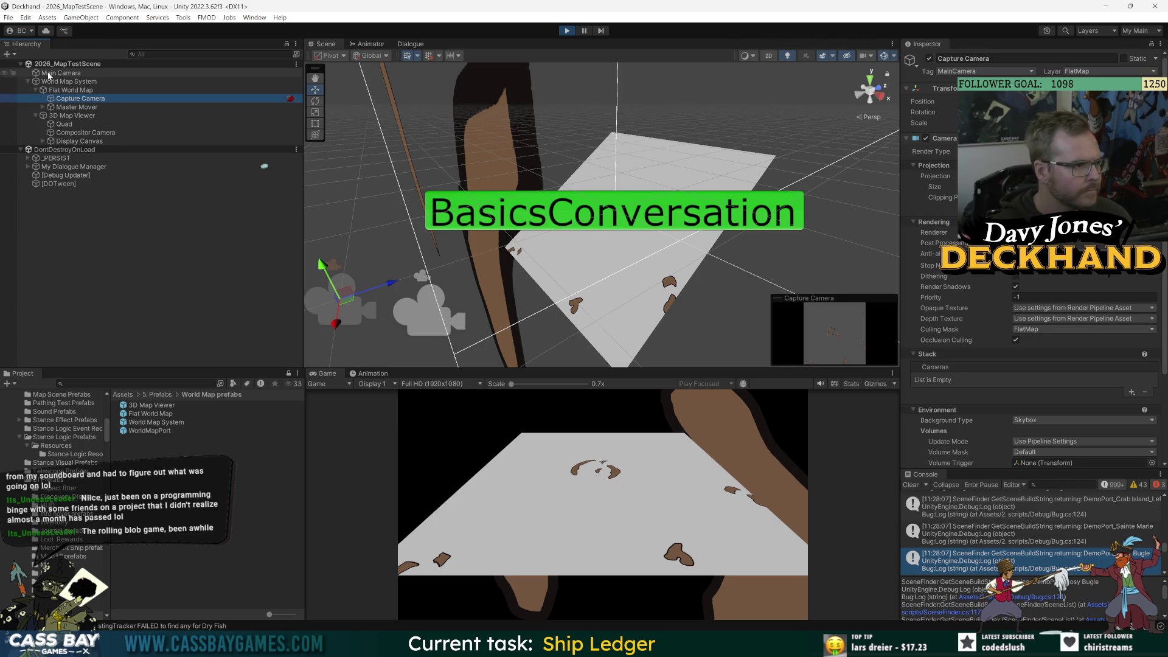
click(929, 59)
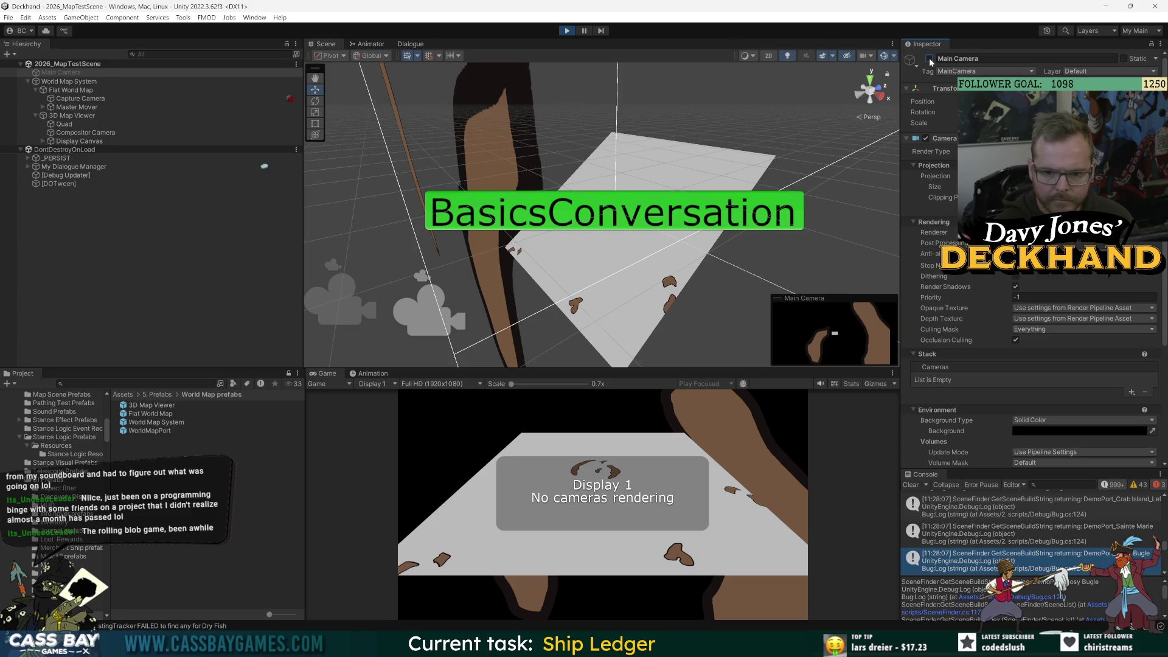
click(568, 32)
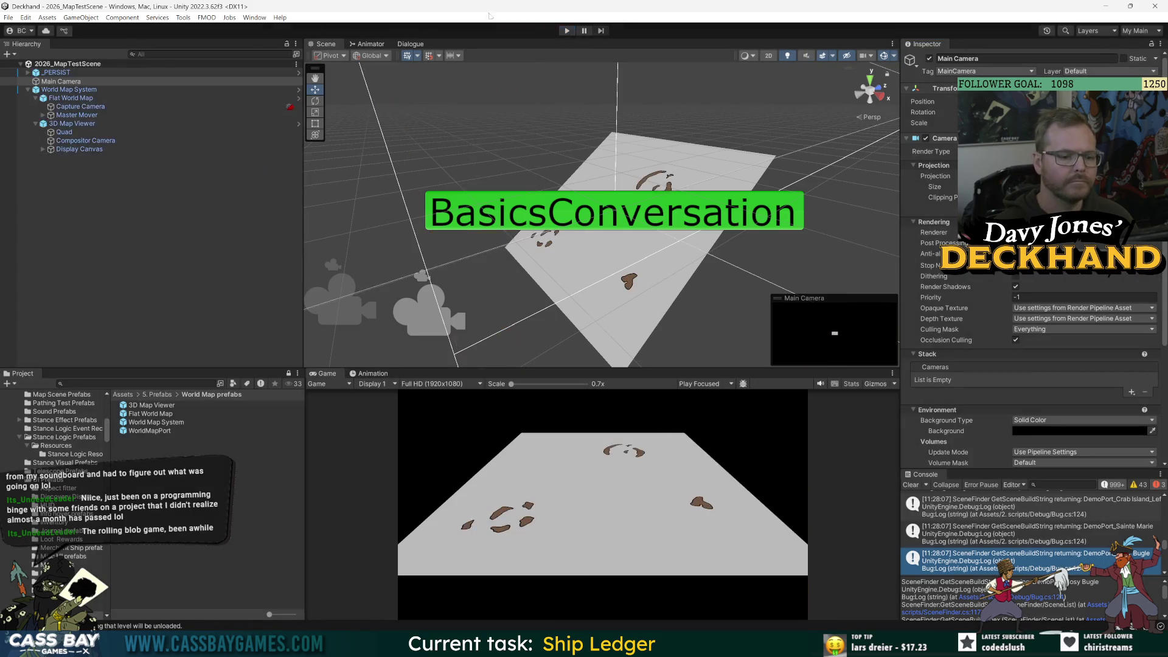
- Disable and re-enable the Main Camera to test rendering, then clear the selection
click(61, 81)
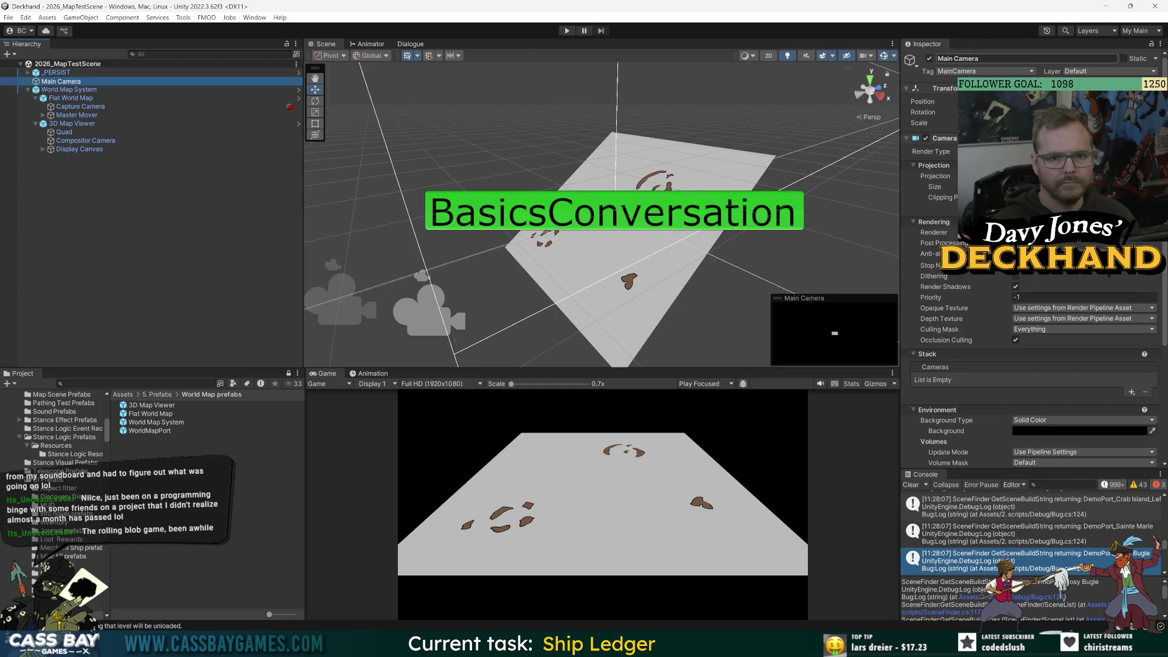
click(930, 59)
click(930, 59)
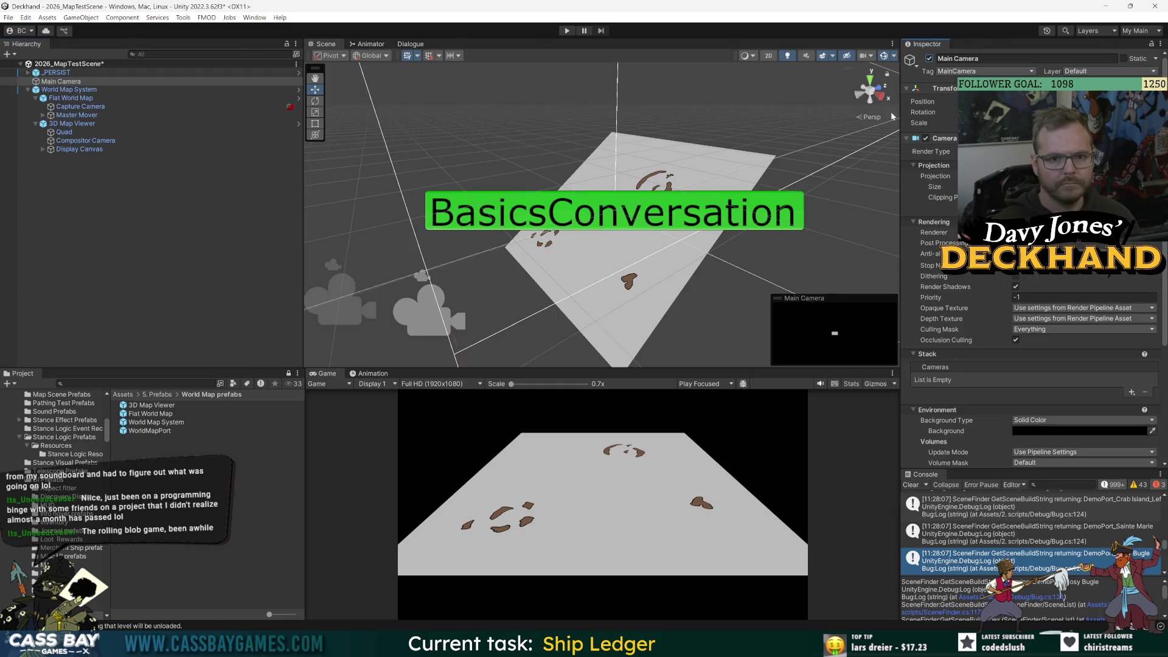
click(213, 297)
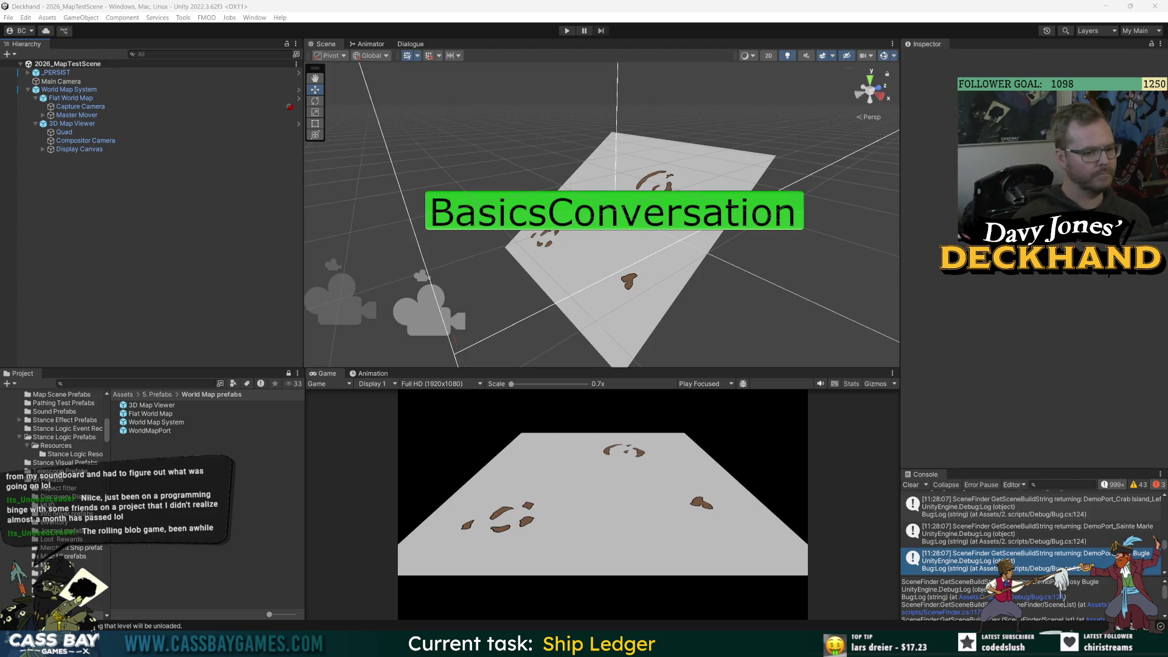
- Untick FlatMap in the Main Camera's Culling Mask
click(61, 81)
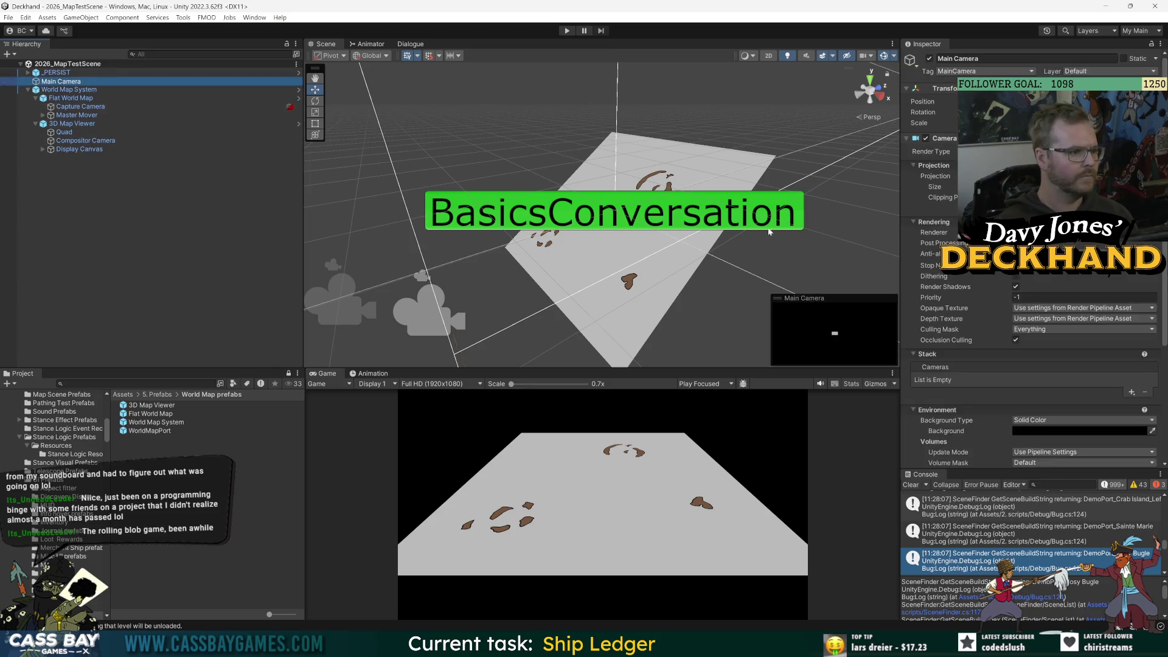
click(1046, 329)
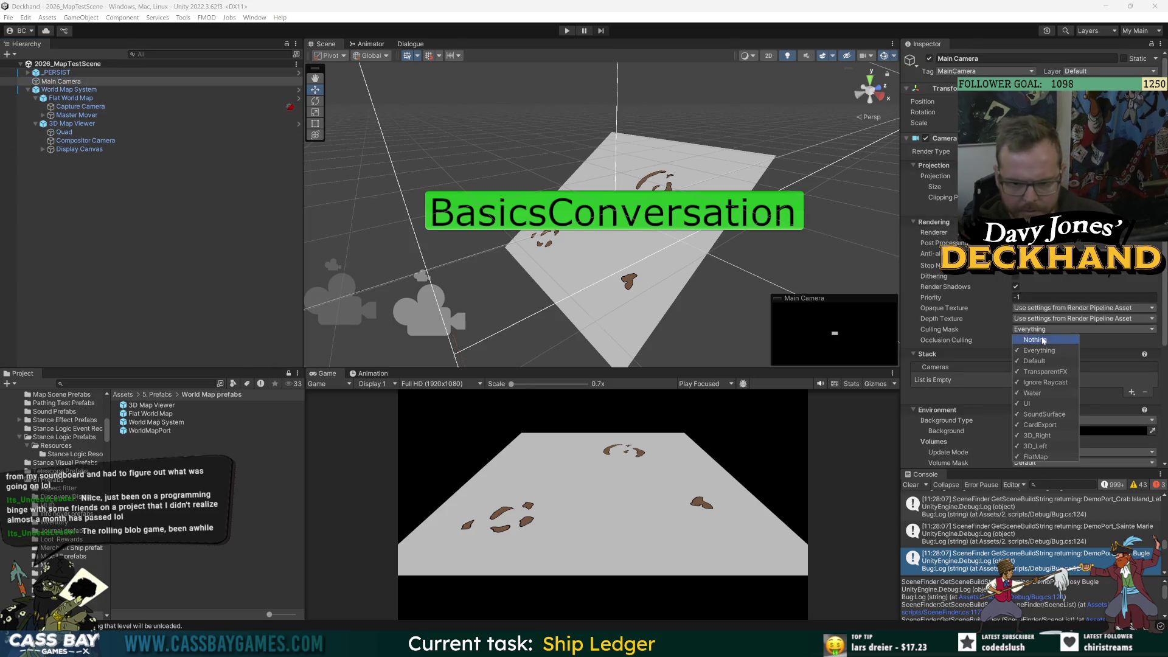
click(1045, 457)
click(322, 123)
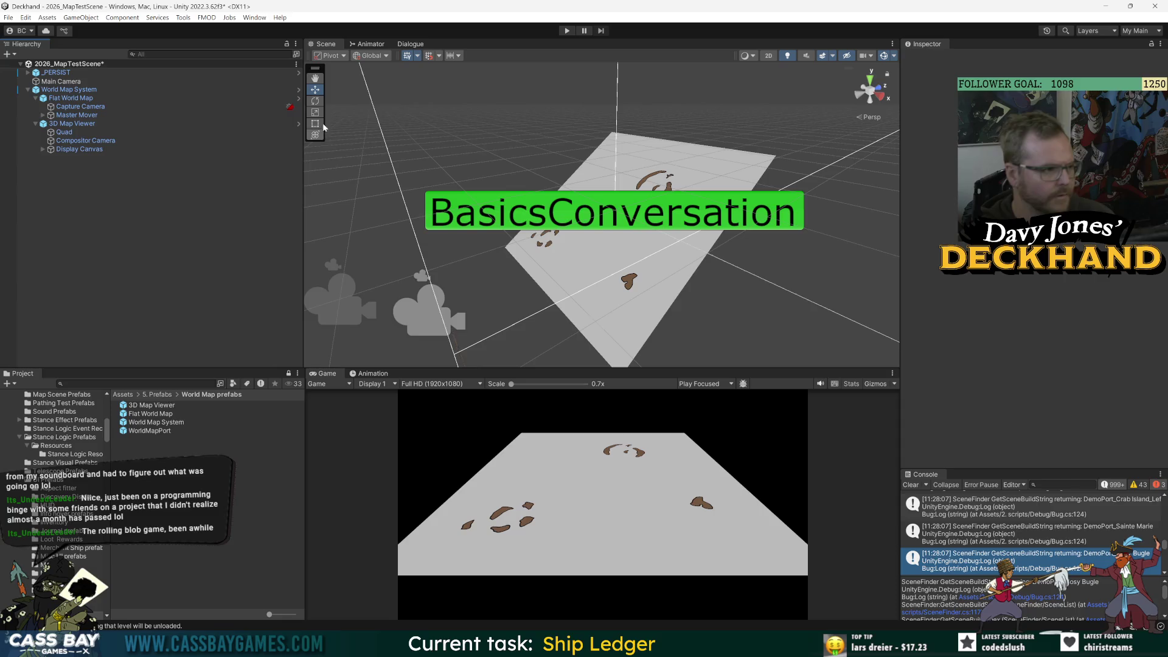
- Run and stop the game, then toggle the Canvas component on _PERSIST
click(567, 31)
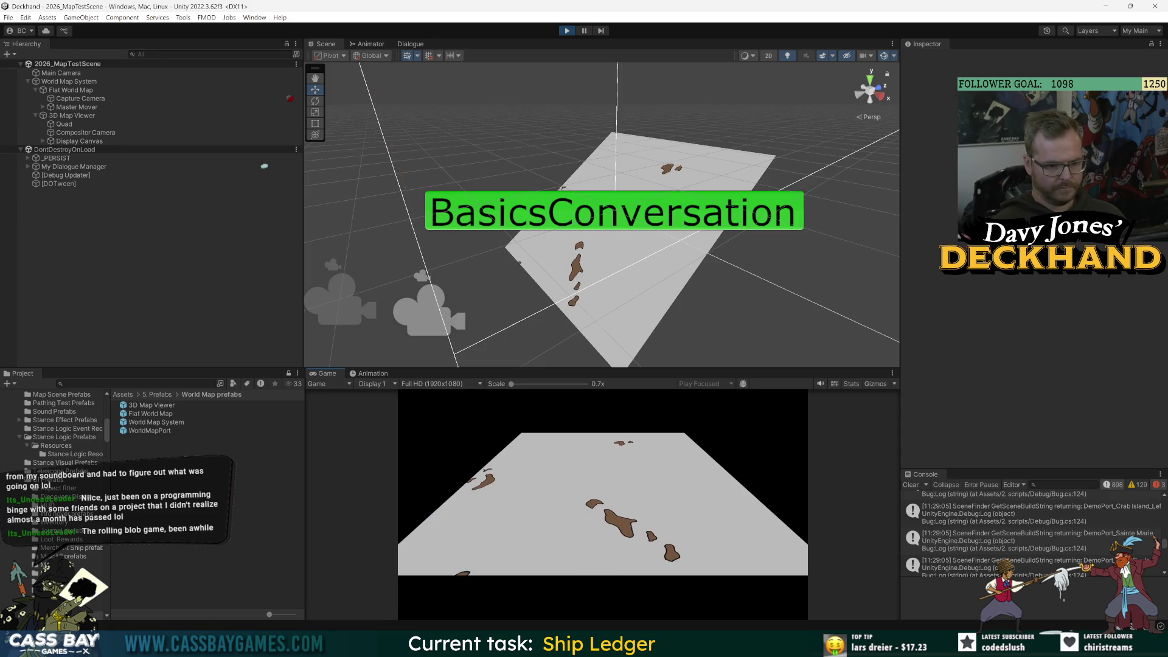
key(ctrl+p)
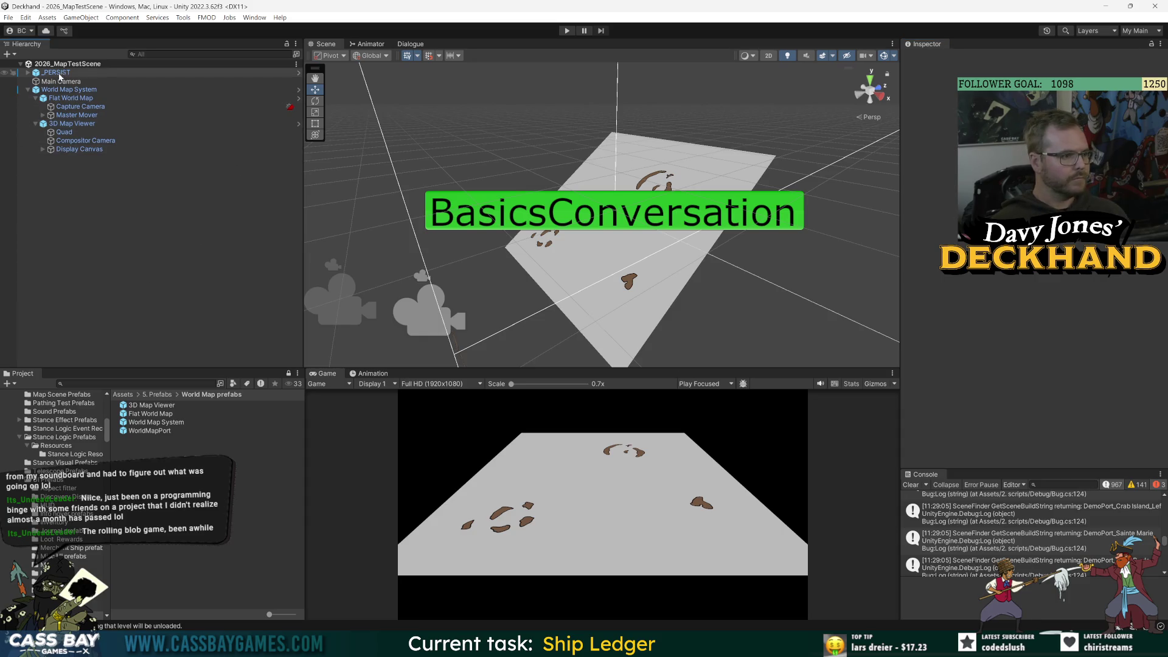
click(28, 73)
click(56, 72)
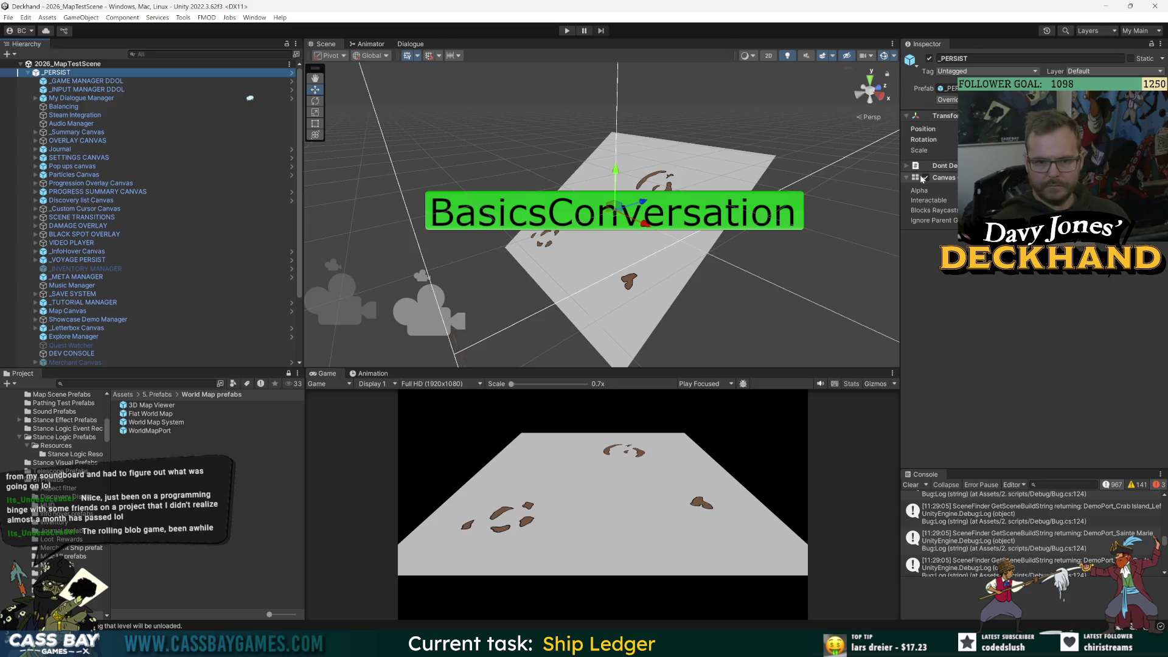
click(924, 178)
- Save the scene, play again and open the ship ledger's Voyages page
key(ctrl+s)
click(568, 31)
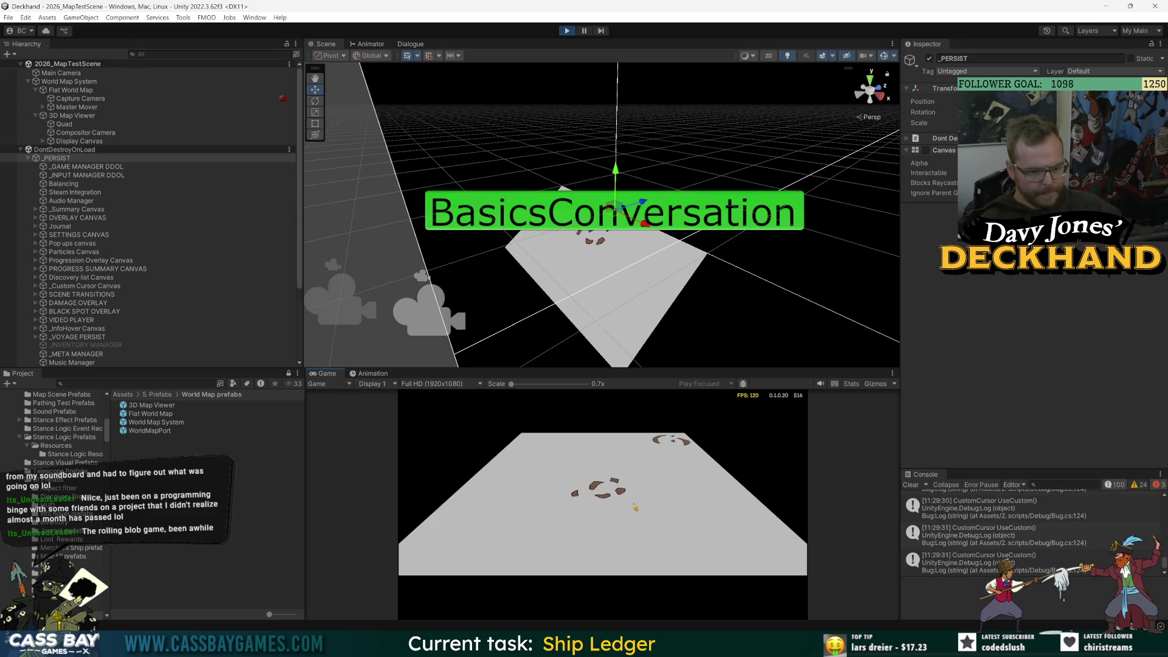
click(673, 443)
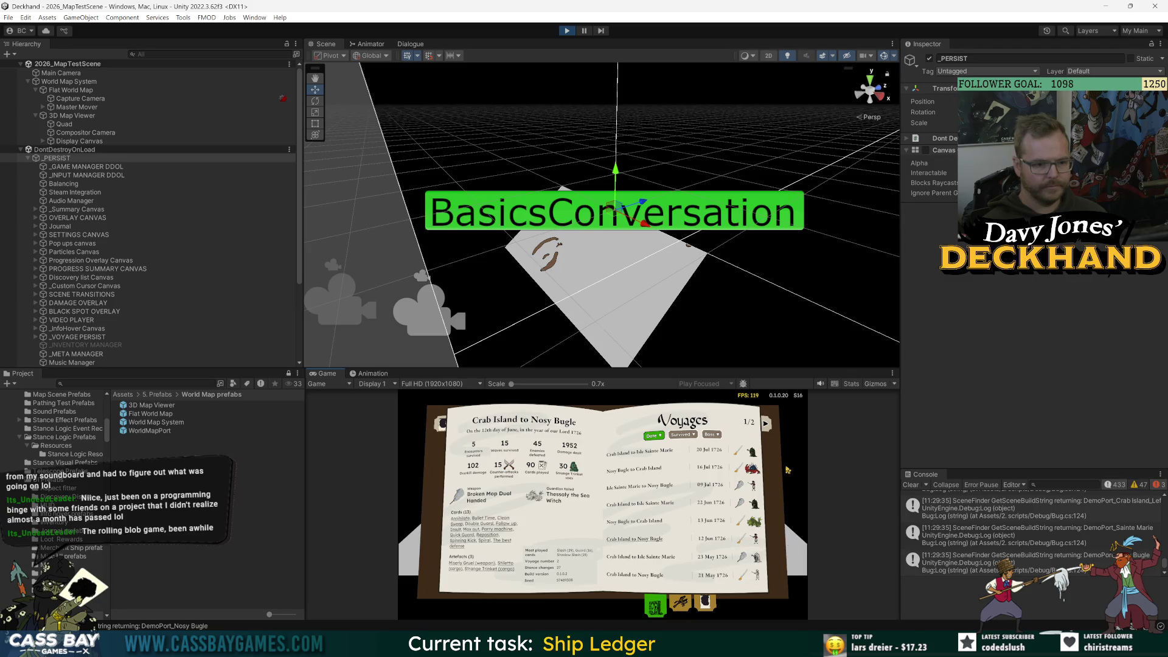
- Comment out OpenToDefaultTab(); on line 96 of TestOpen in Journal.cs, then return to Unity
key(alt+Tab)
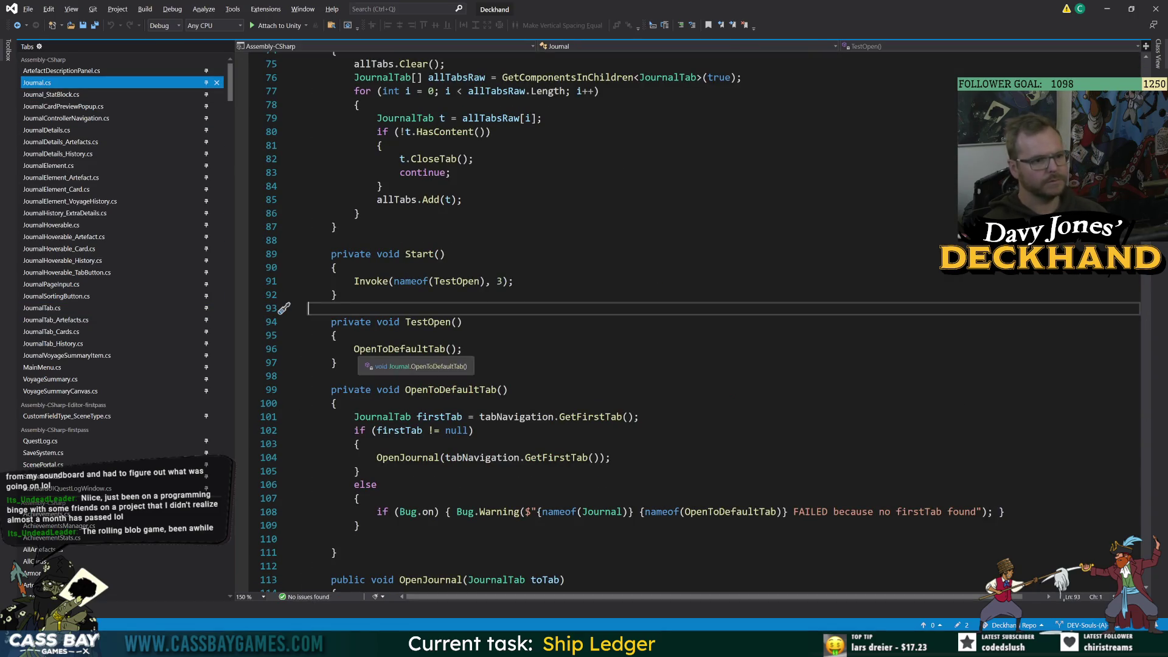
click(463, 349)
key(ctrl+k)
key(ctrl+c)
click(462, 322)
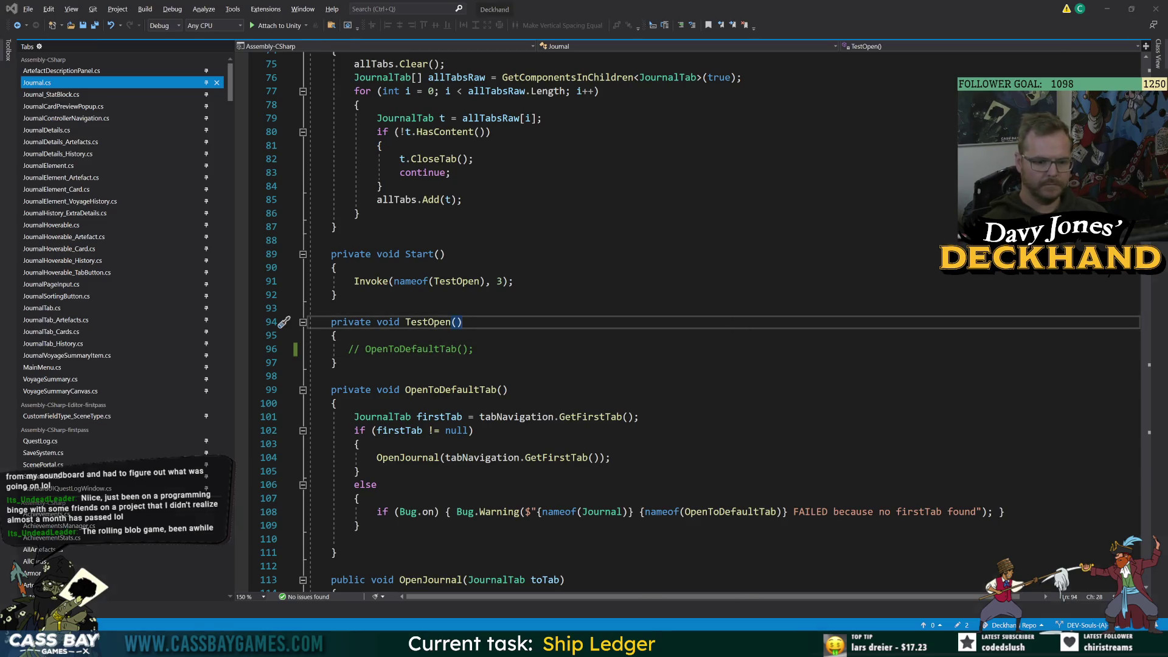
click(821, 645)
mouse_move(795, 645)
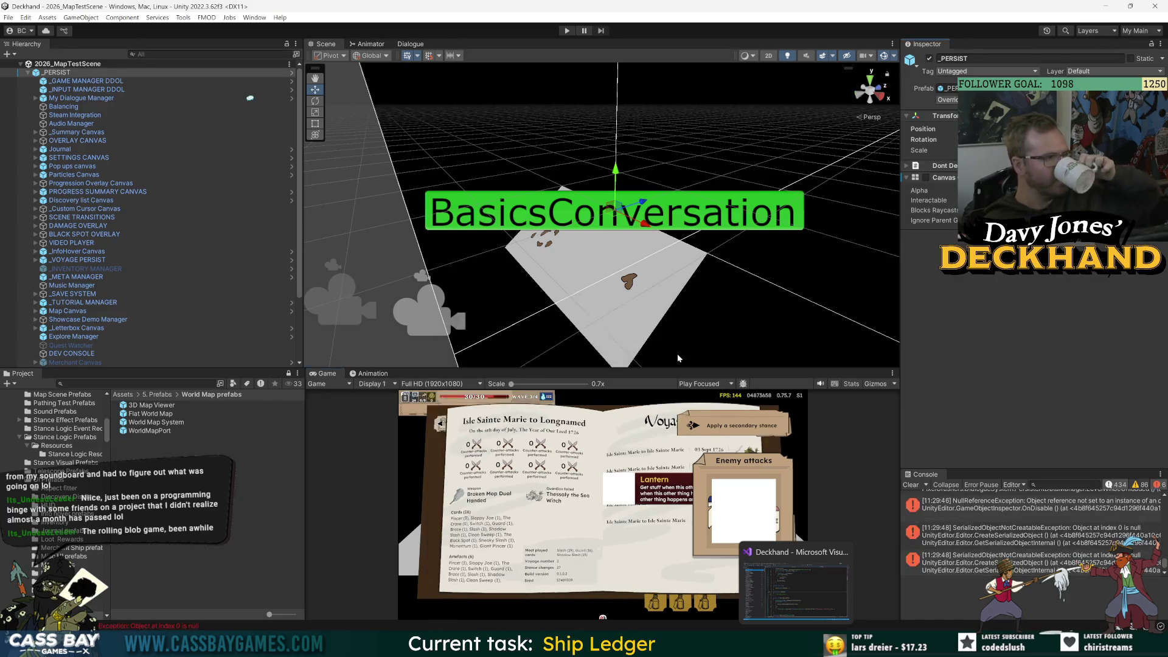
- Play the game with the updated code to test the journal, then untick the _PERSIST Canvas
key(ctrl+p)
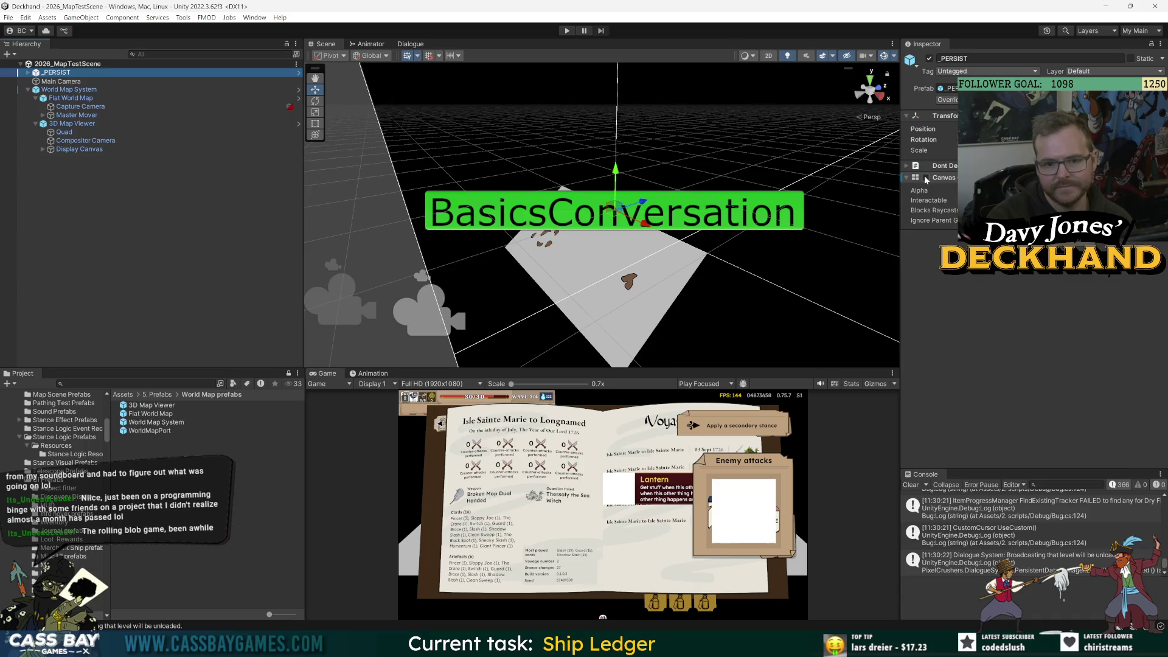
click(926, 178)
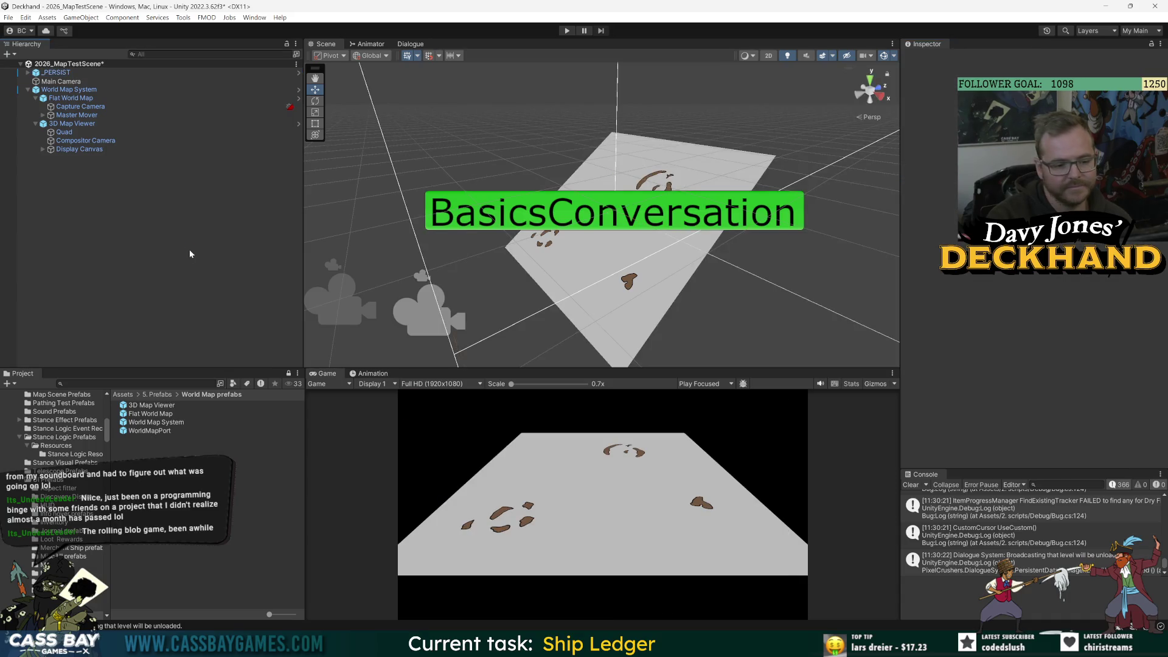
- Open the 3D Map Viewer prefab and add a UI Image under Aspect Fitter
click(63, 126)
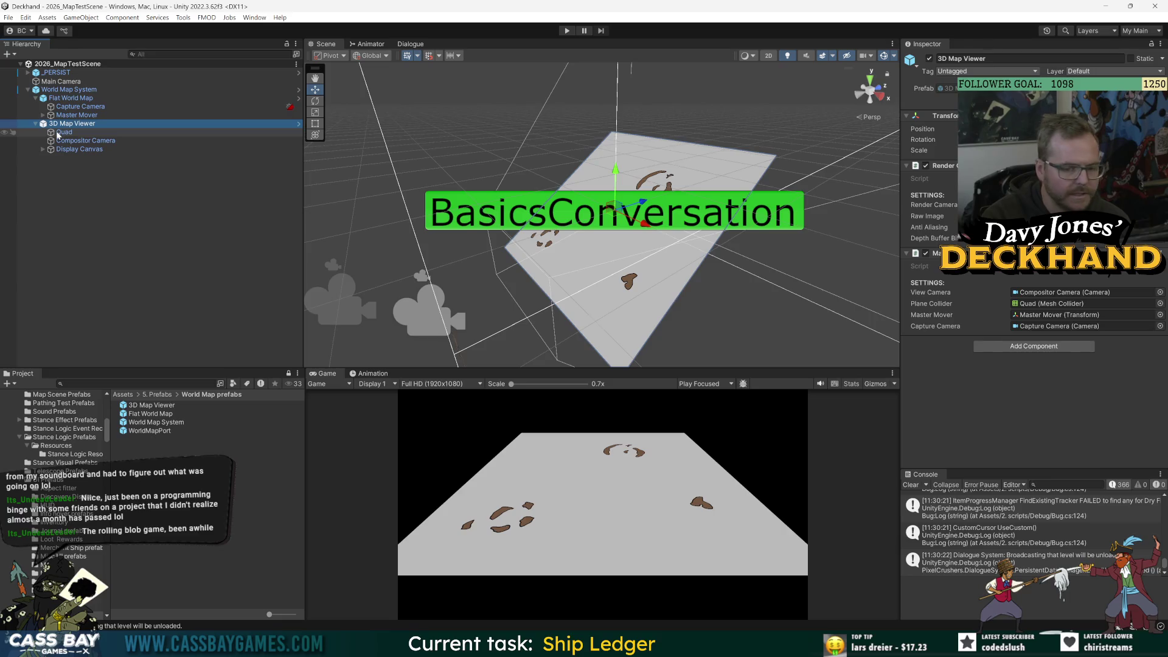
click(298, 124)
click(43, 112)
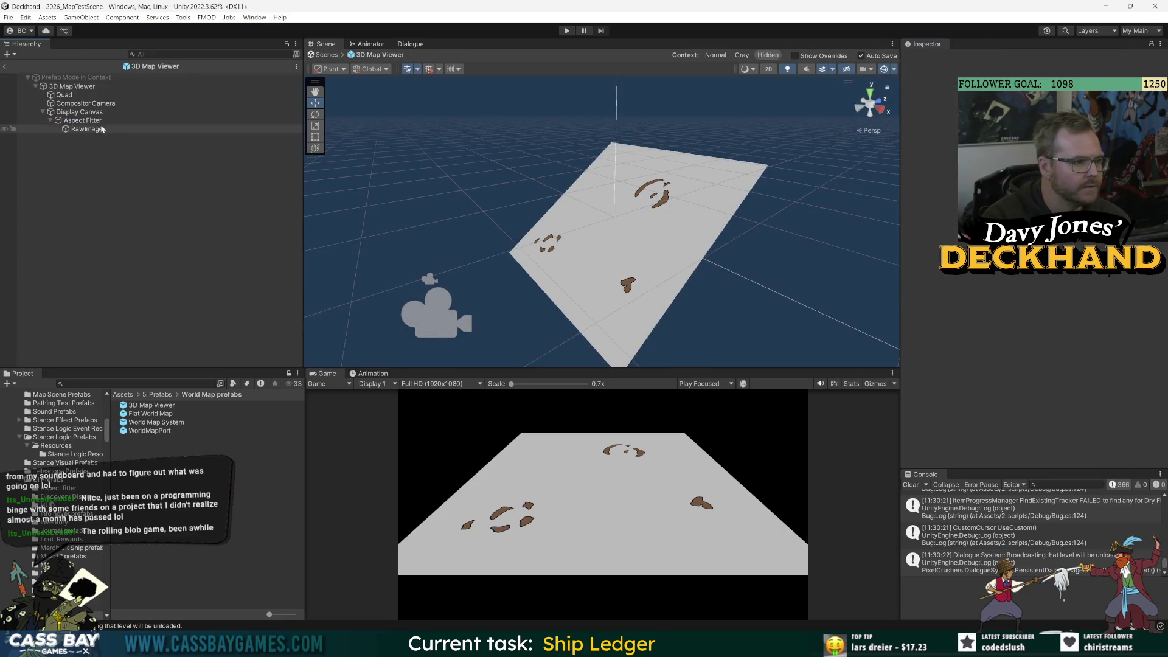
click(82, 120)
right_click(79, 121)
mouse_move(140, 372)
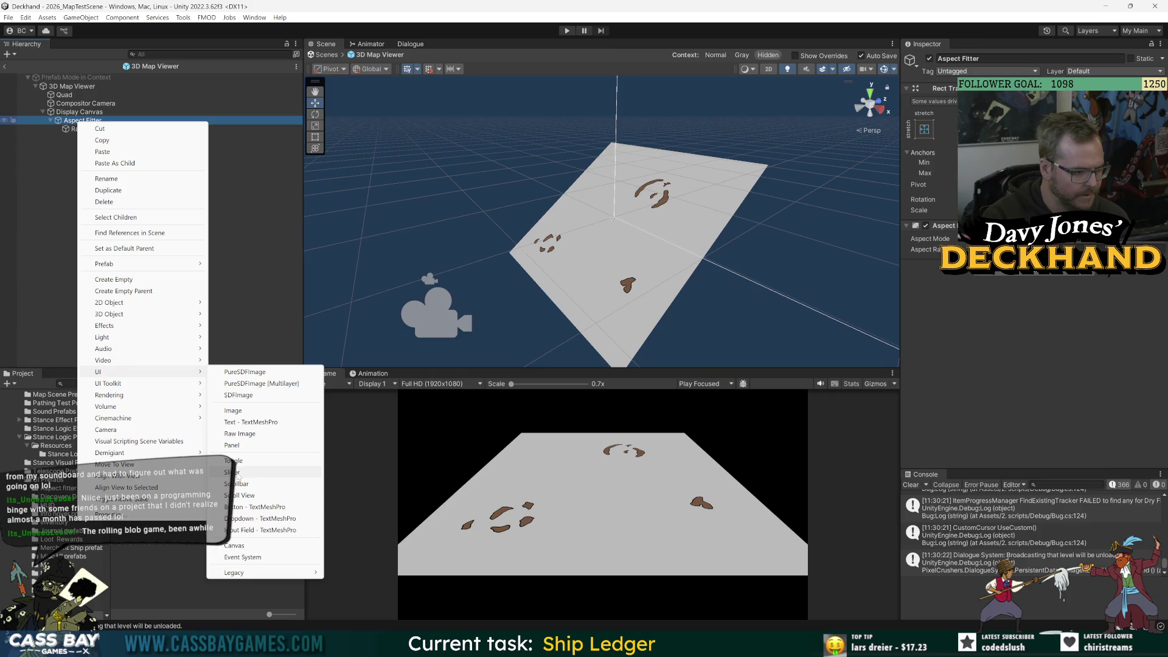
click(242, 411)
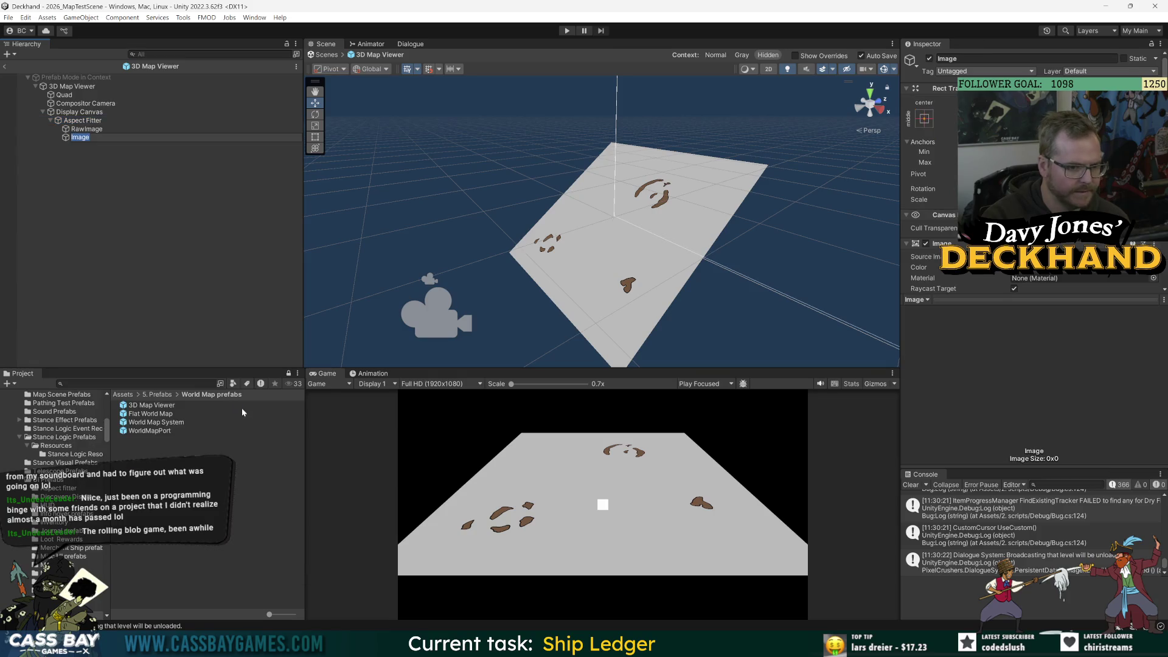
- Stretch the Image to fill the whole canvas with the full-stretch anchor preset
click(923, 116)
alt+click(1038, 281)
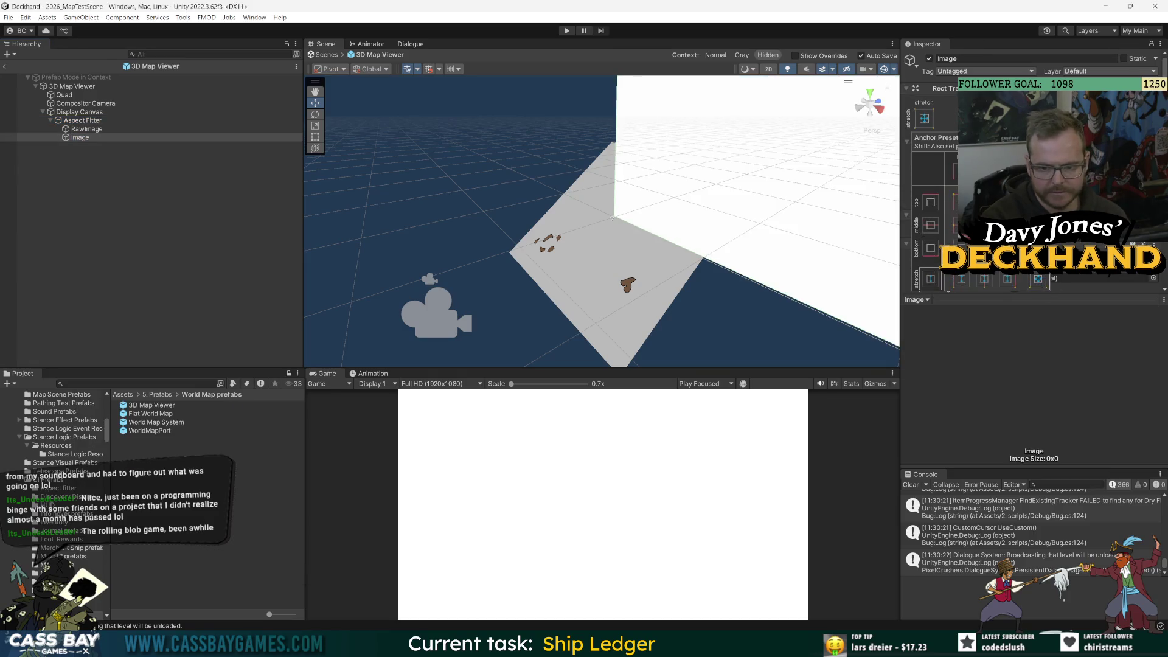
click(1155, 253)
click(149, 483)
- Browse the Project window to Assets > 3. Art > Map screen art > Demo Map 20 June 2025
click(134, 395)
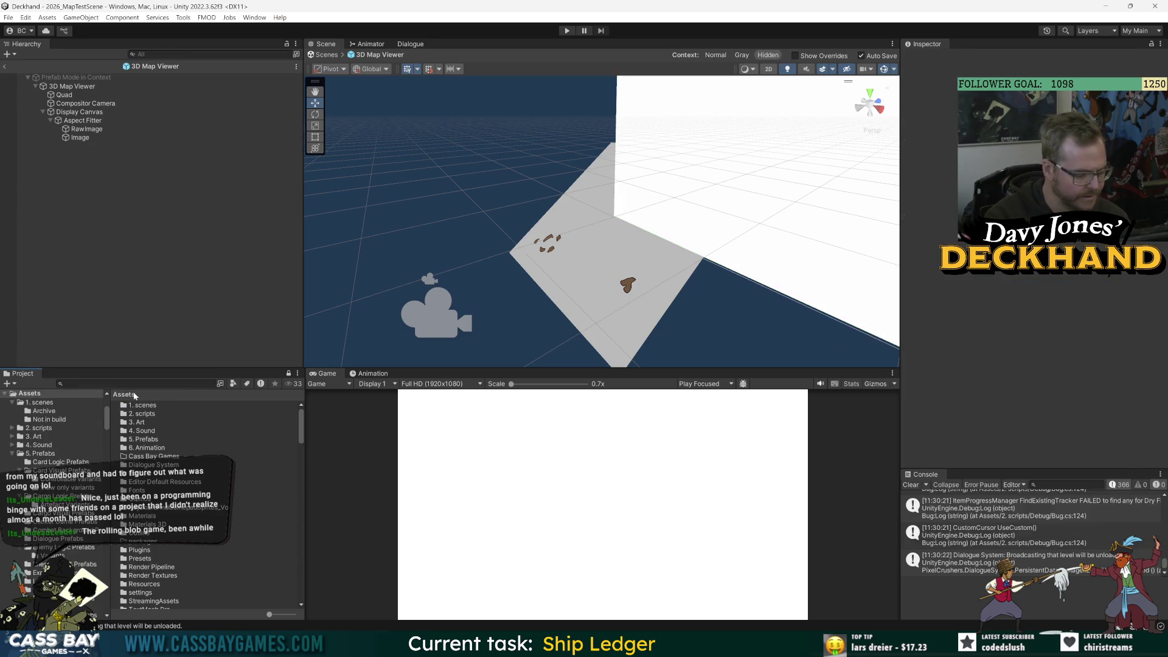
double_click(149, 423)
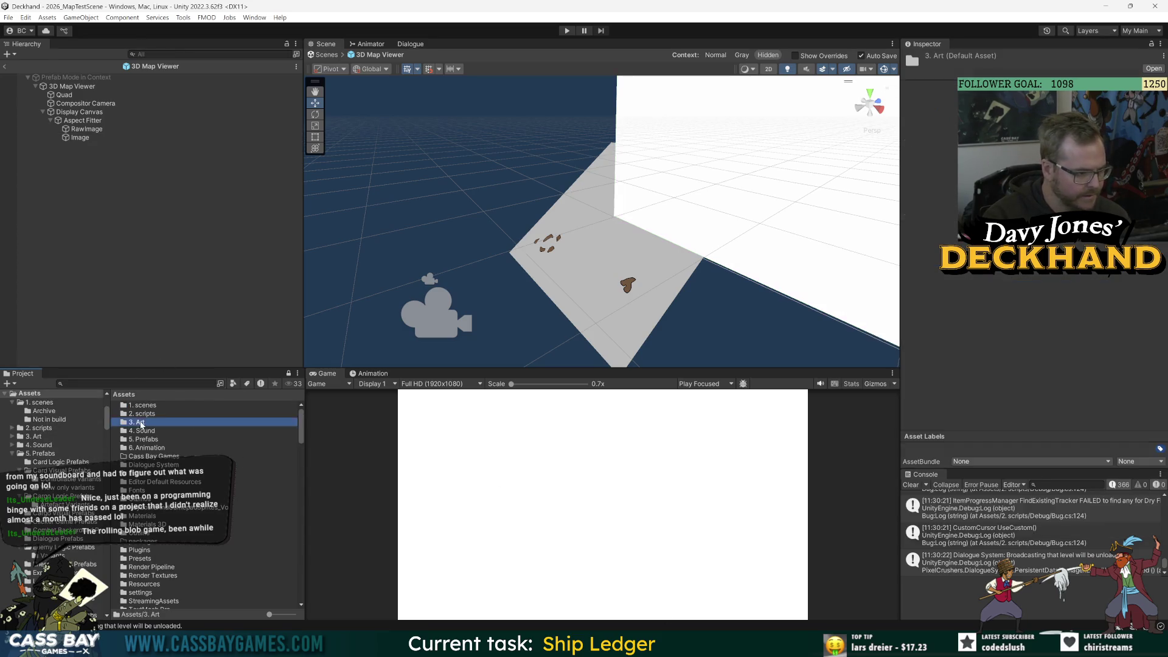
double_click(140, 551)
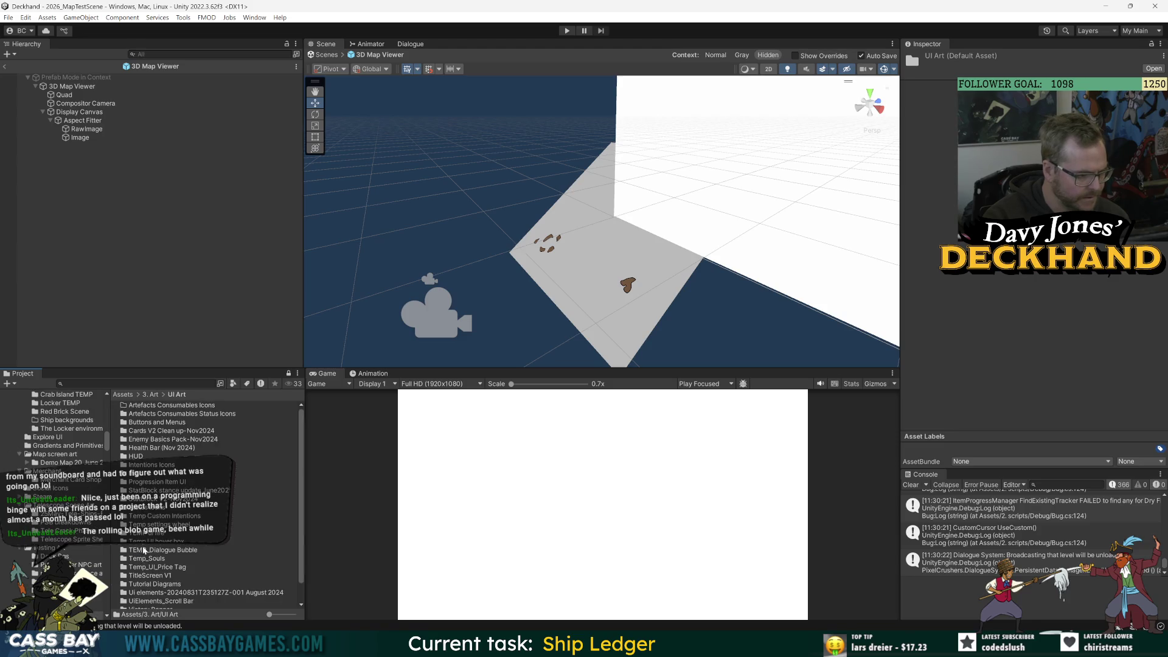
click(153, 533)
scroll(154, 571, down, 2)
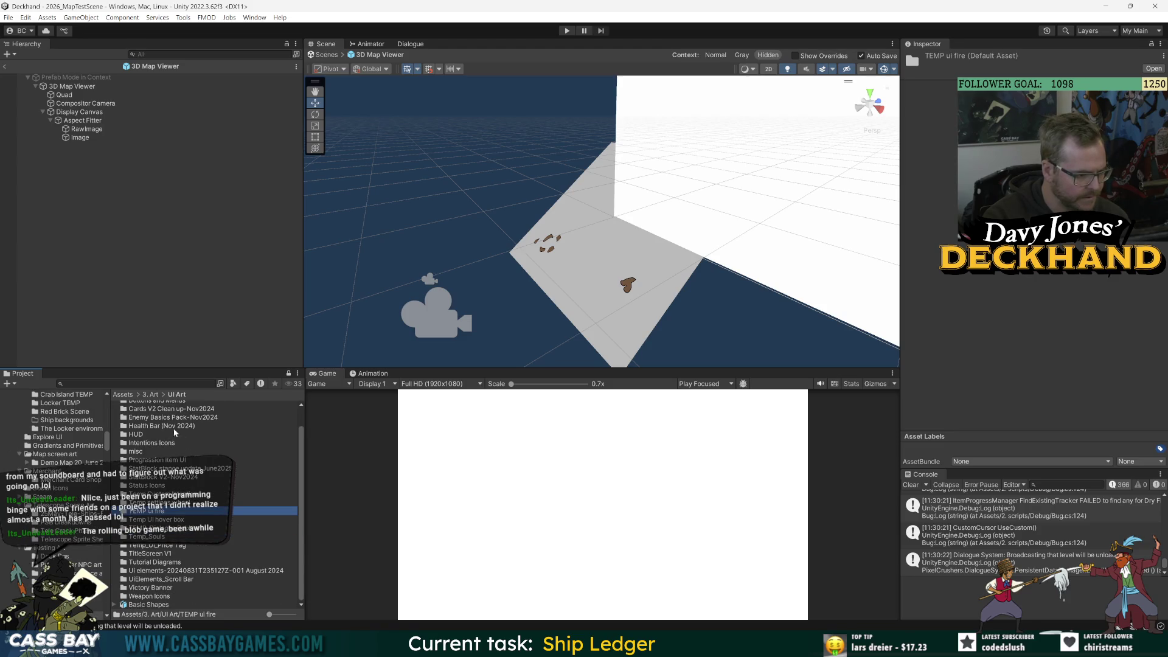
click(150, 394)
double_click(152, 478)
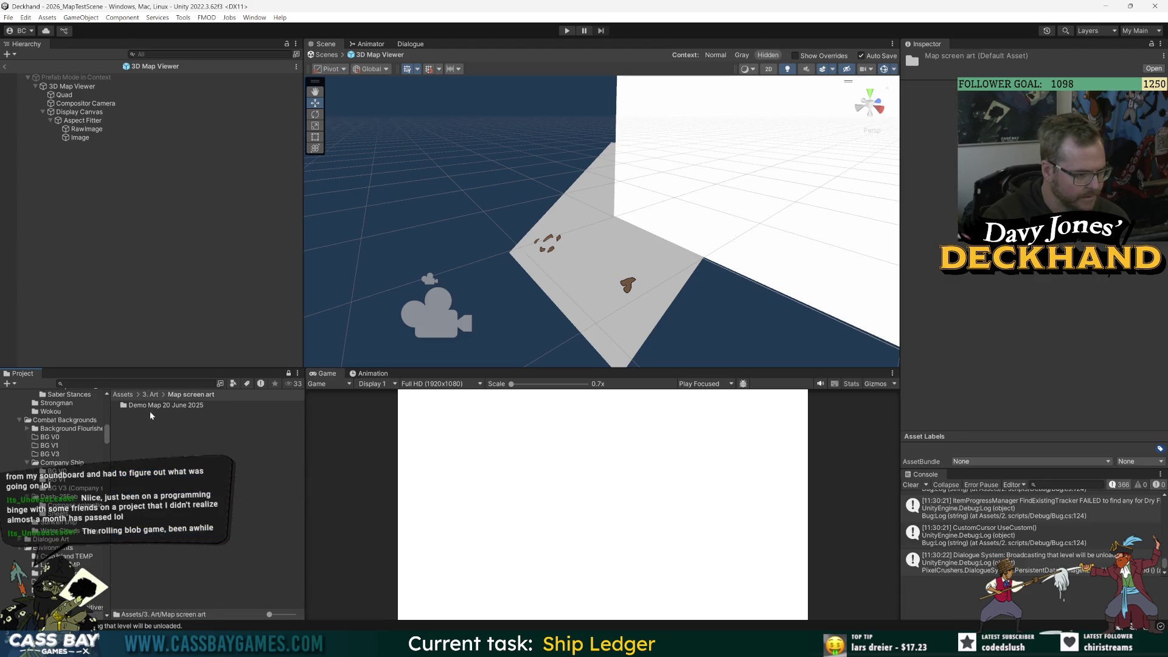
double_click(155, 405)
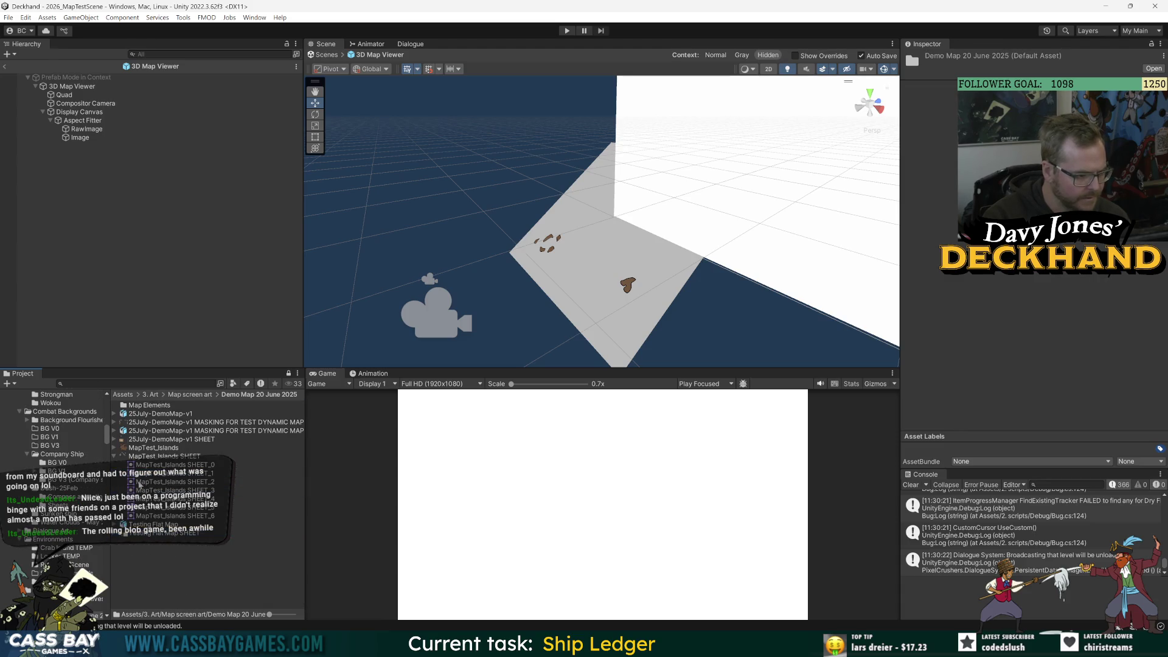
- Raise the MASKING texture's Max Size so it imports at 3840x2160, then open the Image's Source Image picker
click(157, 525)
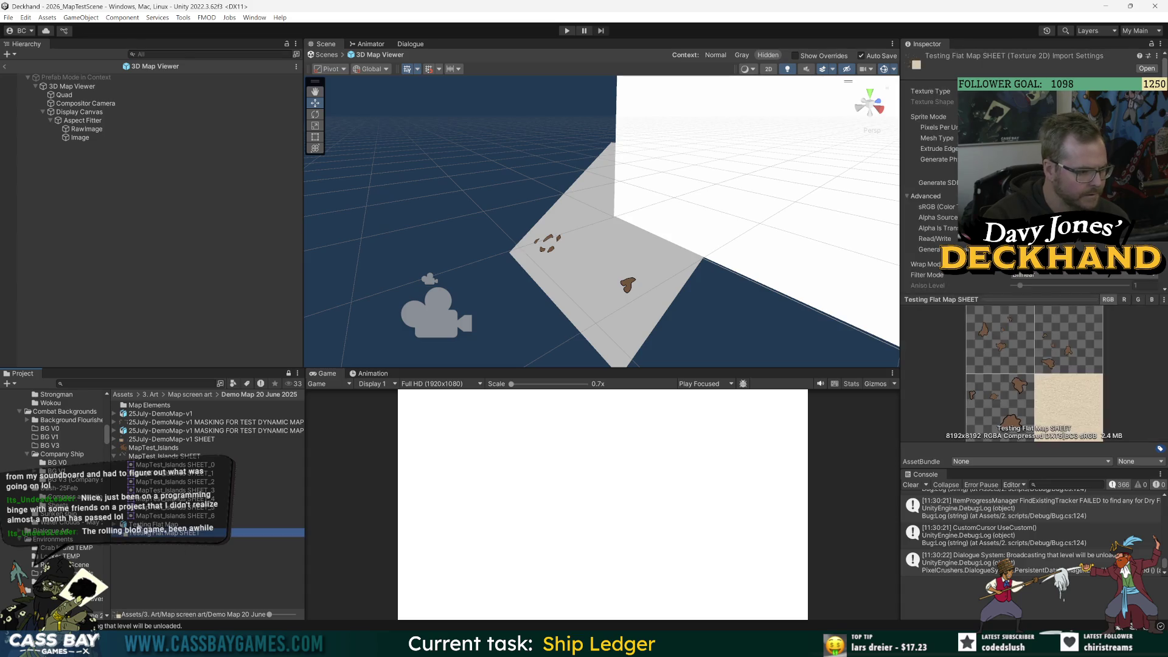
click(245, 422)
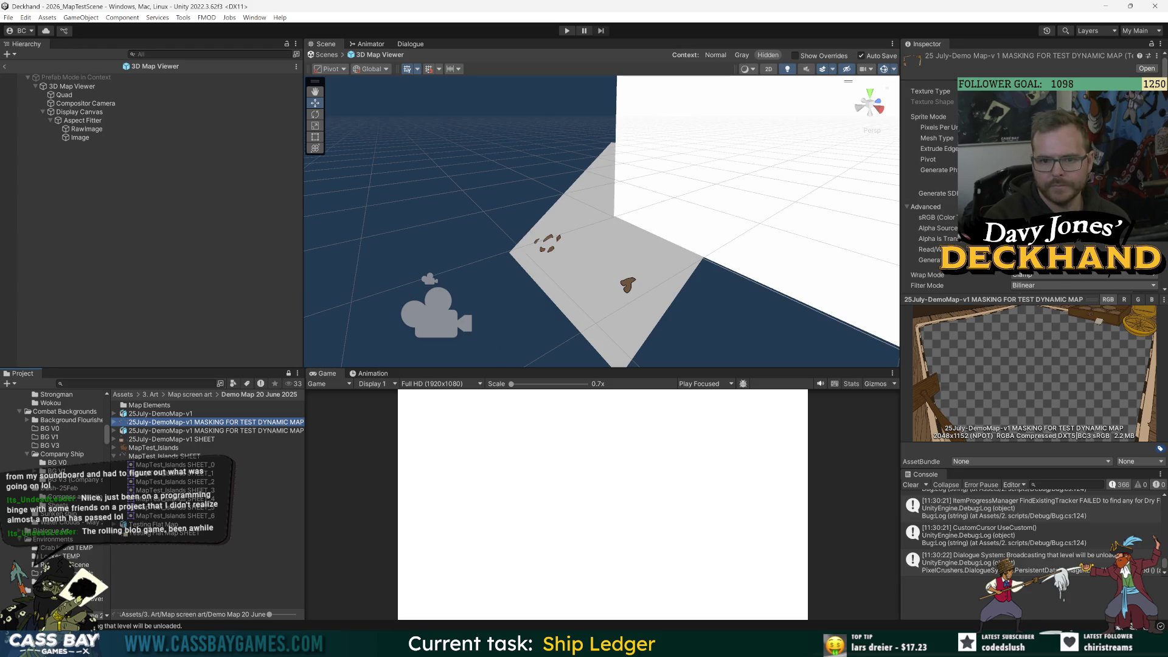
scroll(931, 183, down, 3)
click(1034, 208)
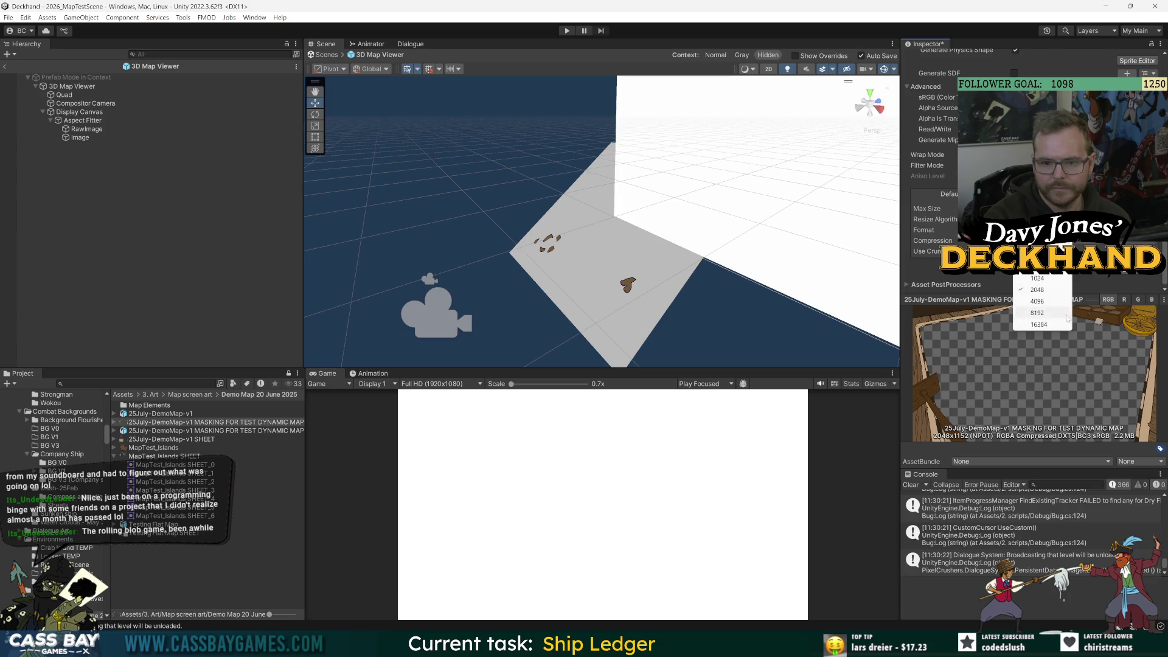
click(1051, 307)
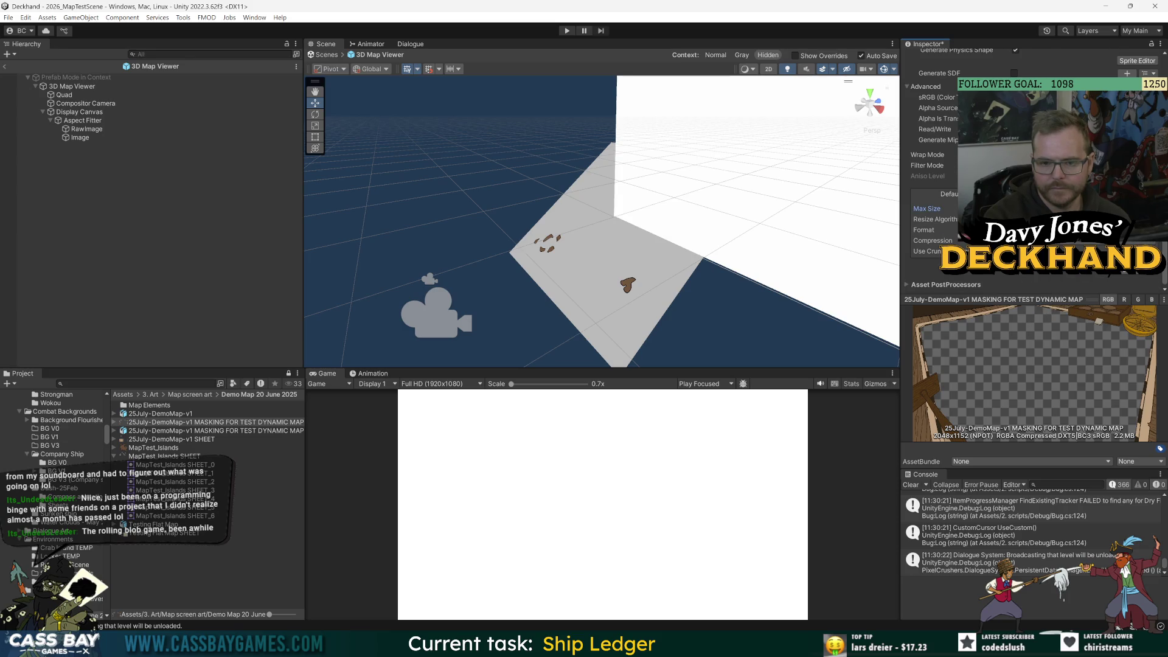
click(1148, 280)
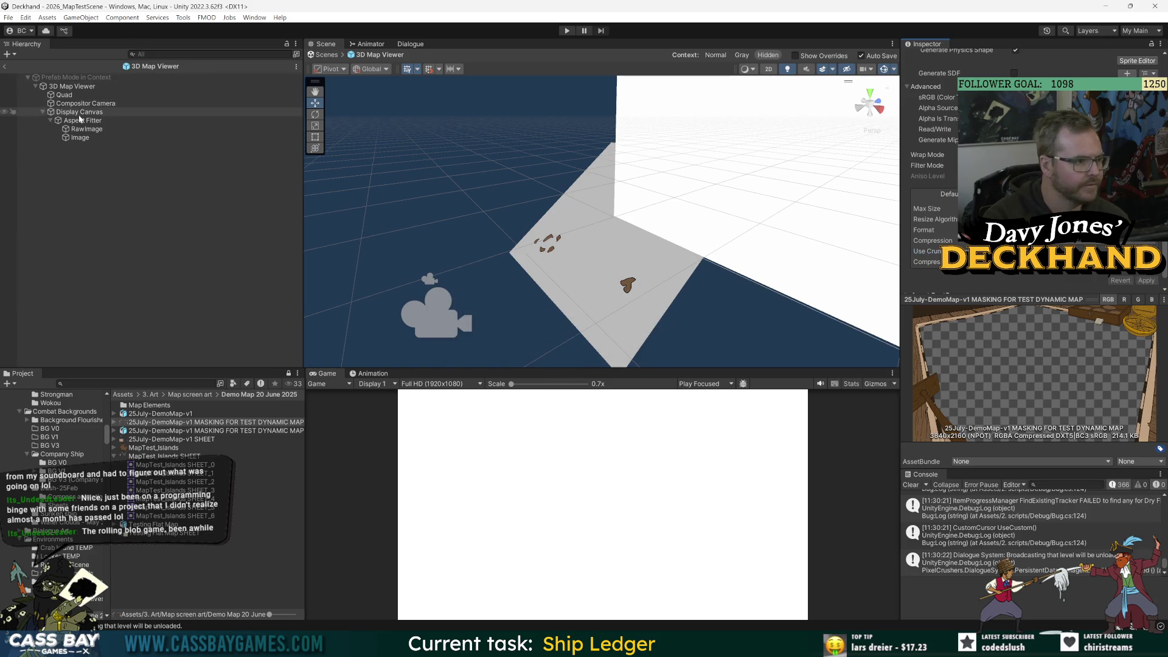
click(79, 138)
click(1154, 173)
text(mask)
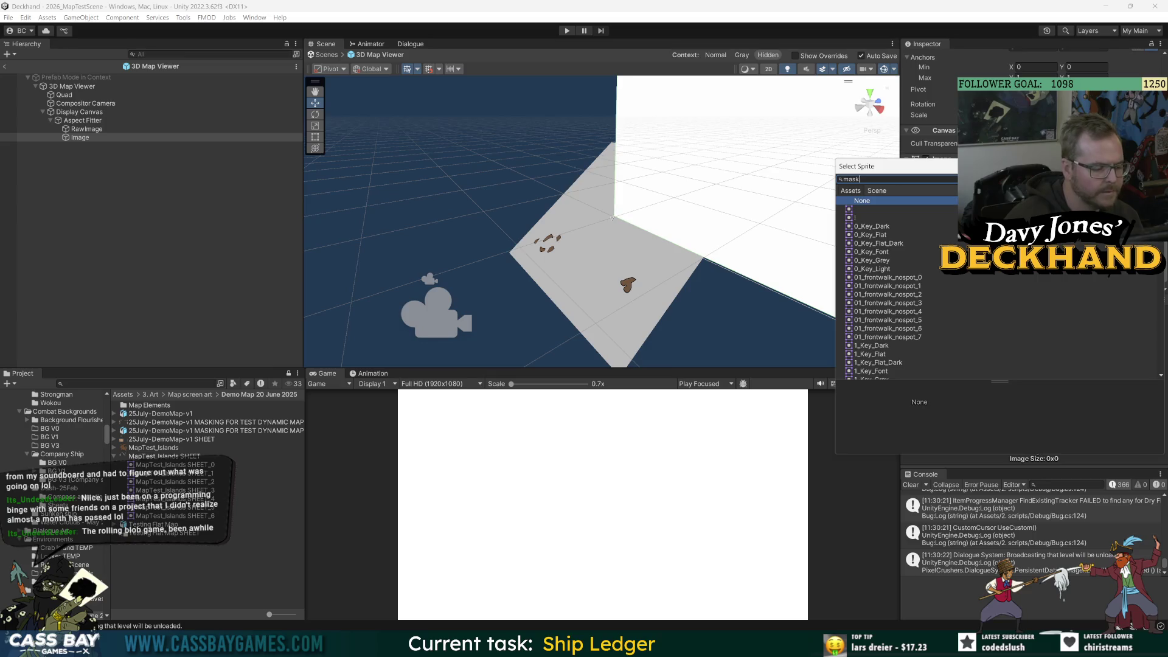
- Assign the 25July-DemoMap-v1 MASKING sprite to the Image, then select the map Quad in the scene
text(ing)
double_click(900, 209)
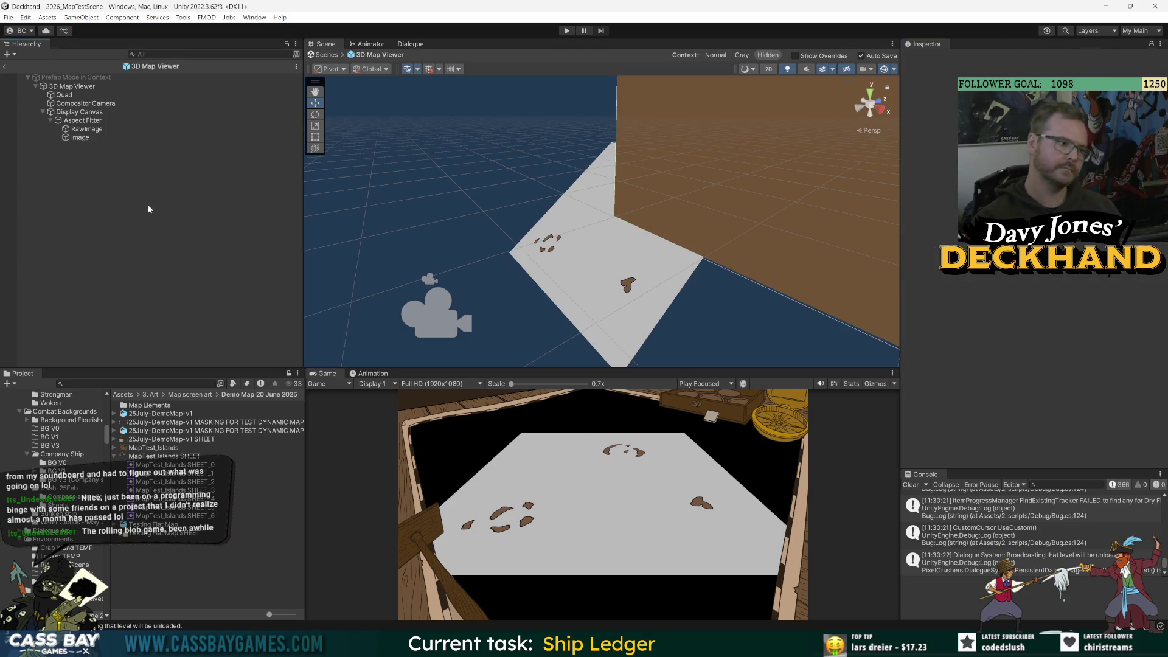
click(87, 129)
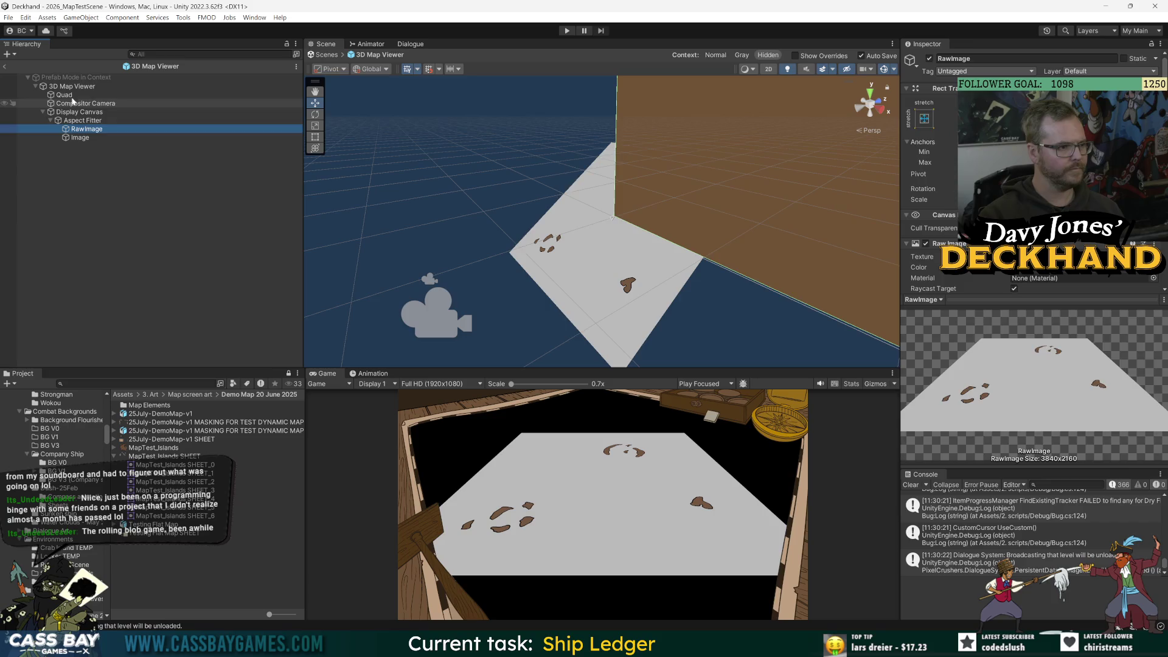
click(743, 190)
drag(722, 215, 698, 231)
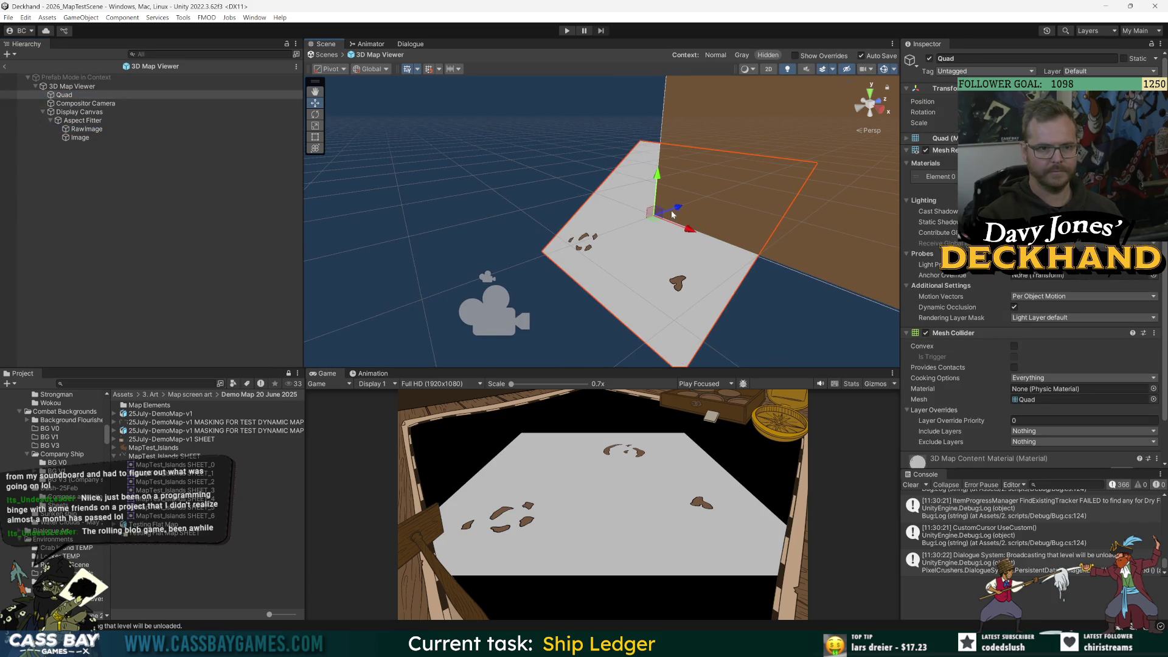
- Rotate the map Quad so it stands upright facing the Compositor Camera
key(e)
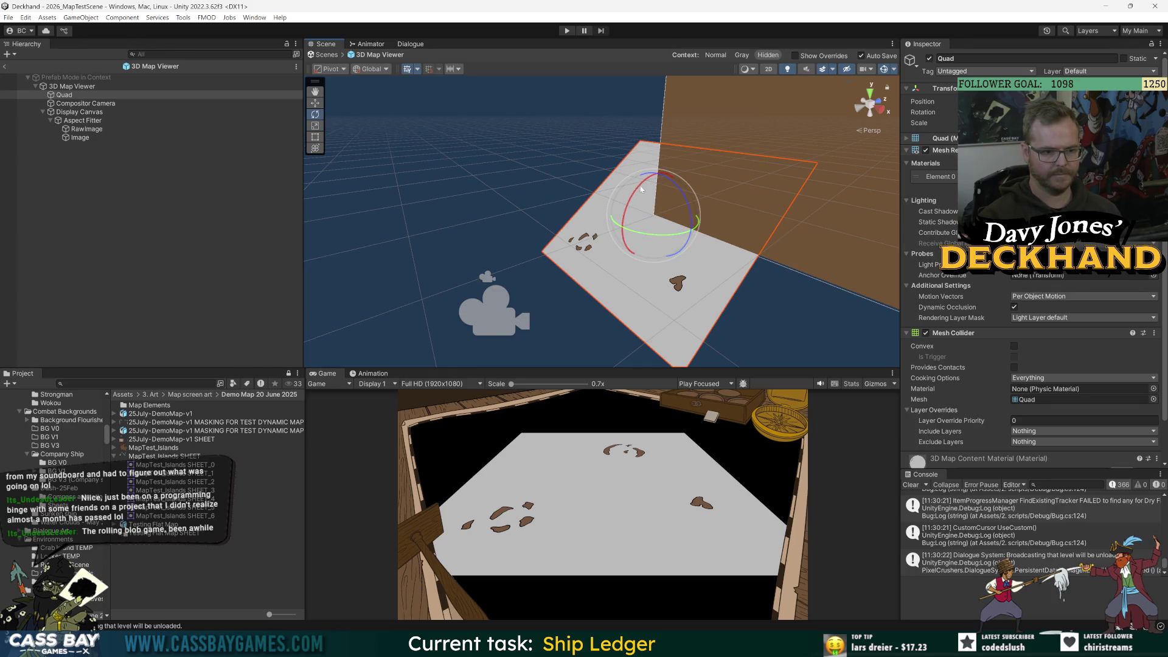
mouse_move(640, 188)
mouse_down()
mouse_move(706, 235)
mouse_move(637, 234)
mouse_move(666, 237)
mouse_move(654, 216)
mouse_move(600, 231)
mouse_move(657, 183)
mouse_up()
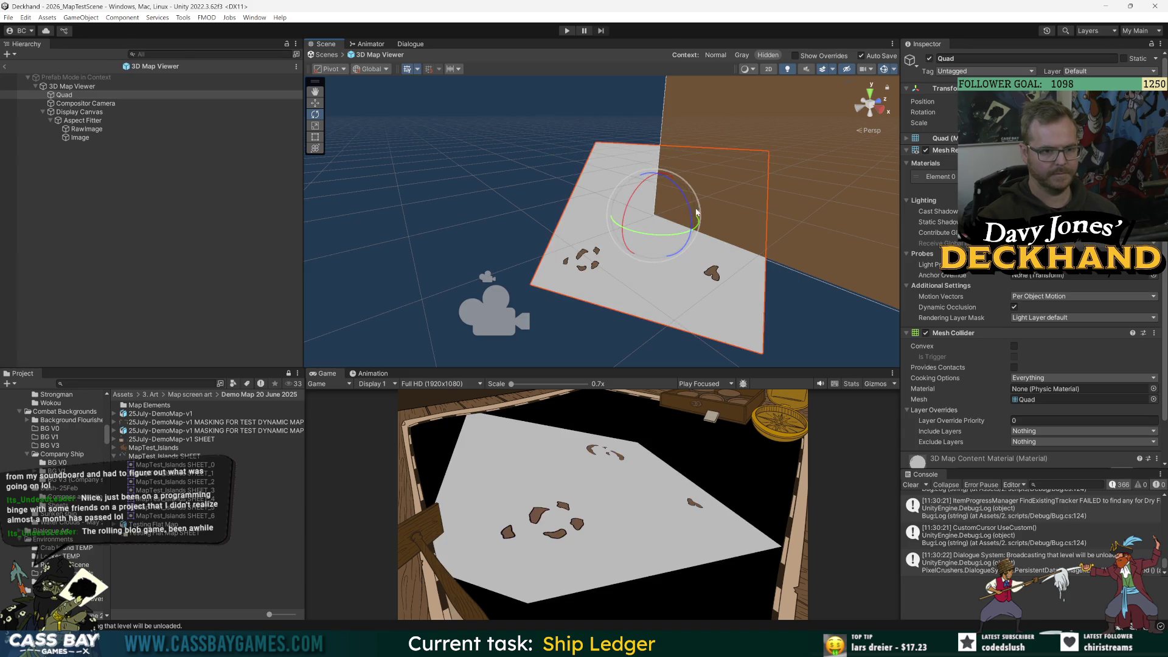
click(85, 104)
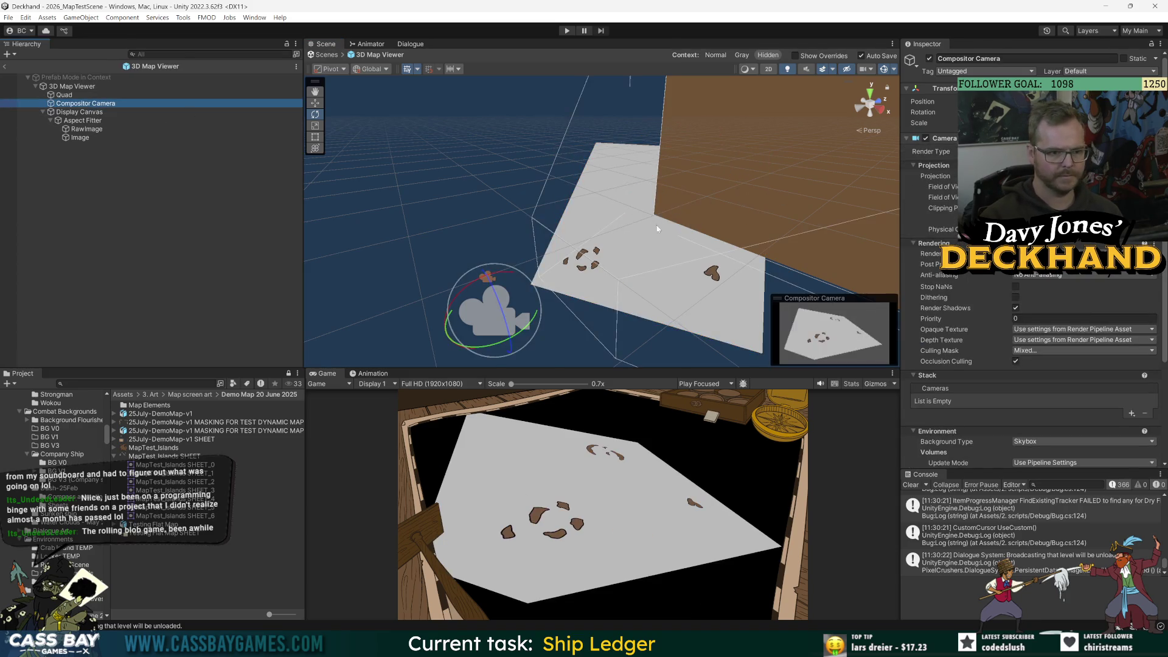
key(f)
key(r)
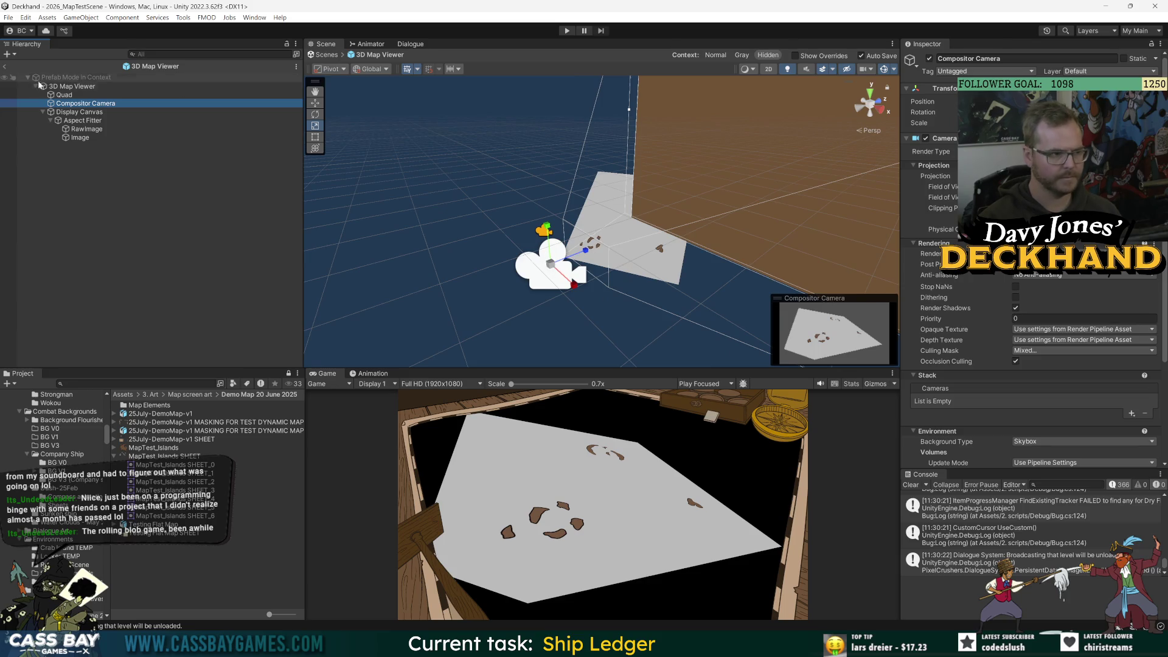
click(48, 95)
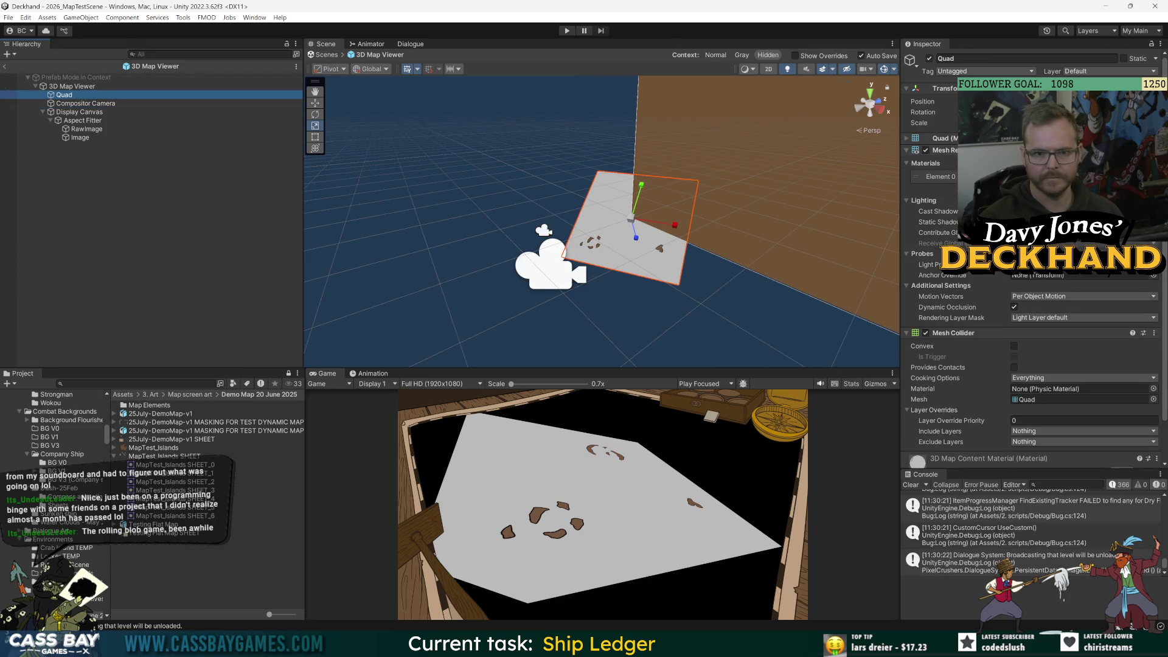
click(276, 230)
- Move the Compositor Camera up slightly so the map fills the frame
click(86, 104)
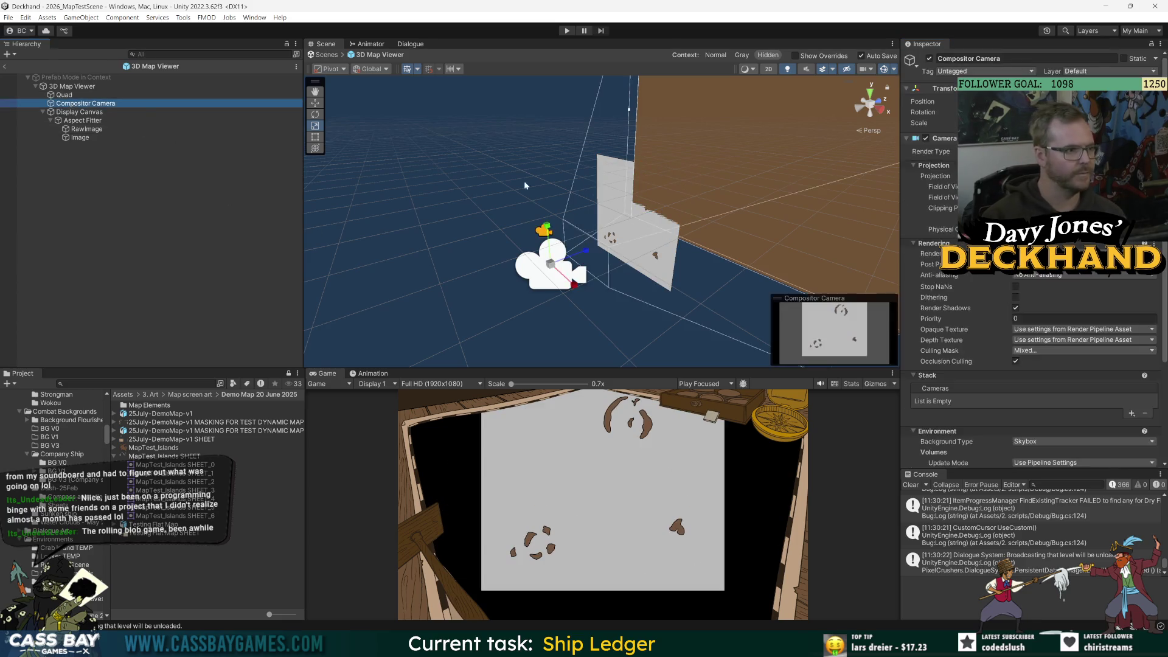
key(w)
drag(546, 226, 547, 224)
click(547, 223)
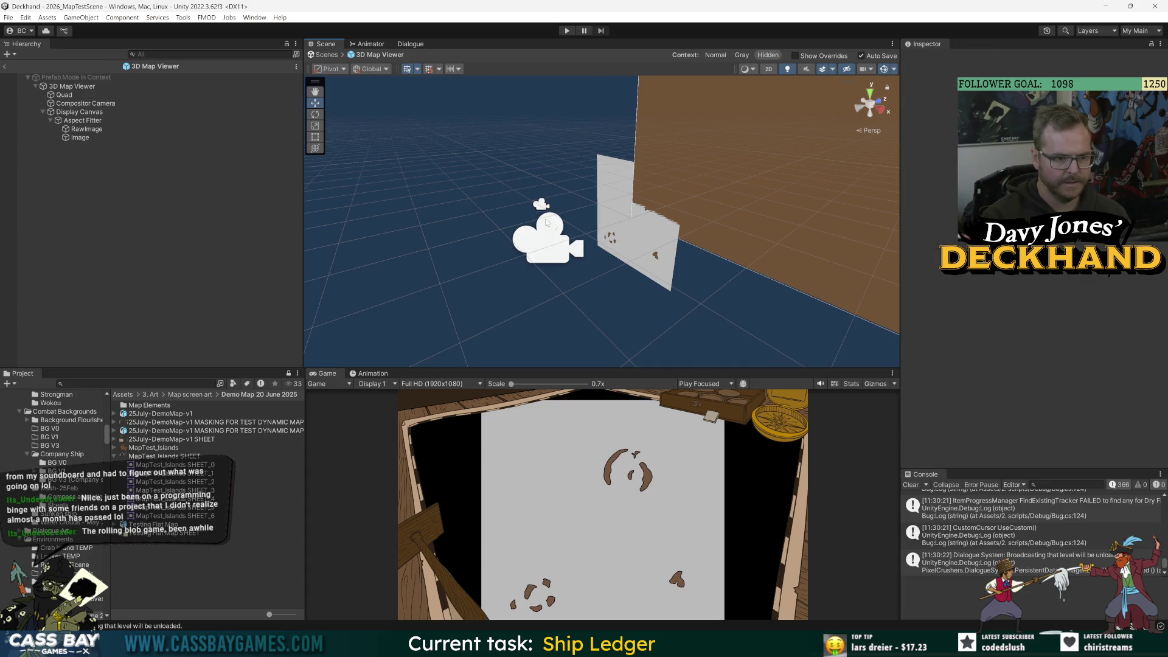
- Frame the Compositor Camera and hide the brown frame Image in the Scene view
double_click(86, 104)
mouse_move(635, 198)
mouse_down()
mouse_move(707, 213)
mouse_move(626, 211)
mouse_up()
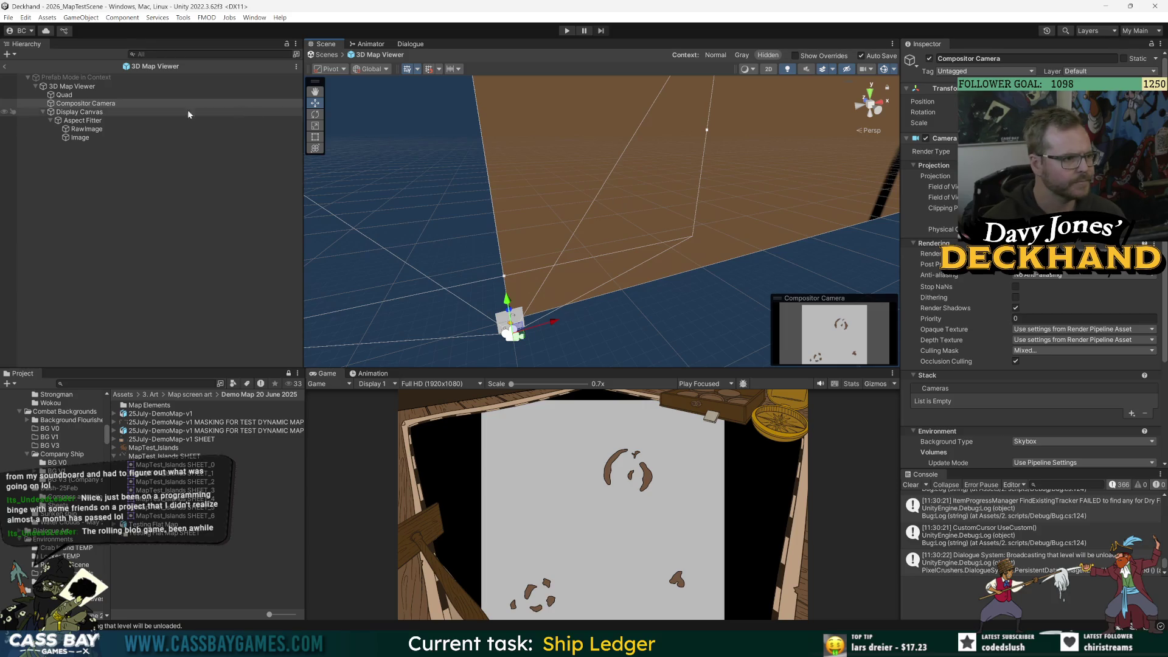
click(4, 138)
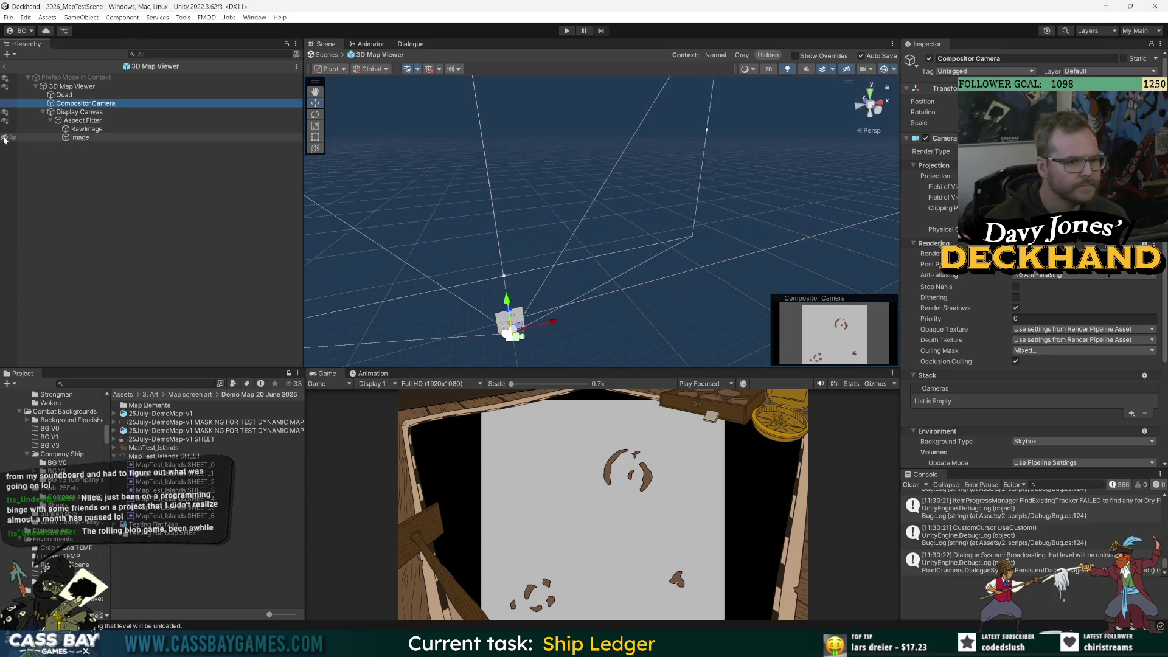
click(57, 176)
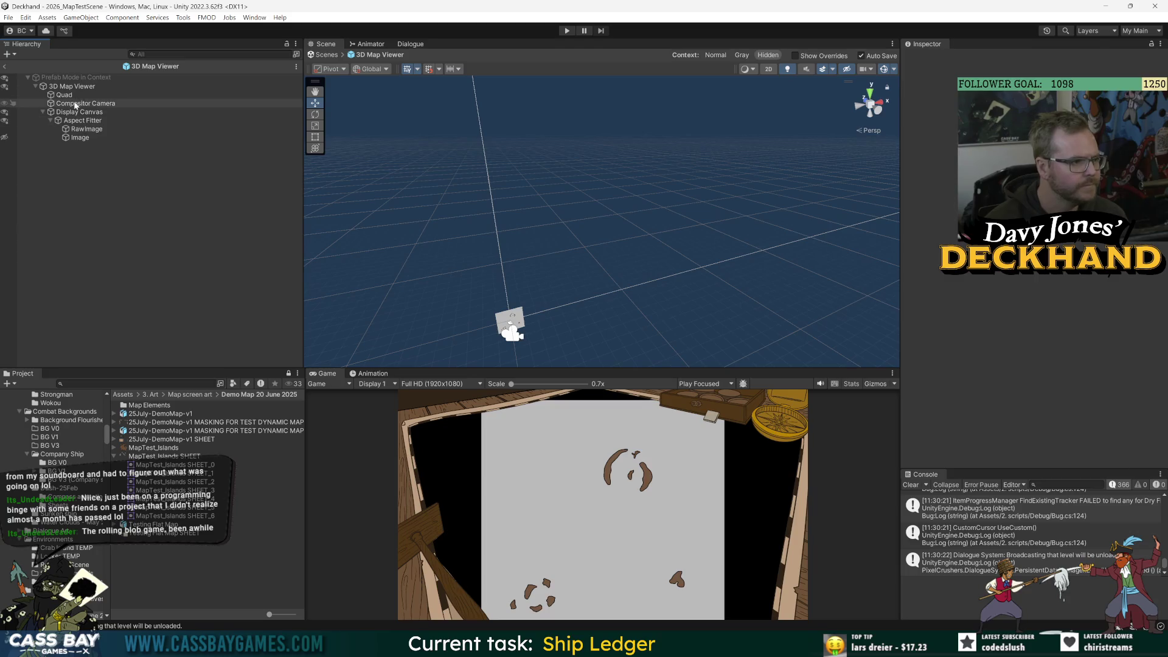
- Rotate the Compositor Camera around its vertical axis so the map appears angled
click(78, 105)
key(r)
key(e)
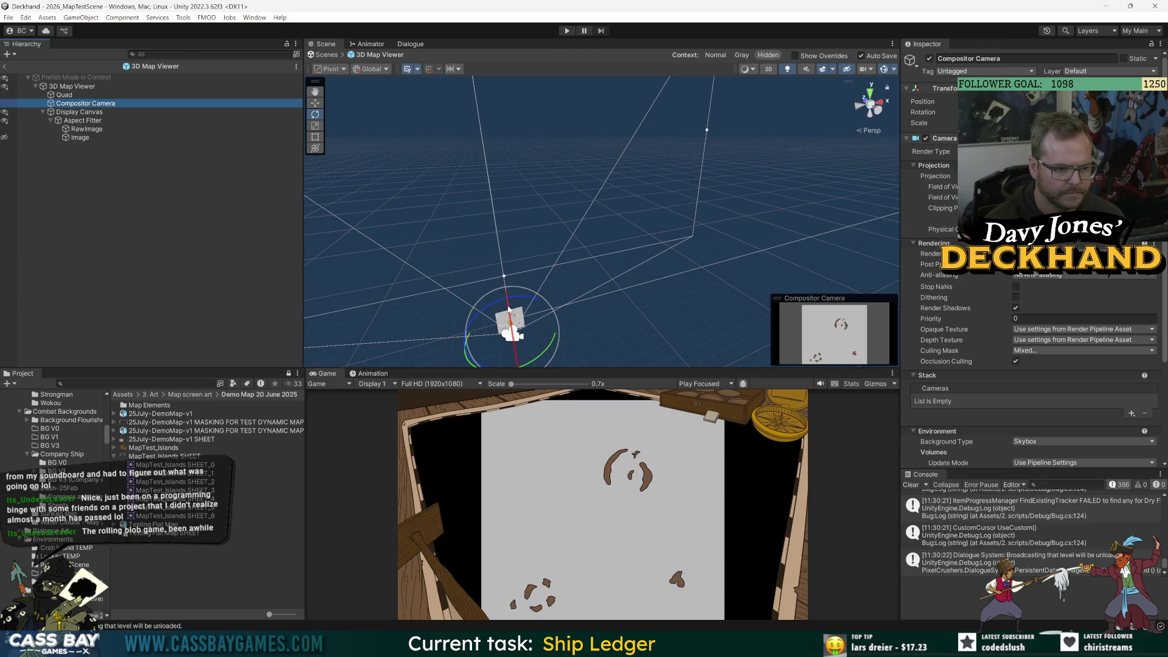
mouse_move(543, 351)
mouse_down()
mouse_move(566, 334)
mouse_move(540, 324)
mouse_up()
key(w)
click(537, 319)
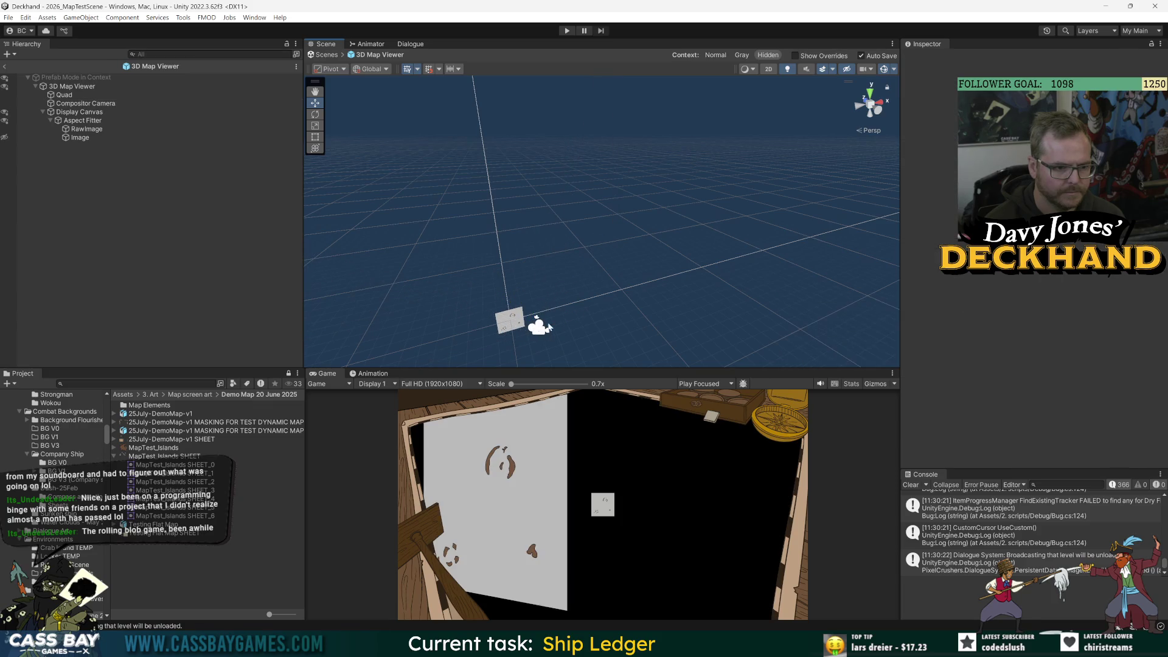
- Select the Compositor Camera, frame it in the Scene view, and undo a stray camera move
click(548, 327)
key(f)
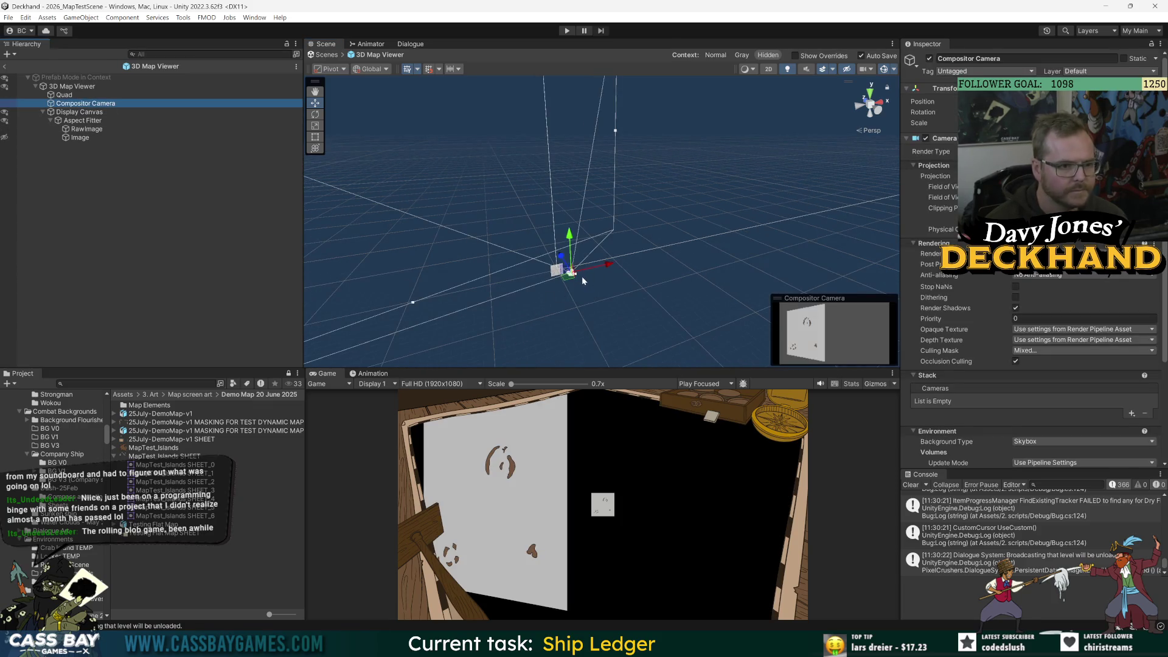
drag(573, 272, 676, 338)
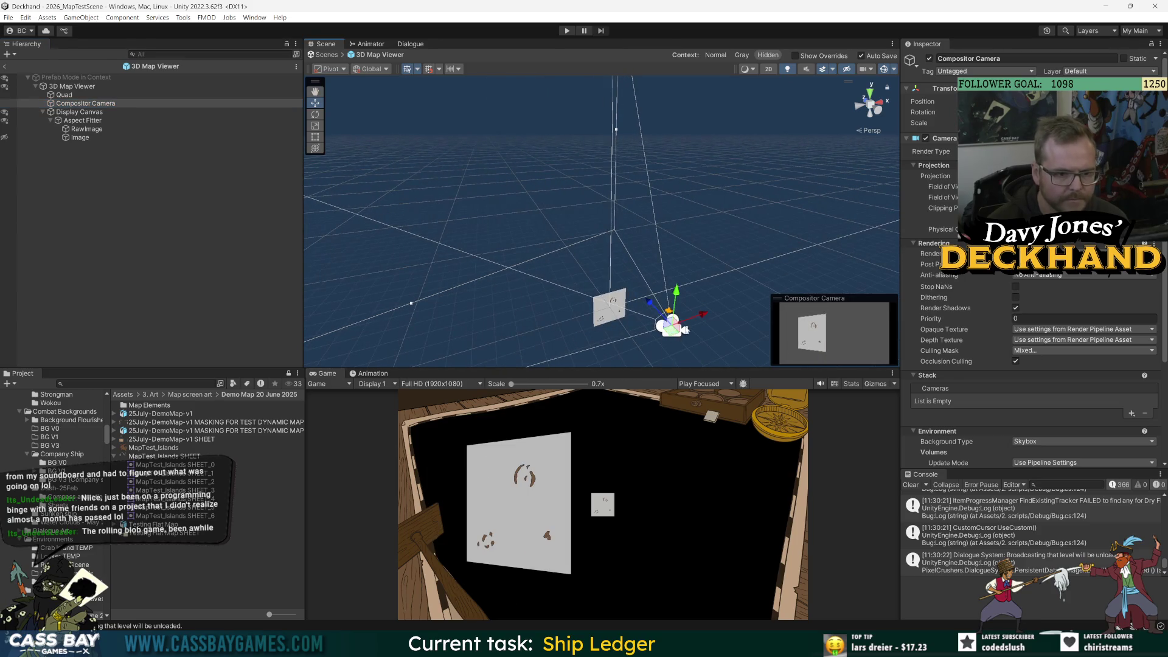
key(ctrl+z)
- From the Top view, frame the Compositor Camera, then orbit into perspective and zoom in
key(2)
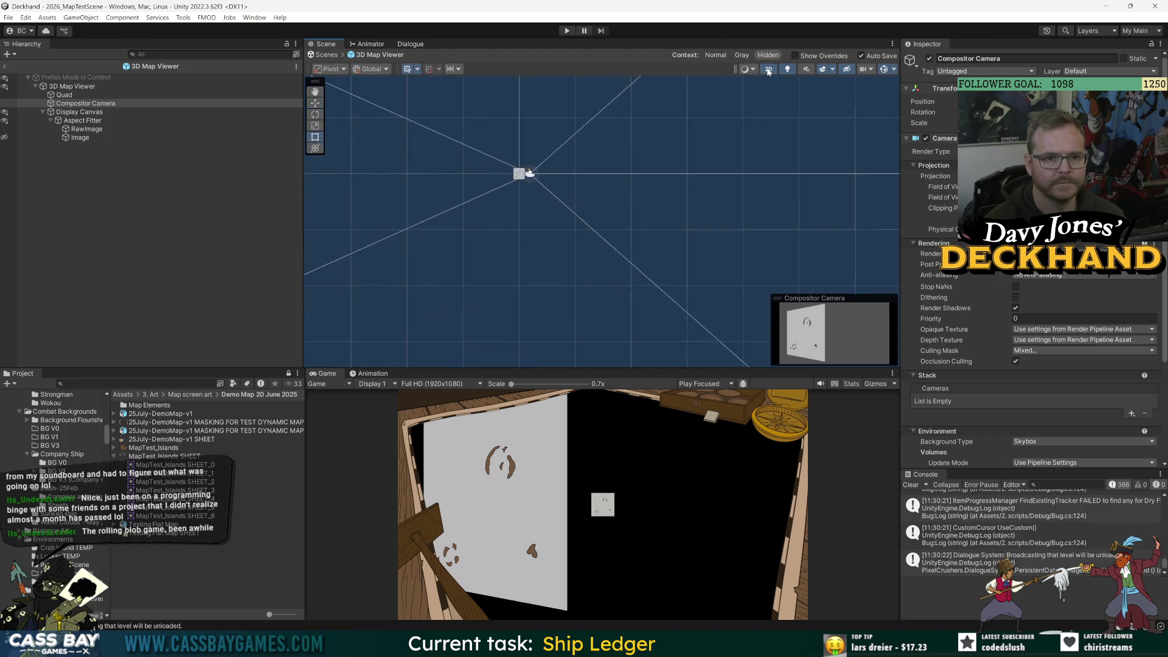
key(2)
click(870, 92)
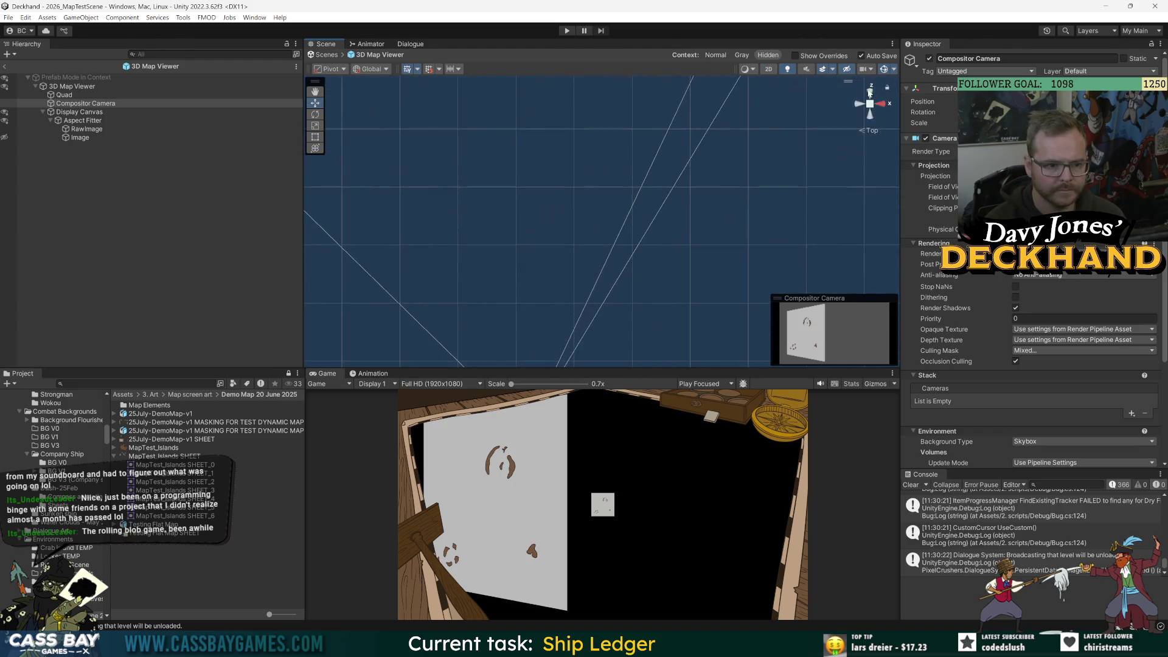
key(f)
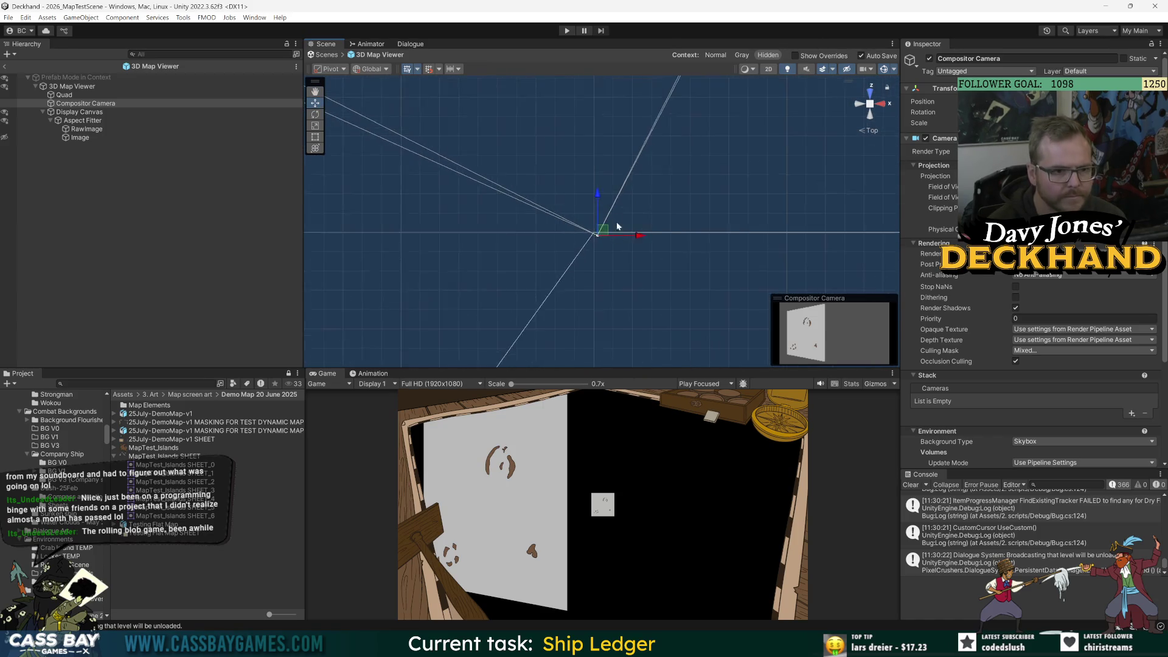
scroll(606, 218, down, 2)
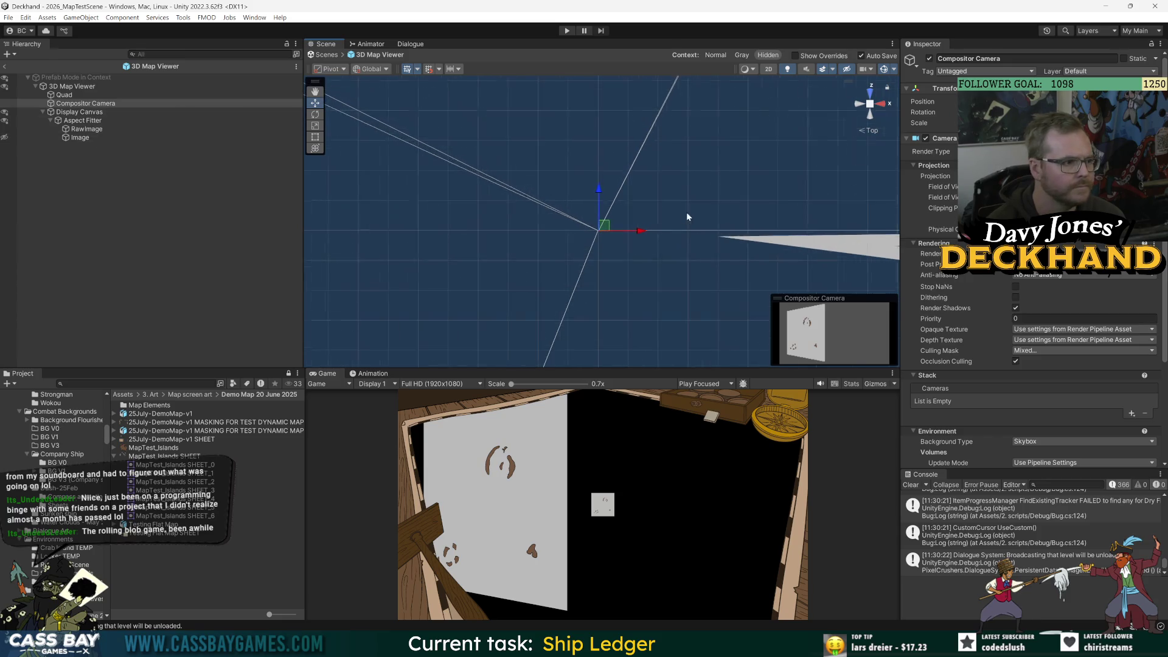
mouse_move(607, 218)
mouse_down()
mouse_move(617, 195)
mouse_move(586, 337)
mouse_move(638, 180)
mouse_move(644, 229)
mouse_move(631, 230)
mouse_move(619, 203)
mouse_move(555, 204)
mouse_up()
scroll(641, 210, up, 2)
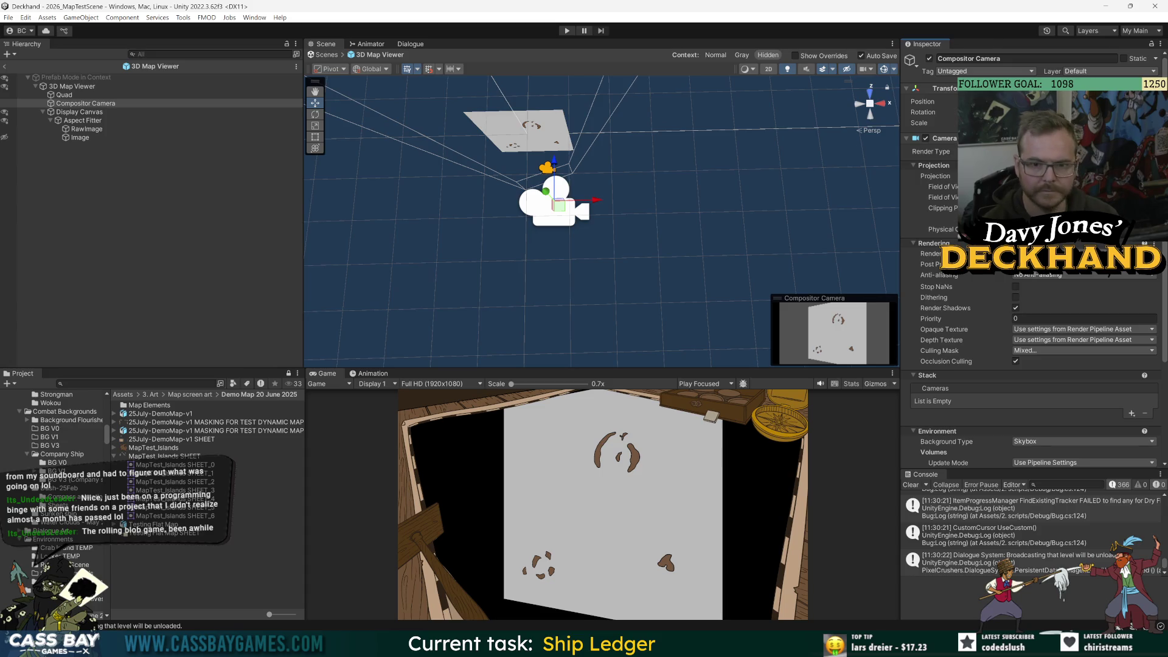
- Shift the Compositor Camera to the left and tilt it to a new angle
drag(555, 204, 528, 204)
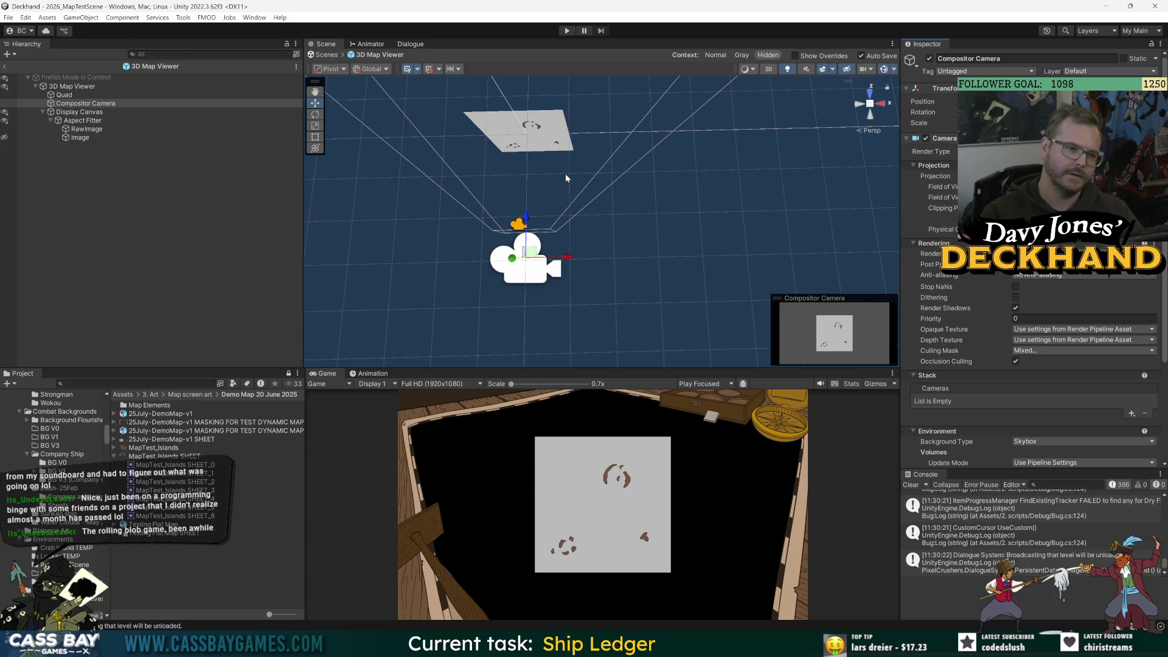
drag(974, 102, 925, 101)
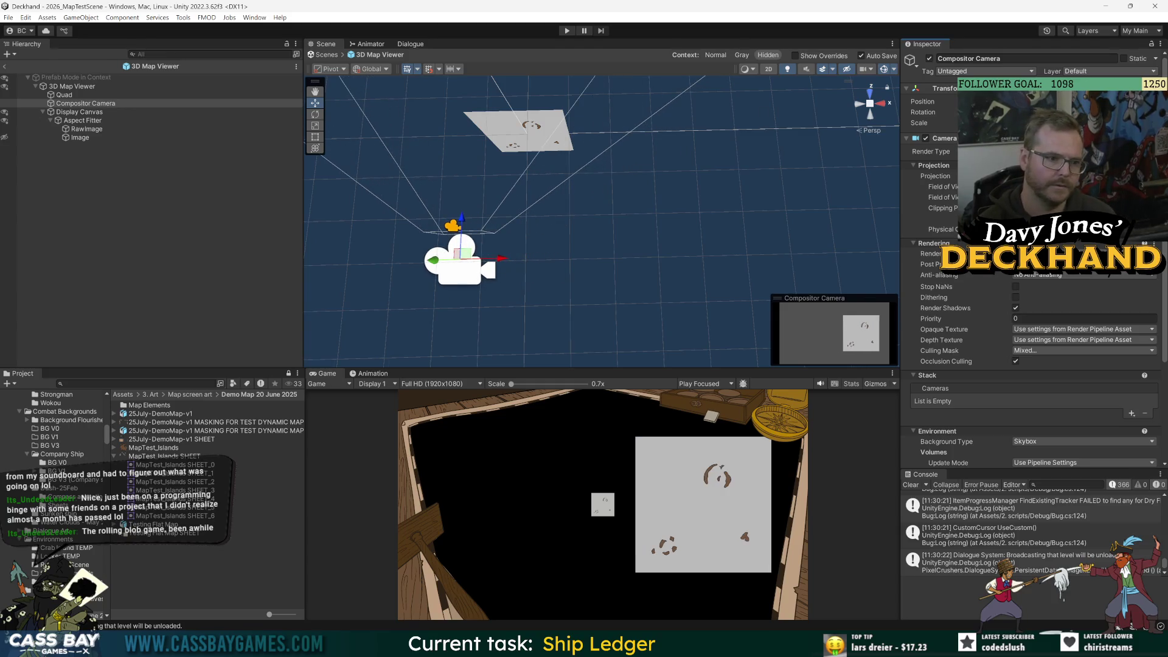
key(e)
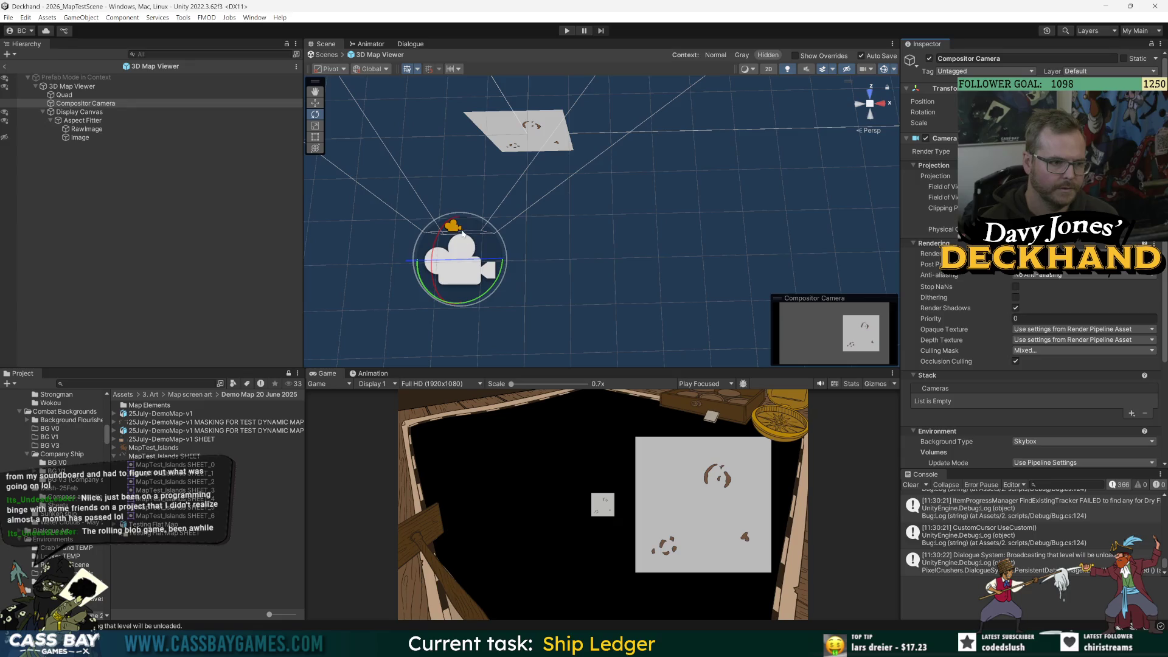
drag(494, 282, 486, 297)
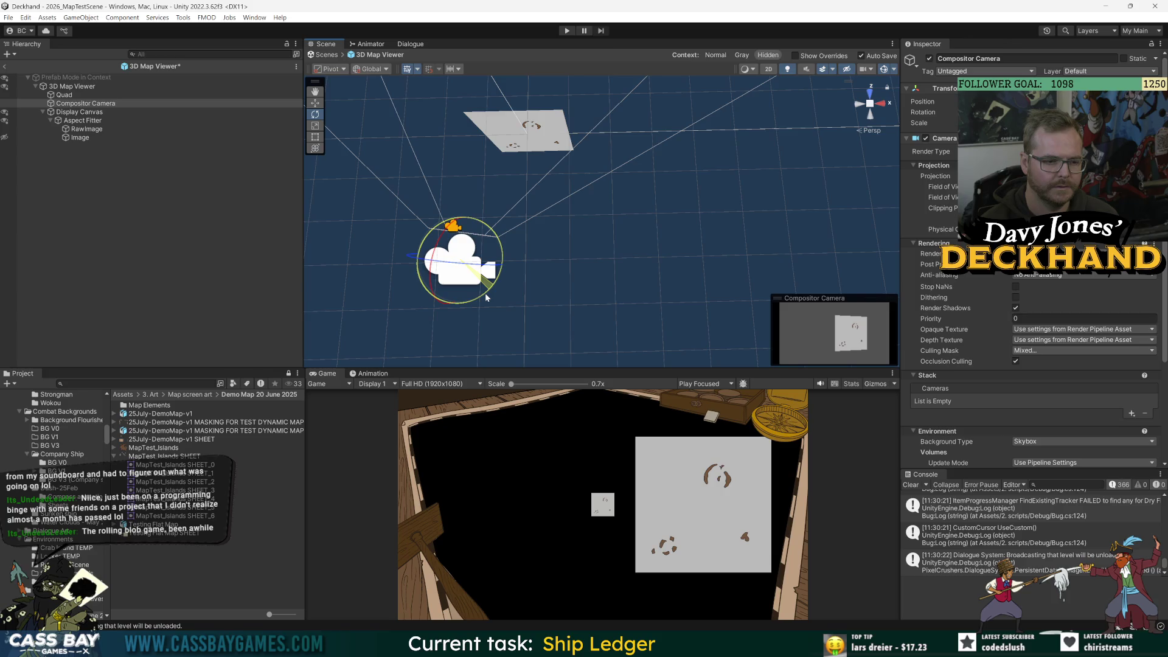
drag(485, 296, 485, 295)
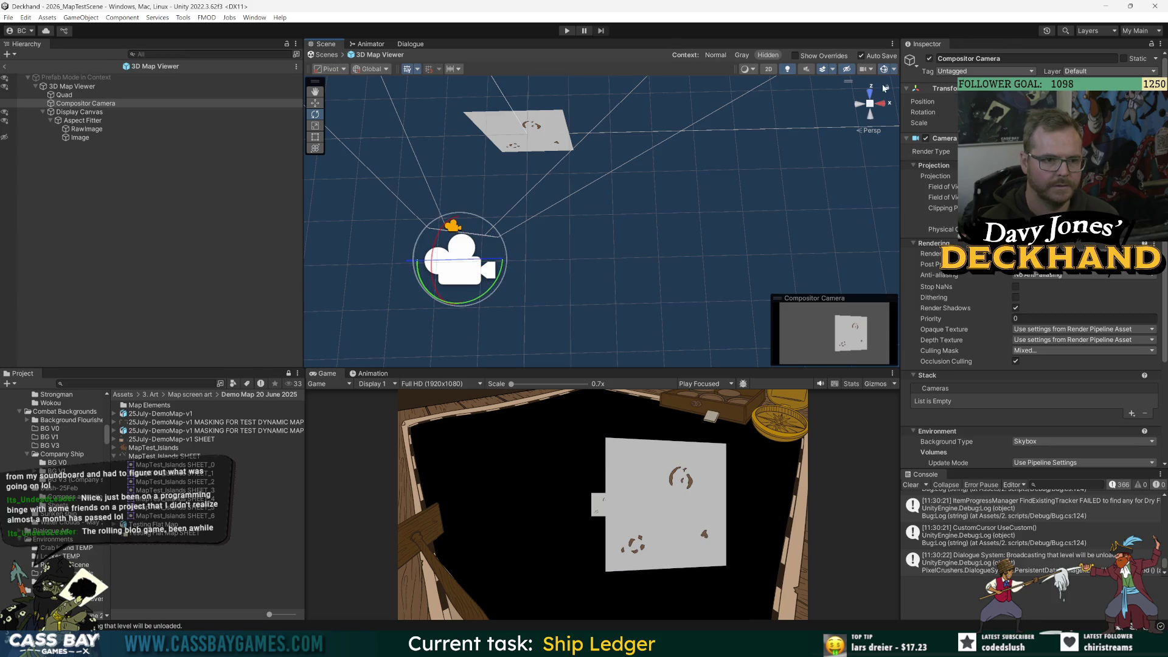
- Frame the Compositor Camera from the Back view and lower it along its vertical axis
click(871, 115)
key(f)
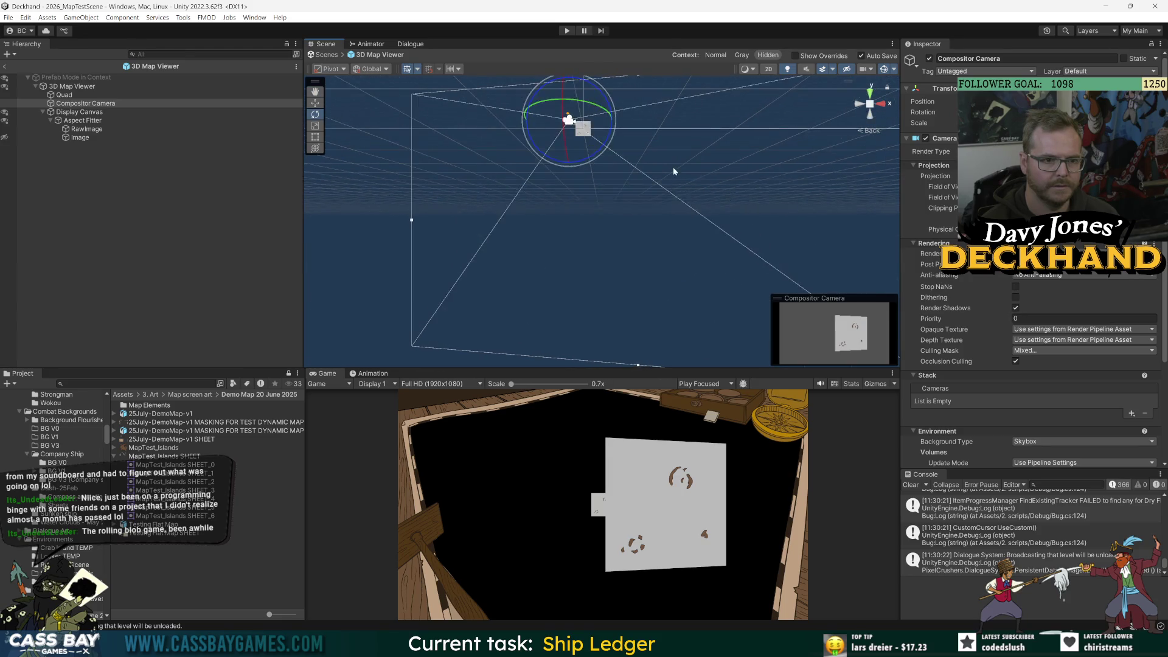
mouse_move(684, 279)
mouse_down()
mouse_move(651, 257)
mouse_move(626, 210)
mouse_move(634, 191)
mouse_up()
scroll(651, 258, up, 3)
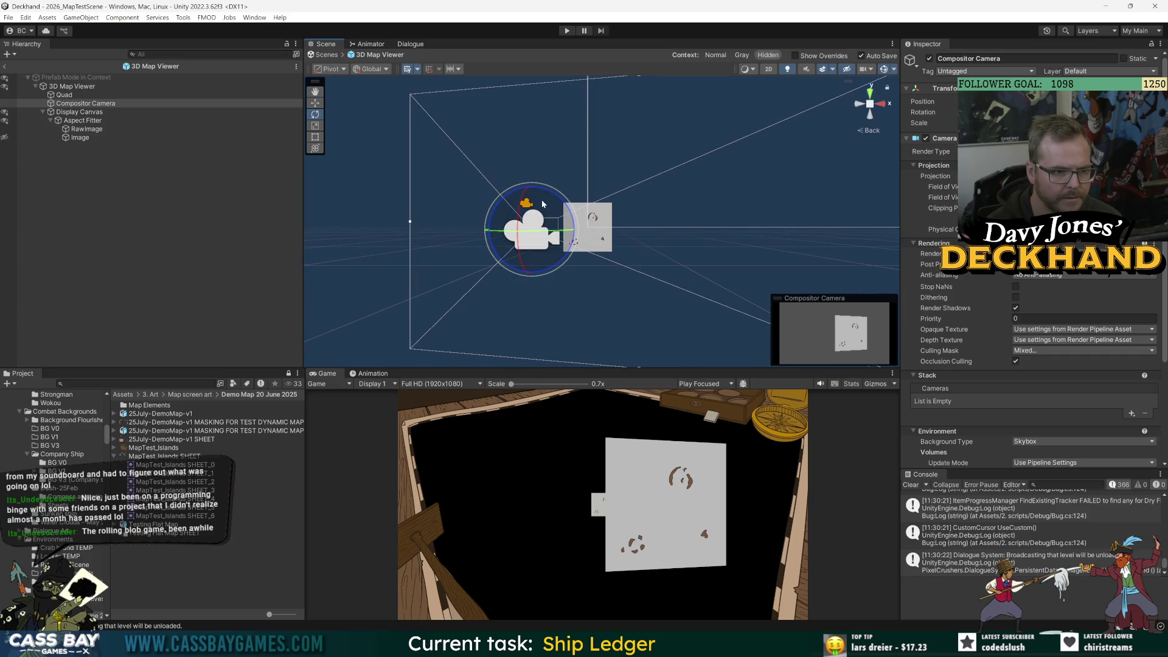
key(r)
key(e)
key(w)
drag(533, 187, 522, 263)
key(e)
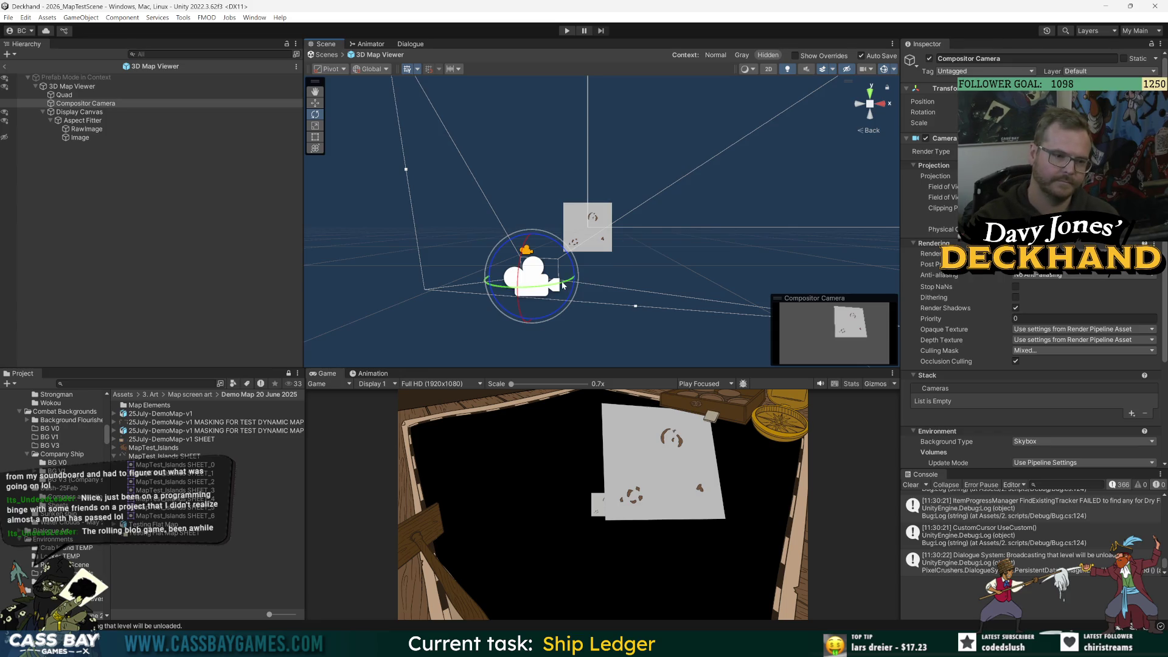
- Slide the Compositor Camera to the left and lower it
key(w)
key(e)
key(w)
drag(576, 282, 514, 283)
key(e)
key(w)
drag(507, 236, 496, 289)
key(e)
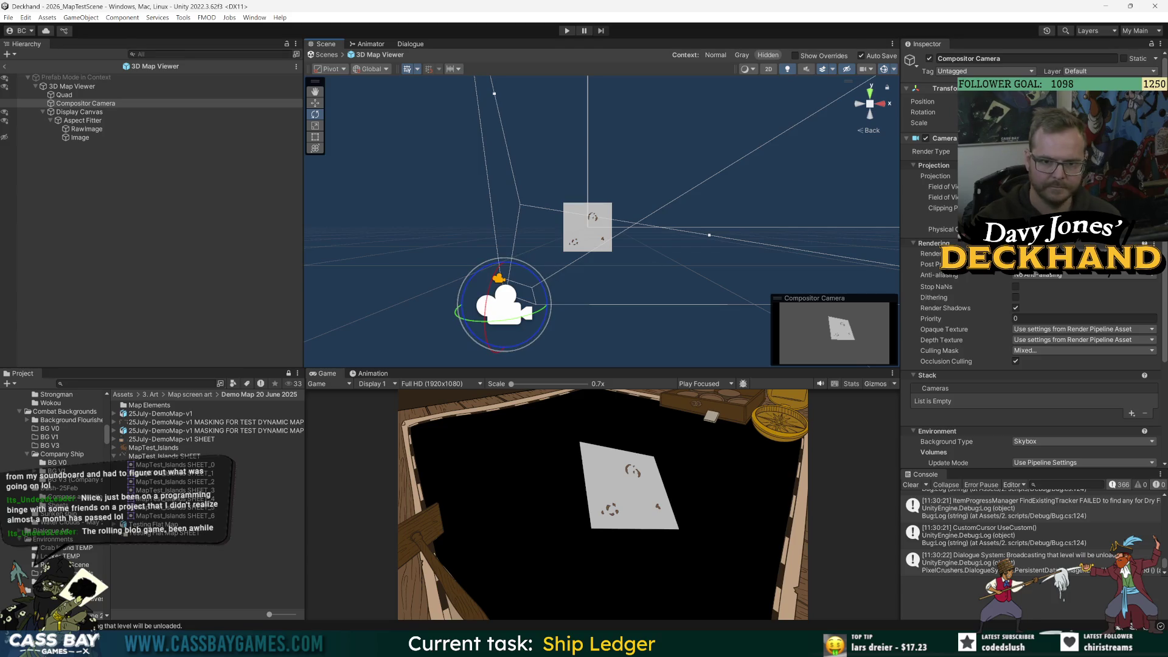
- Narrow the camera's field of view and turn it around its vertical axis
mouse_move(943, 197)
mouse_down()
mouse_move(906, 197)
mouse_move(931, 198)
mouse_up()
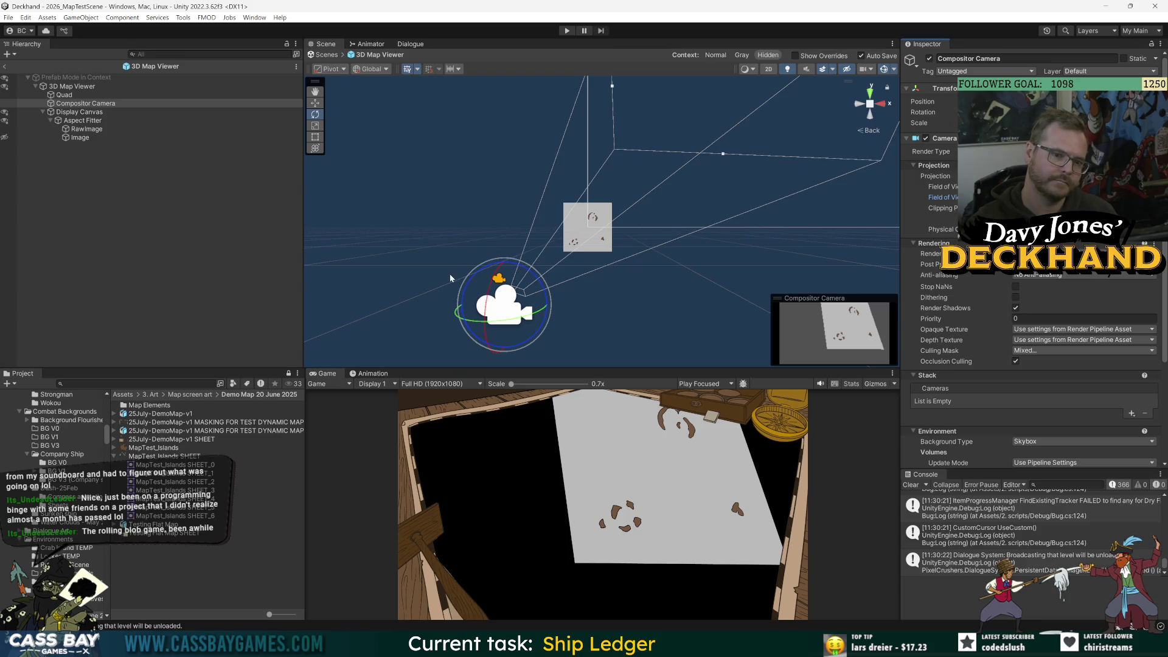
key(w)
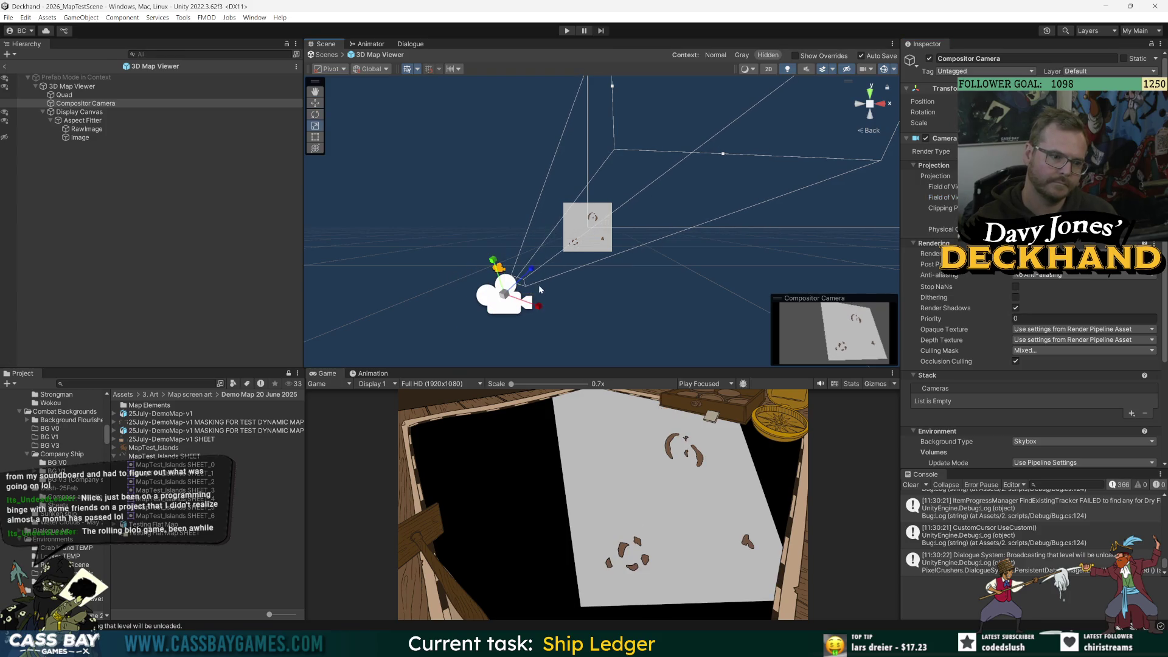
key(e)
drag(528, 308, 597, 297)
key(w)
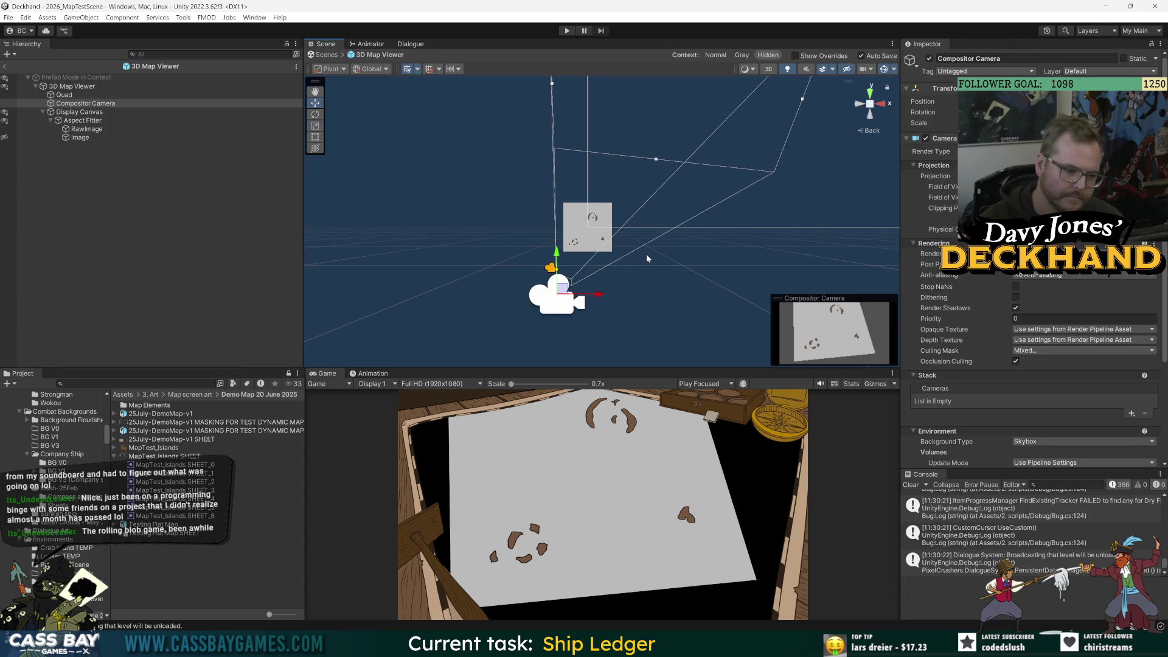
key(e)
mouse_move(584, 272)
mouse_down()
mouse_move(604, 284)
mouse_move(586, 284)
mouse_up()
- Widen the camera's field of view and move it up and to the right
key(w)
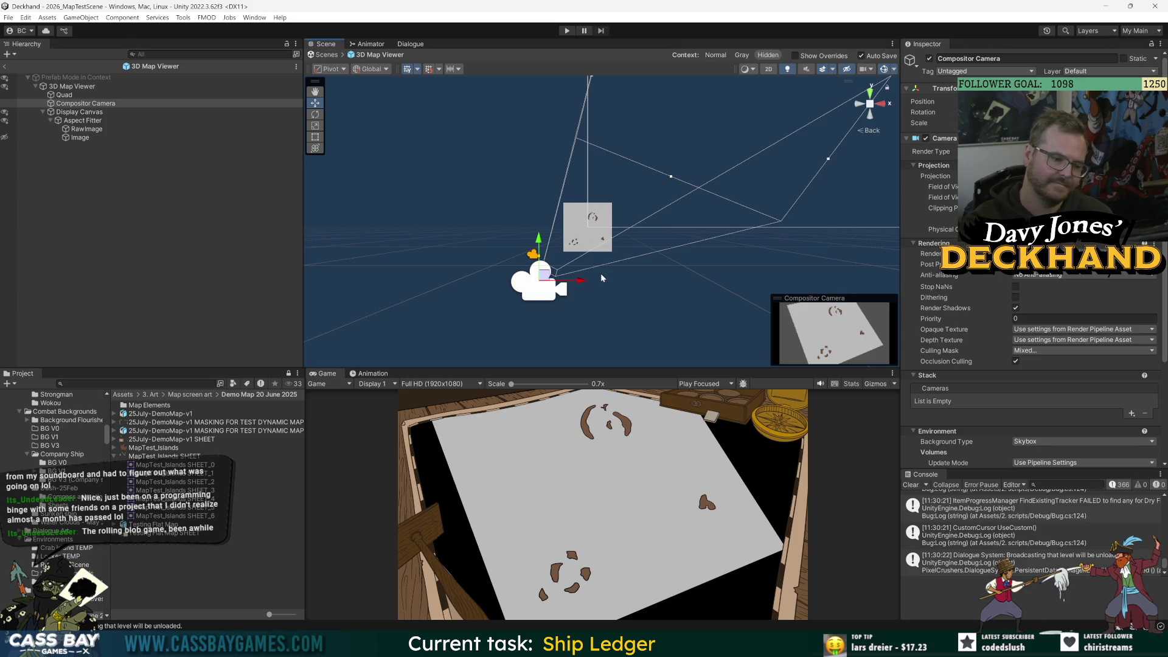
scroll(557, 295, up, 2)
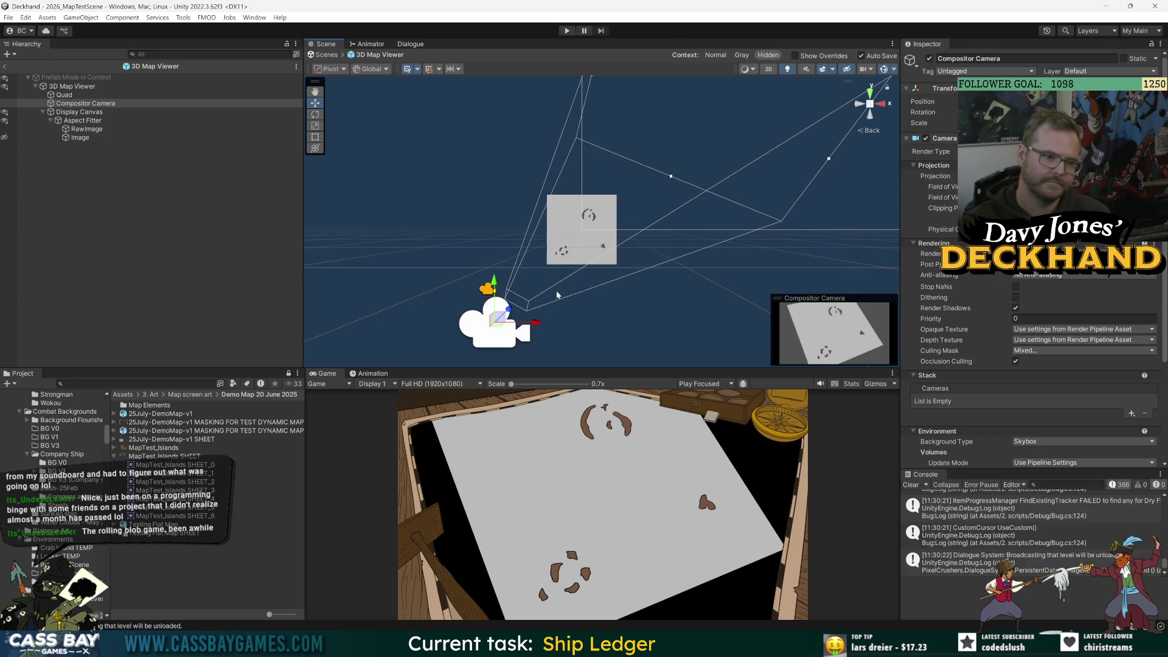
mouse_move(942, 197)
mouse_down()
mouse_move(986, 204)
mouse_move(942, 223)
mouse_up()
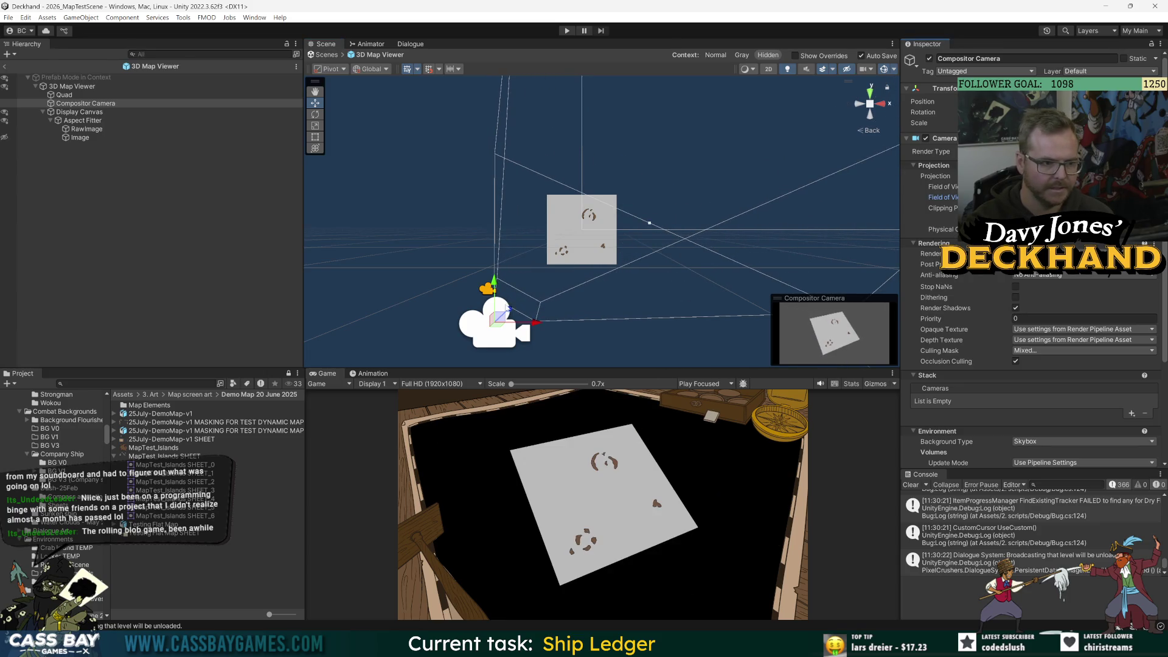
mouse_move(508, 308)
mouse_down()
mouse_move(551, 292)
mouse_move(561, 256)
mouse_up()
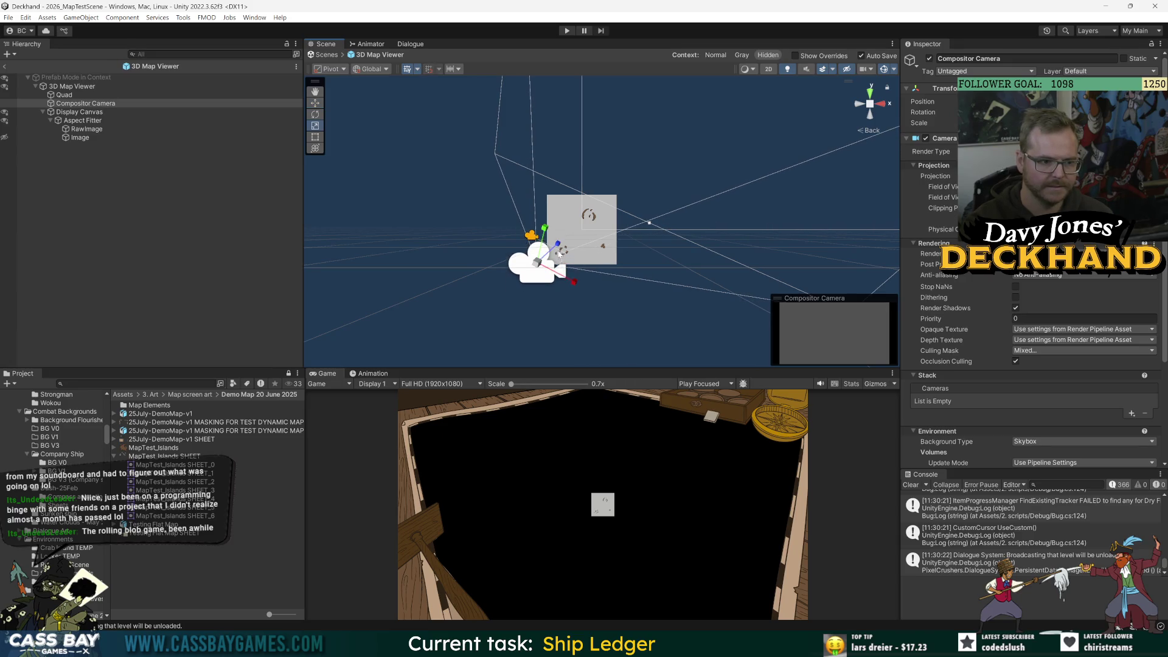
- Move the camera right, greatly widen its field of view, and rotate it to turn the map
drag(579, 263, 595, 266)
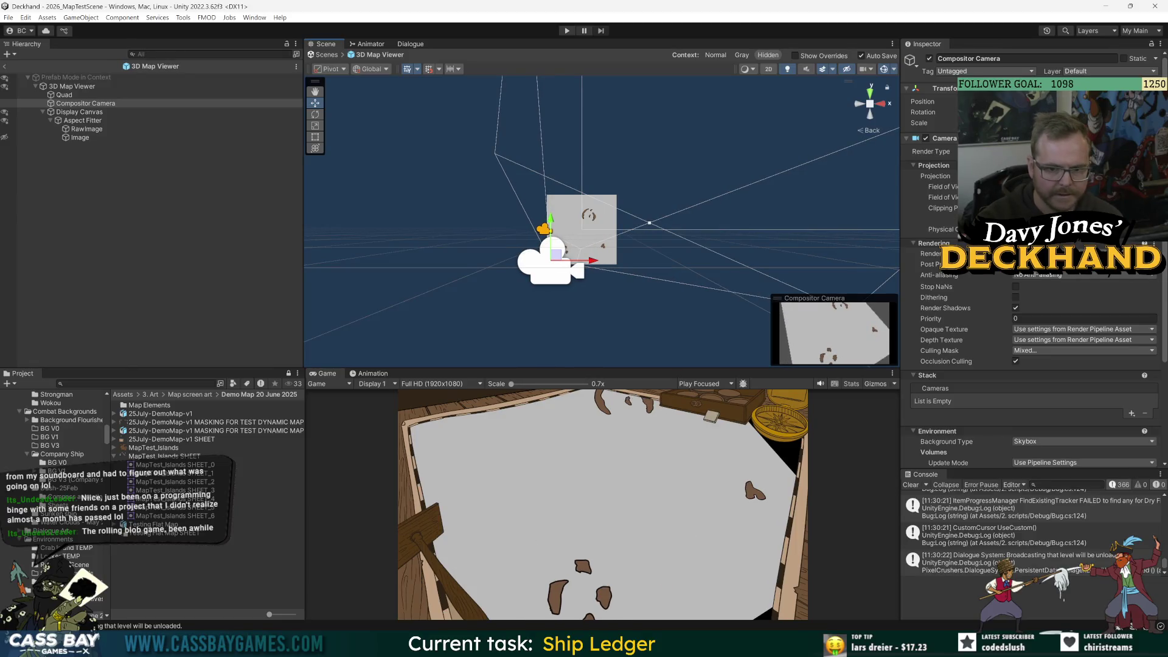
drag(942, 198, 1010, 197)
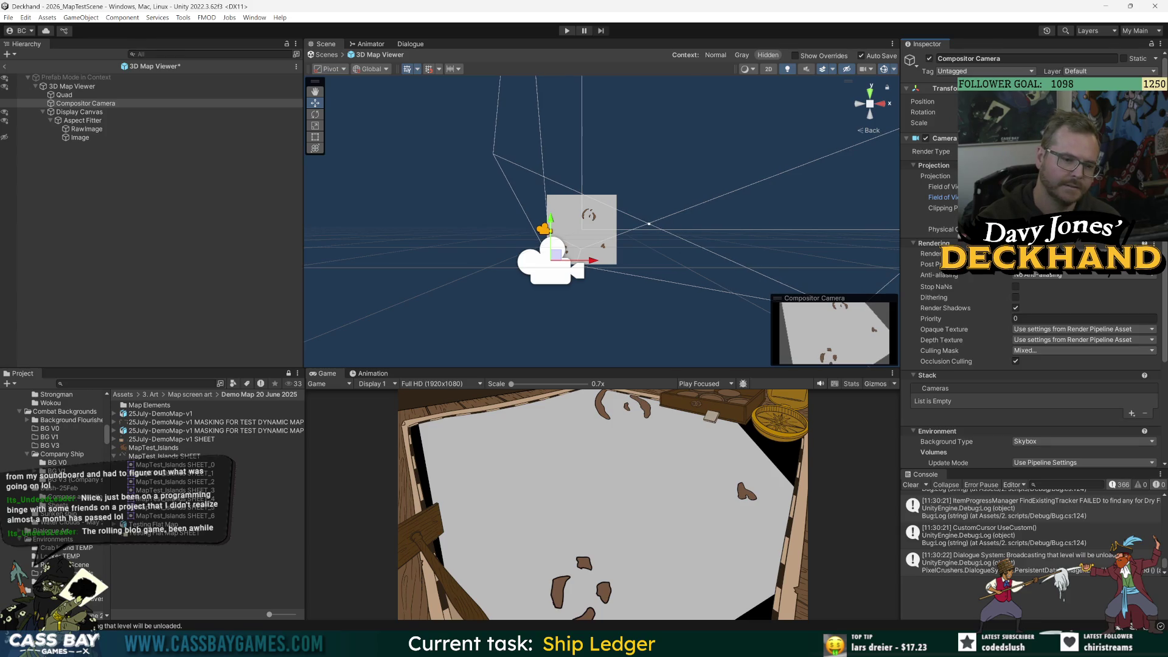
drag(1010, 198, 1015, 197)
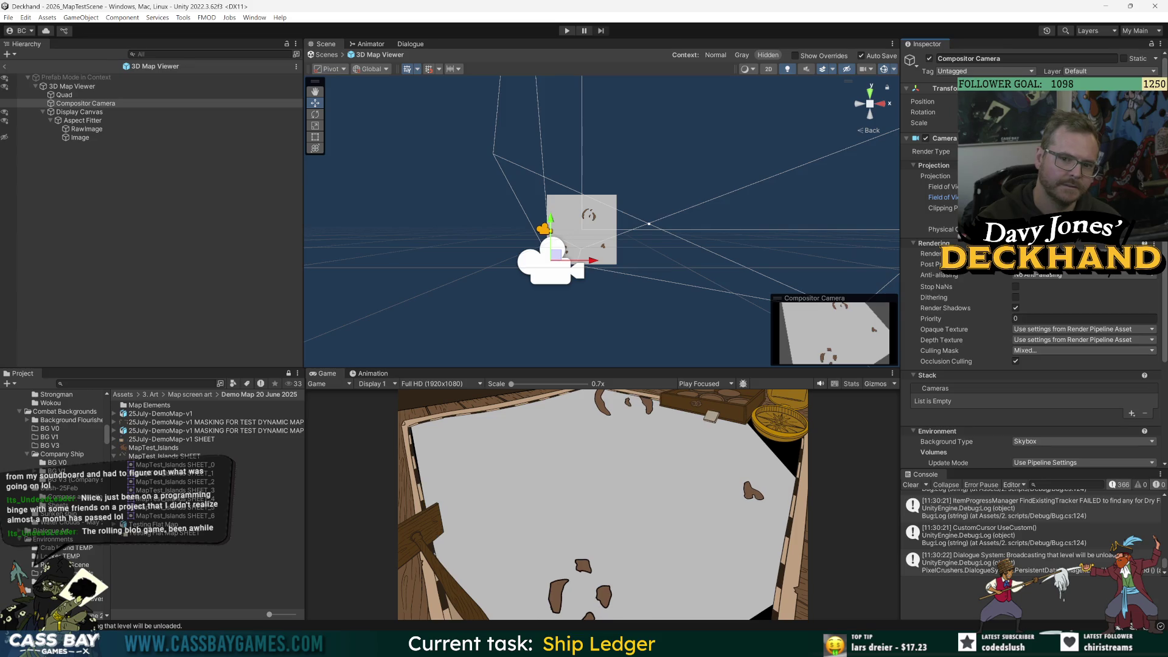
drag(1089, 112, 1119, 112)
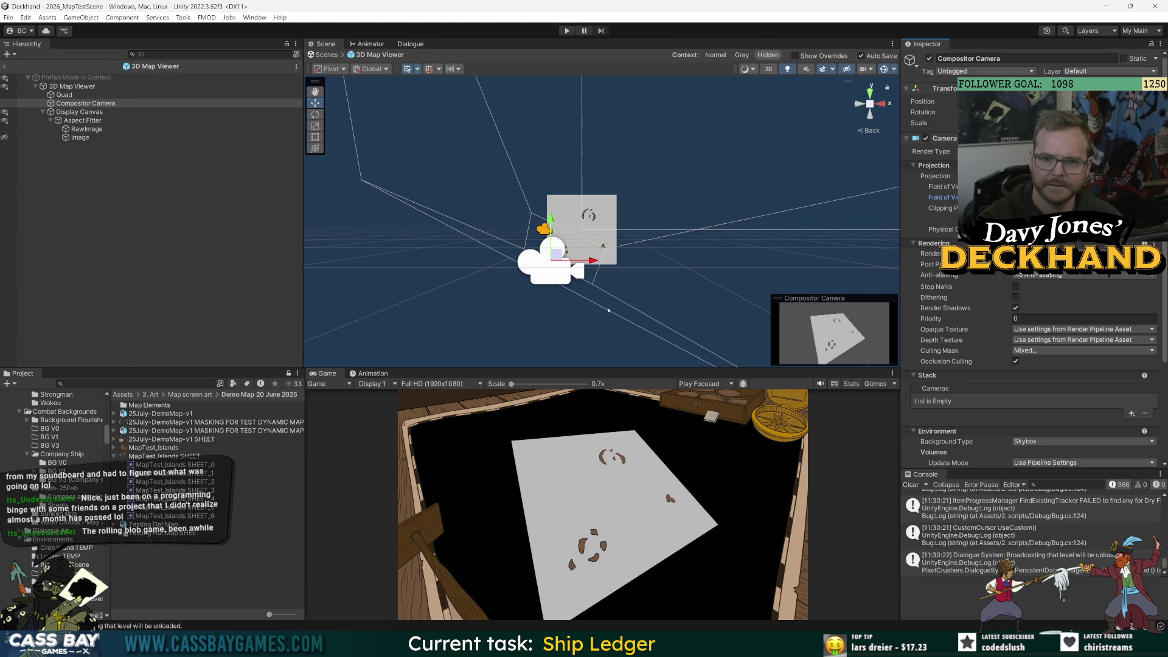
drag(1013, 101, 1025, 101)
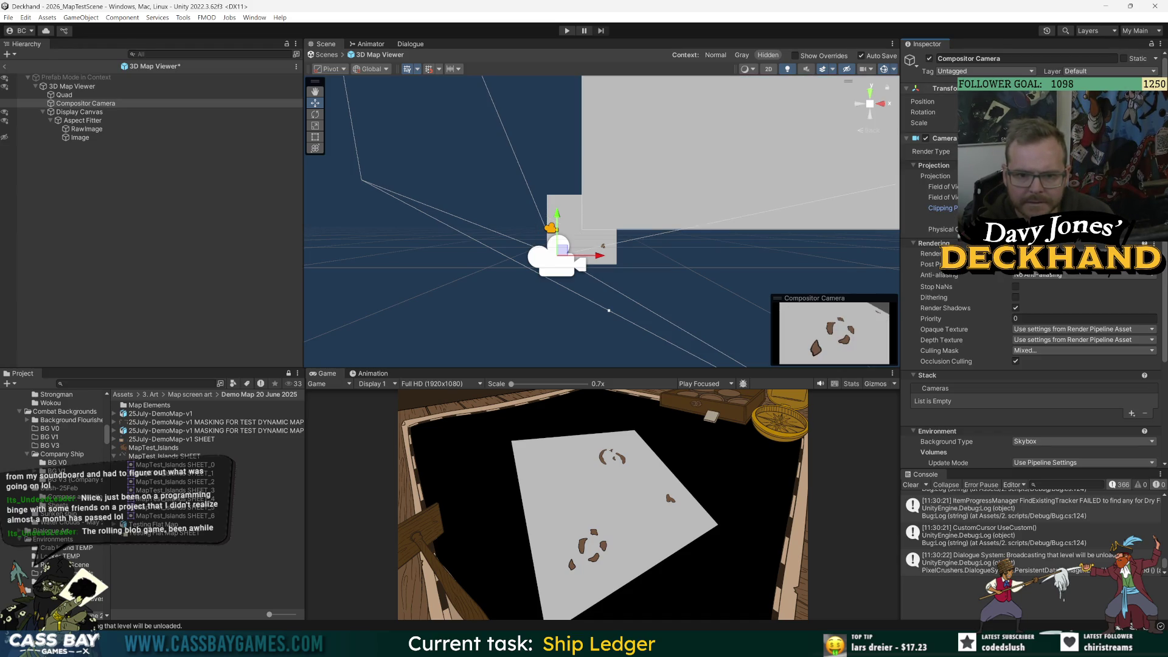
- Fine-tune the field of view, rotate the camera slightly, and nudge it into place
drag(940, 197, 950, 197)
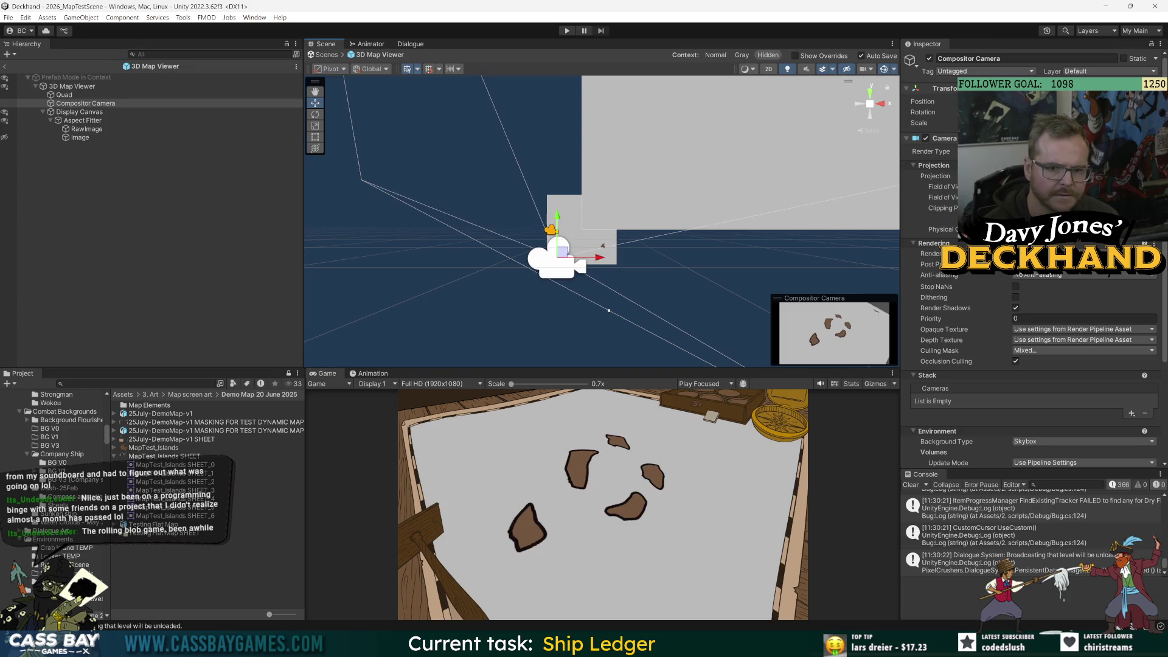
drag(940, 197, 946, 197)
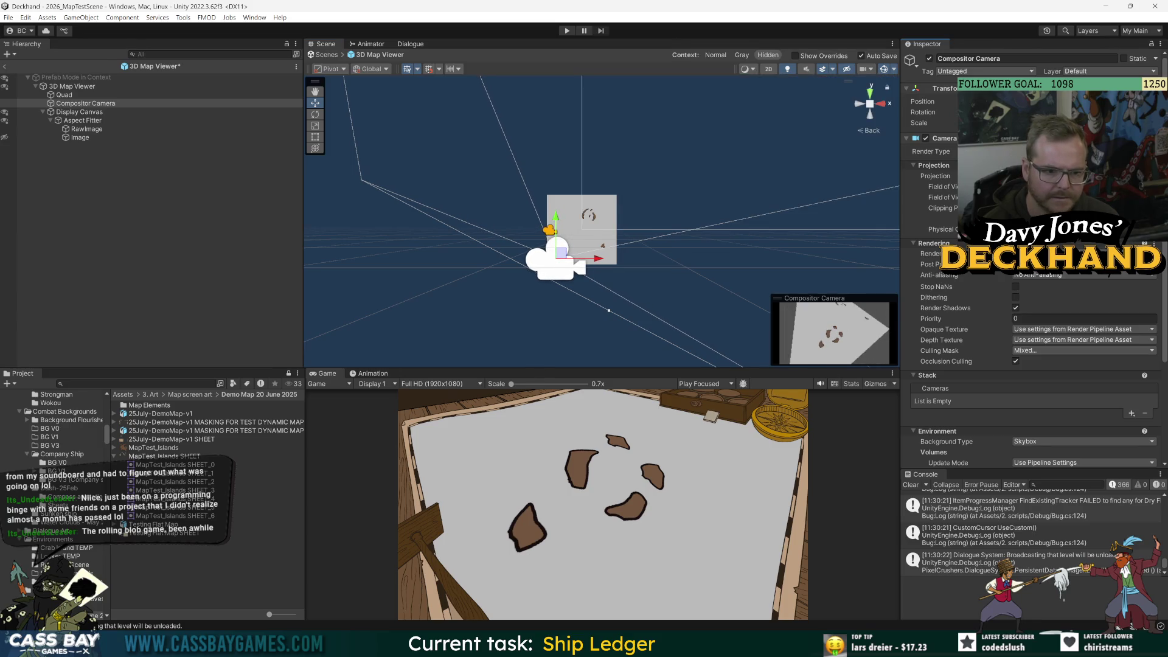
key(e)
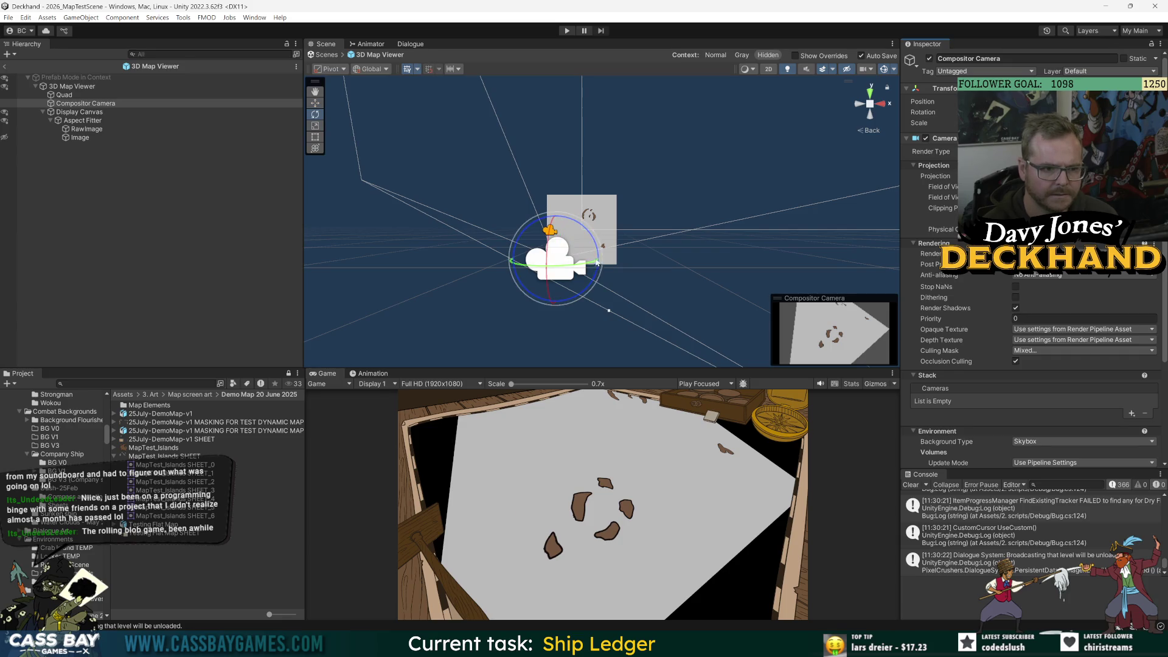
drag(581, 268, 594, 267)
key(w)
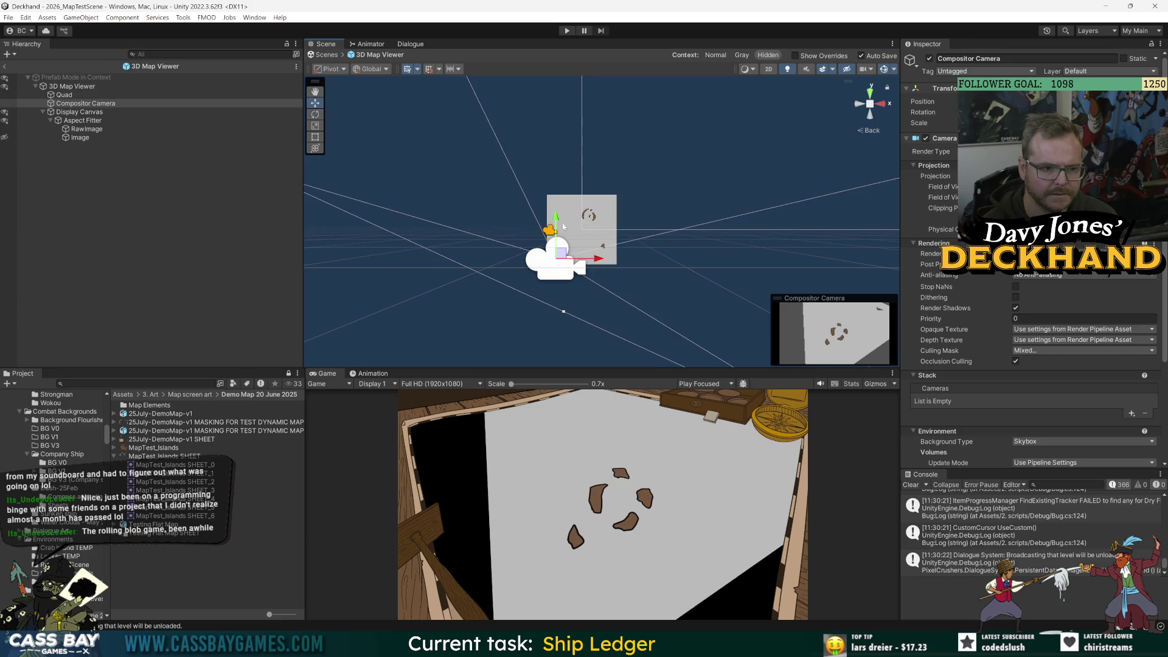
drag(557, 216, 562, 218)
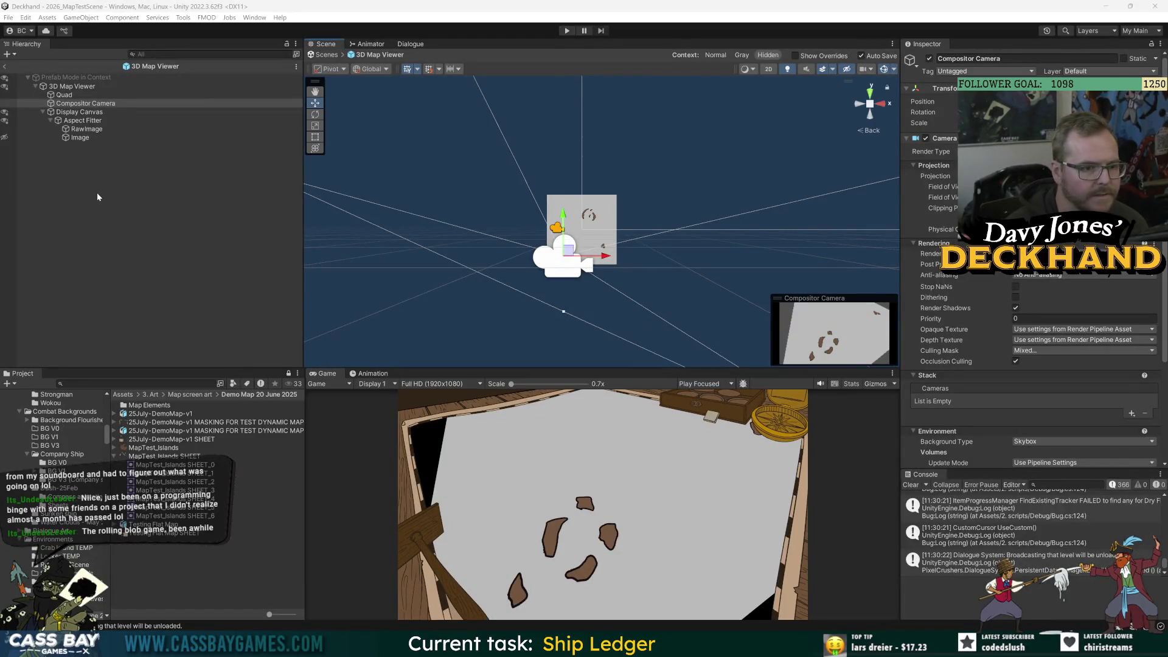
- Frame camera and map from the Top view, then select the map Quad and undo its tilt
click(871, 93)
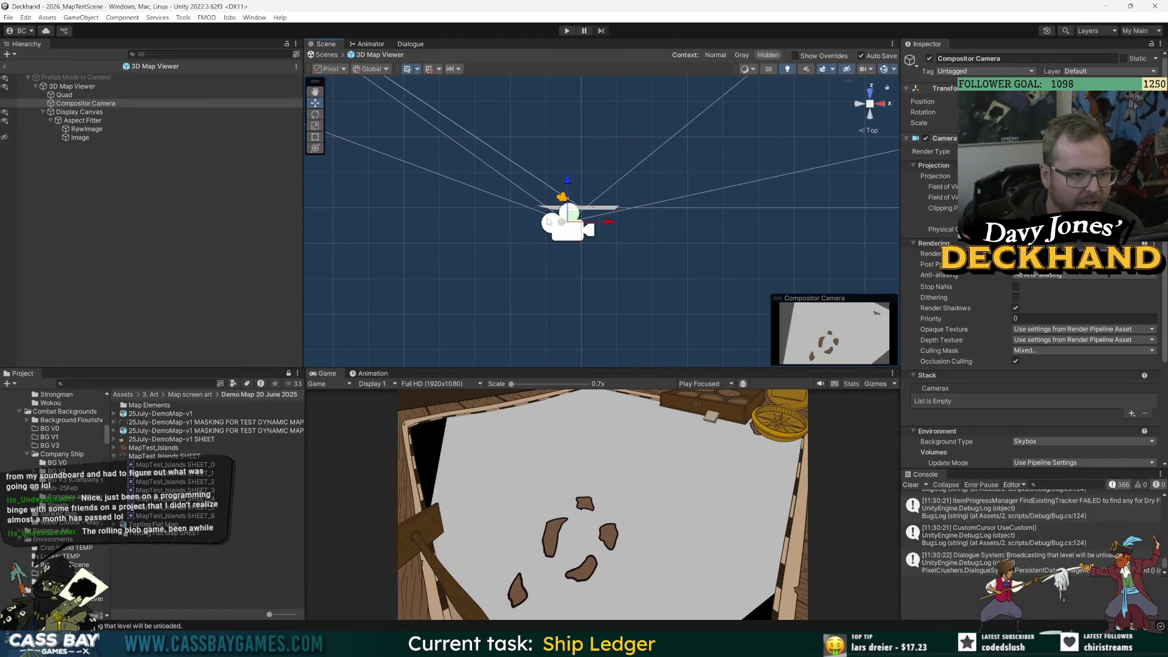
scroll(583, 230, up, 5)
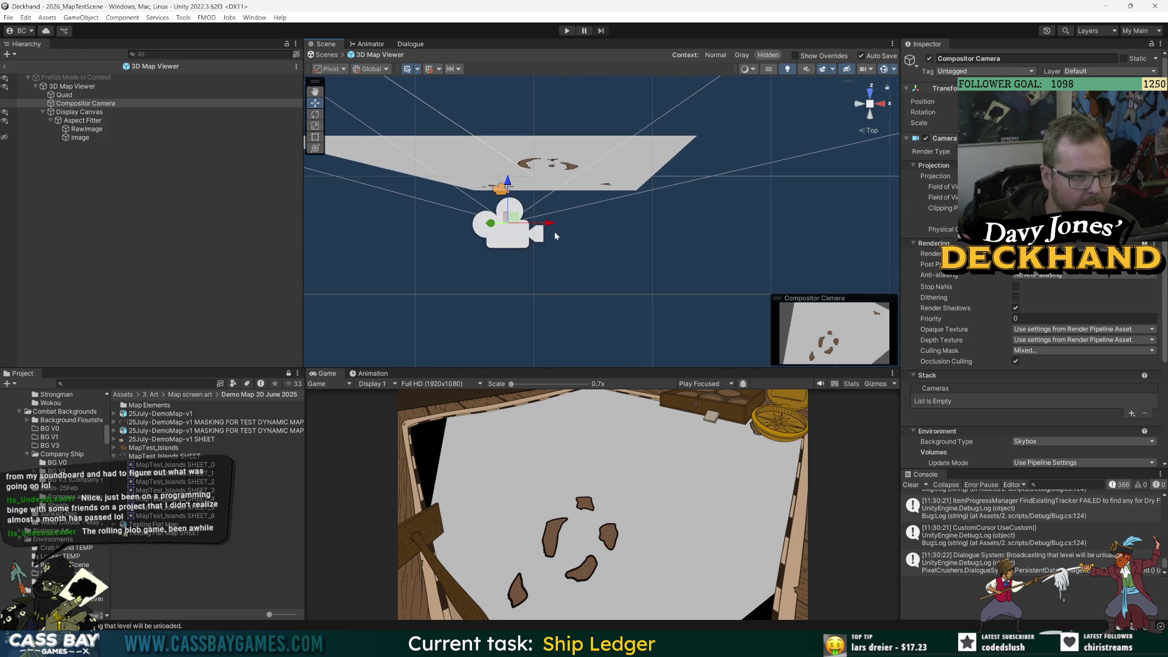
mouse_move(555, 236)
mouse_down()
mouse_move(551, 214)
mouse_move(604, 220)
mouse_up()
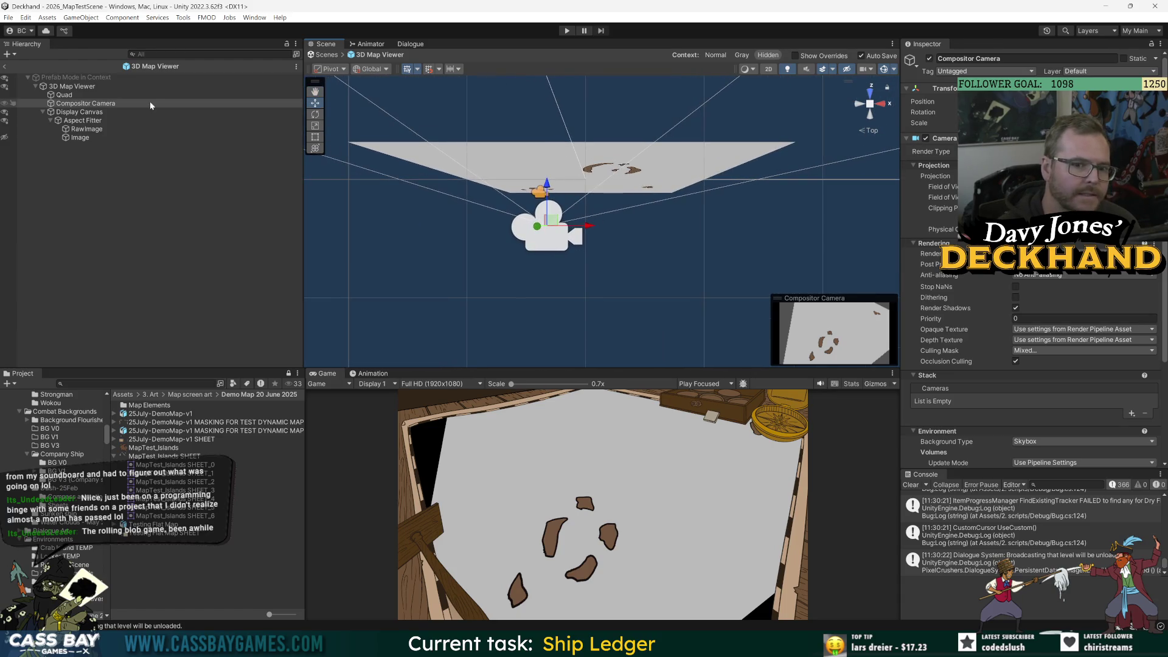
click(64, 95)
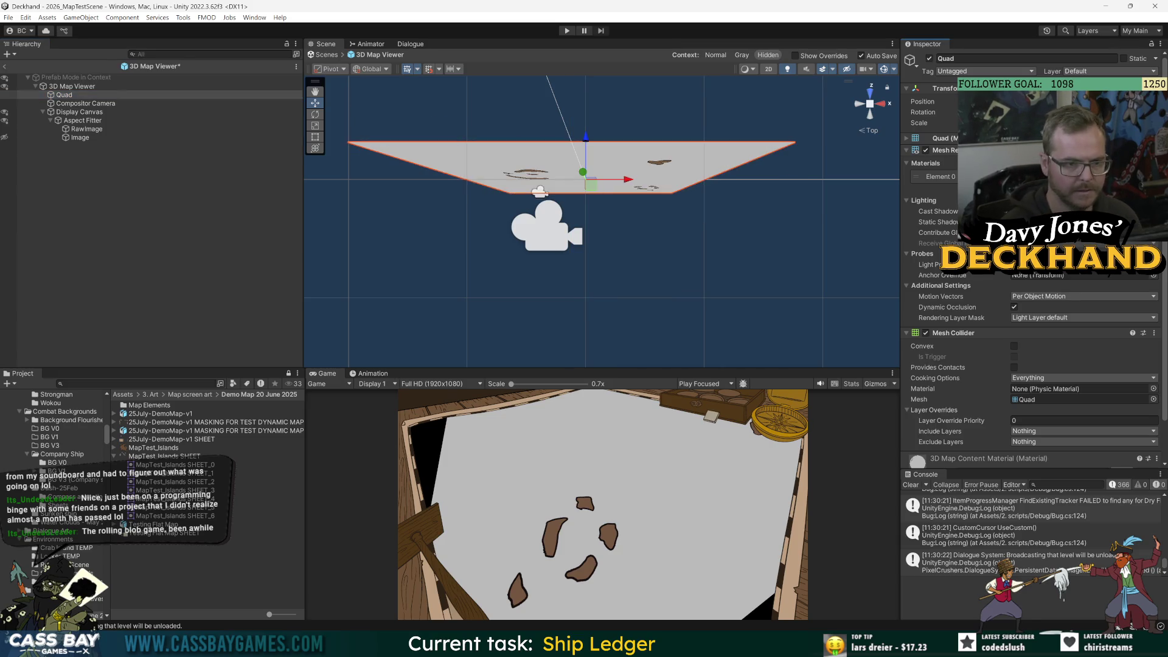
key(Return)
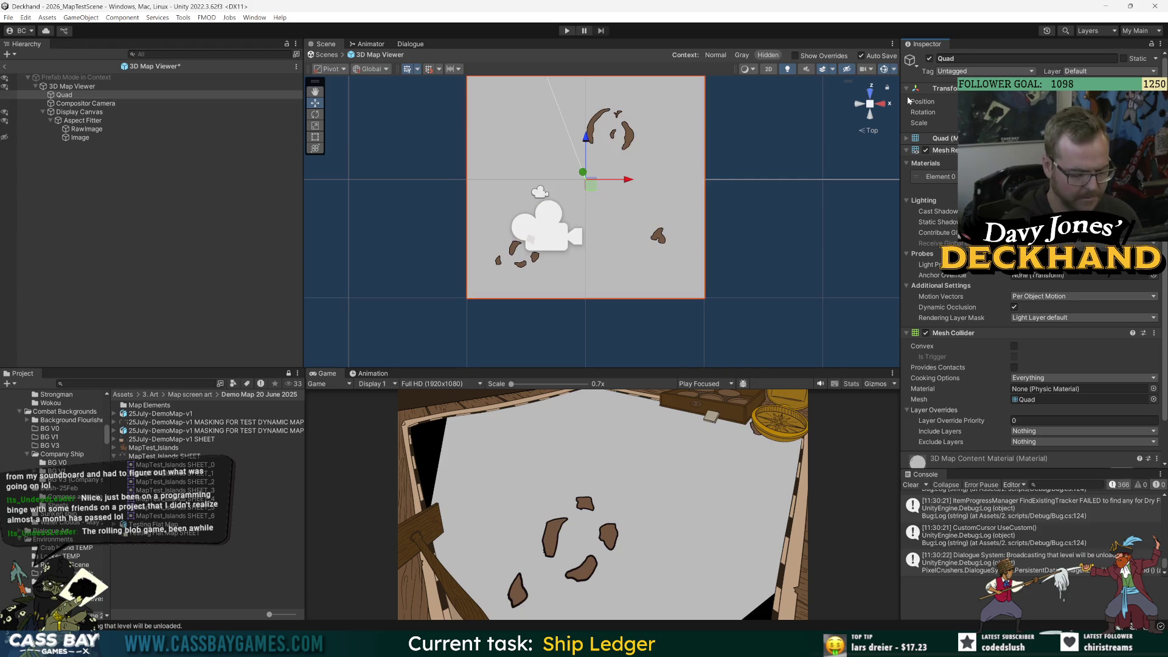
- Move the Compositor Camera across the map quad, back along its depth axis, and above it
click(85, 103)
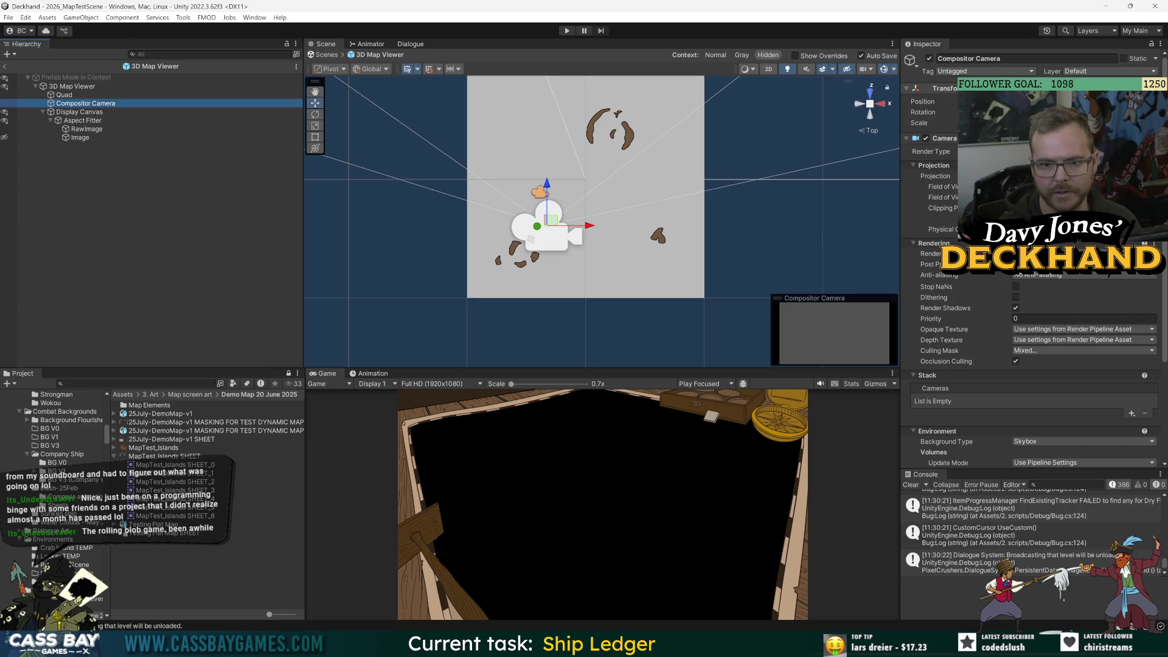
drag(539, 192, 577, 146)
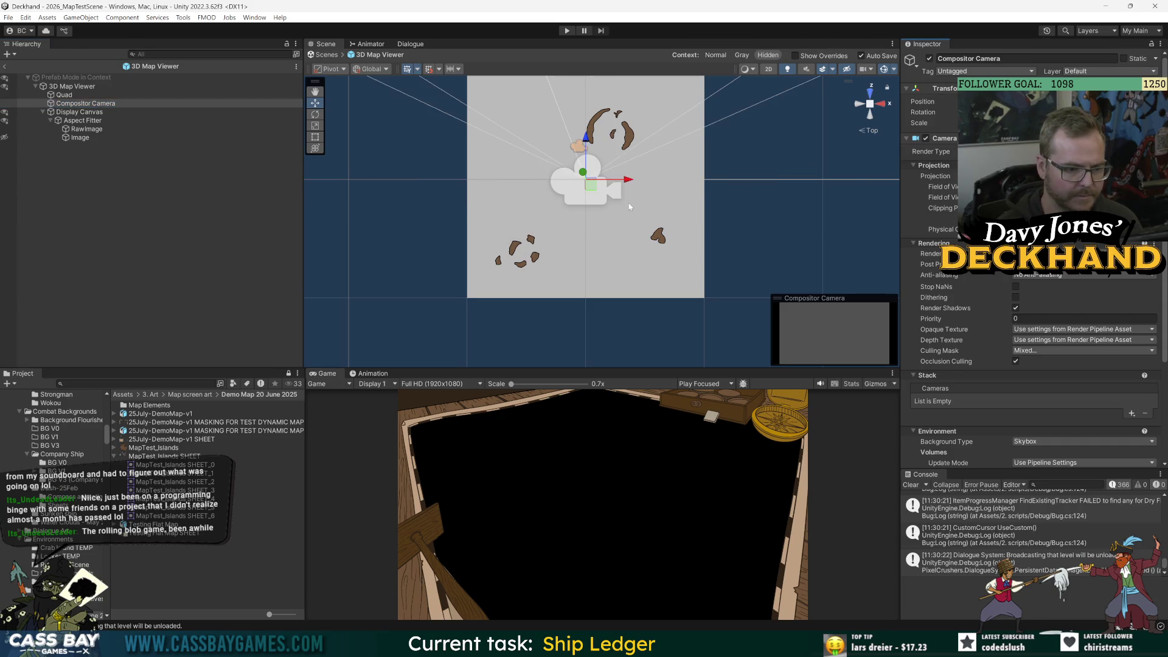
scroll(629, 194, down, 2)
drag(590, 151, 589, 294)
click(871, 115)
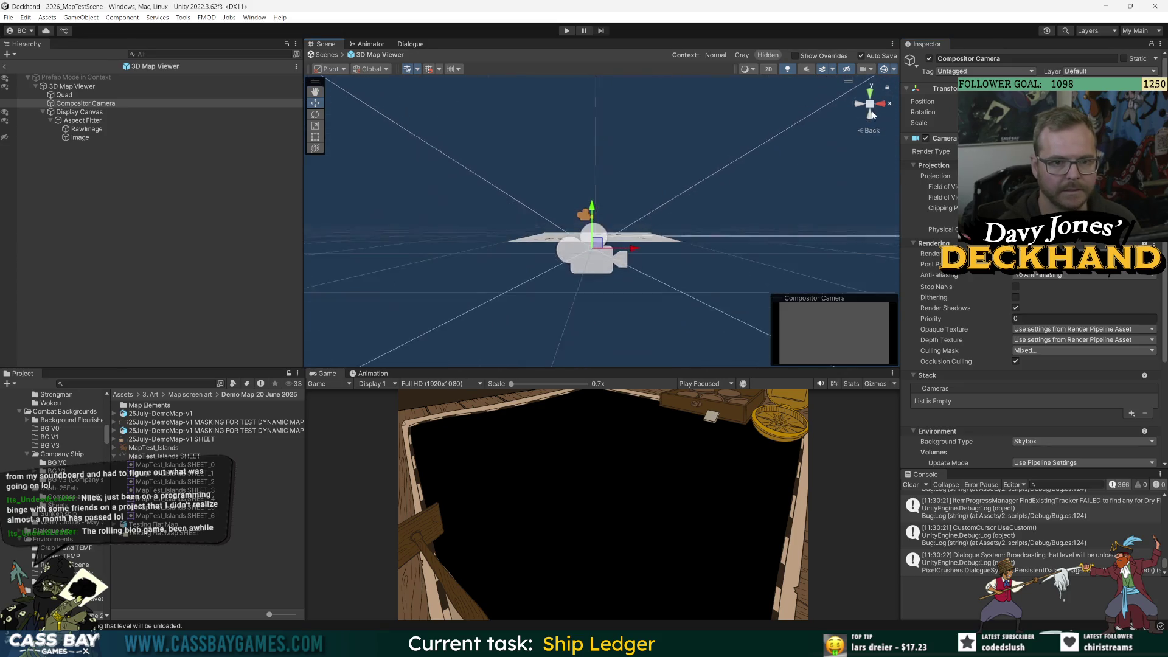
mouse_move(593, 215)
mouse_down()
mouse_move(589, 106)
mouse_move(631, 164)
mouse_up()
- Slide the camera left over the map, frame it, then move it up-left from Top view
key(e)
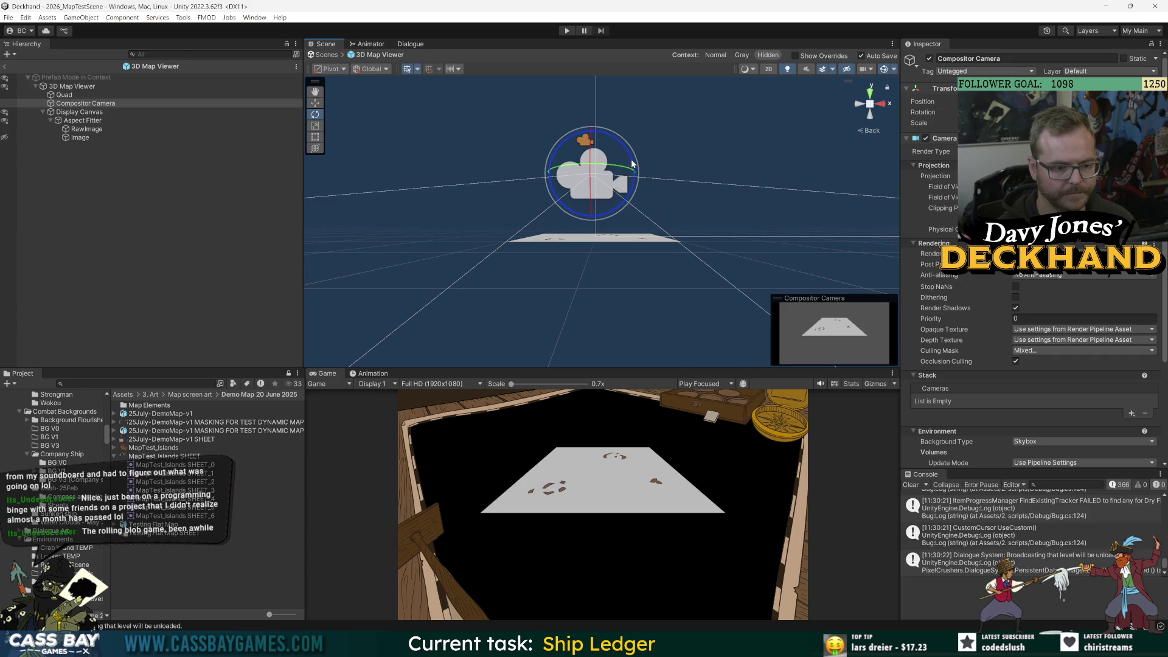
key(w)
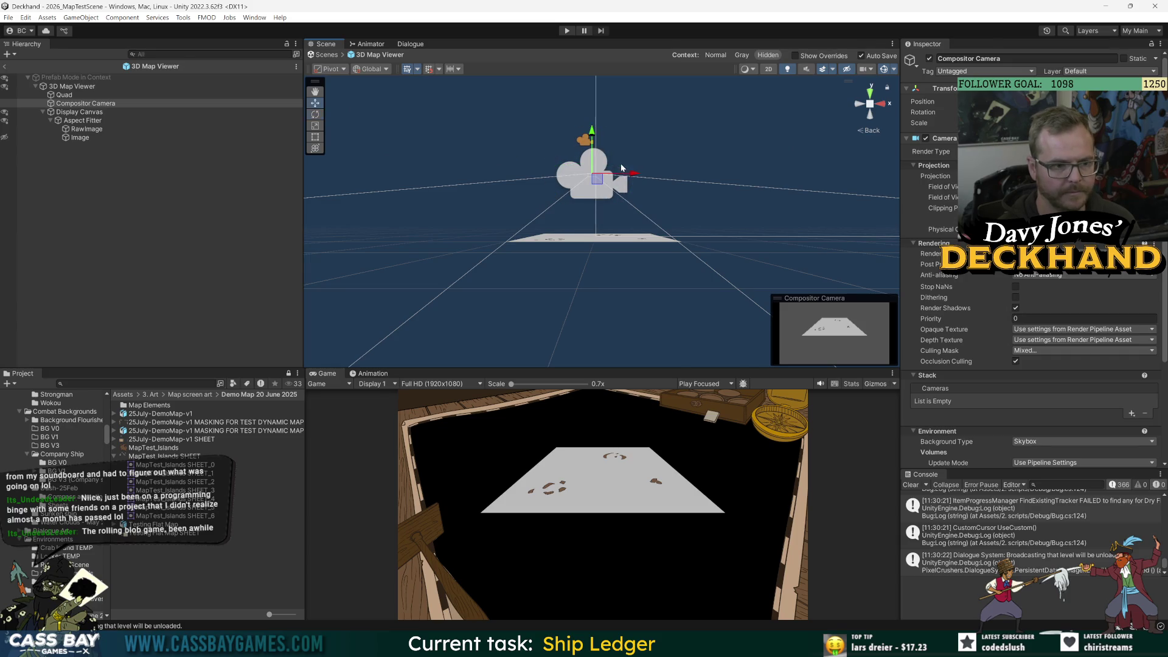
mouse_move(639, 176)
mouse_down()
mouse_move(532, 177)
mouse_move(697, 199)
mouse_up()
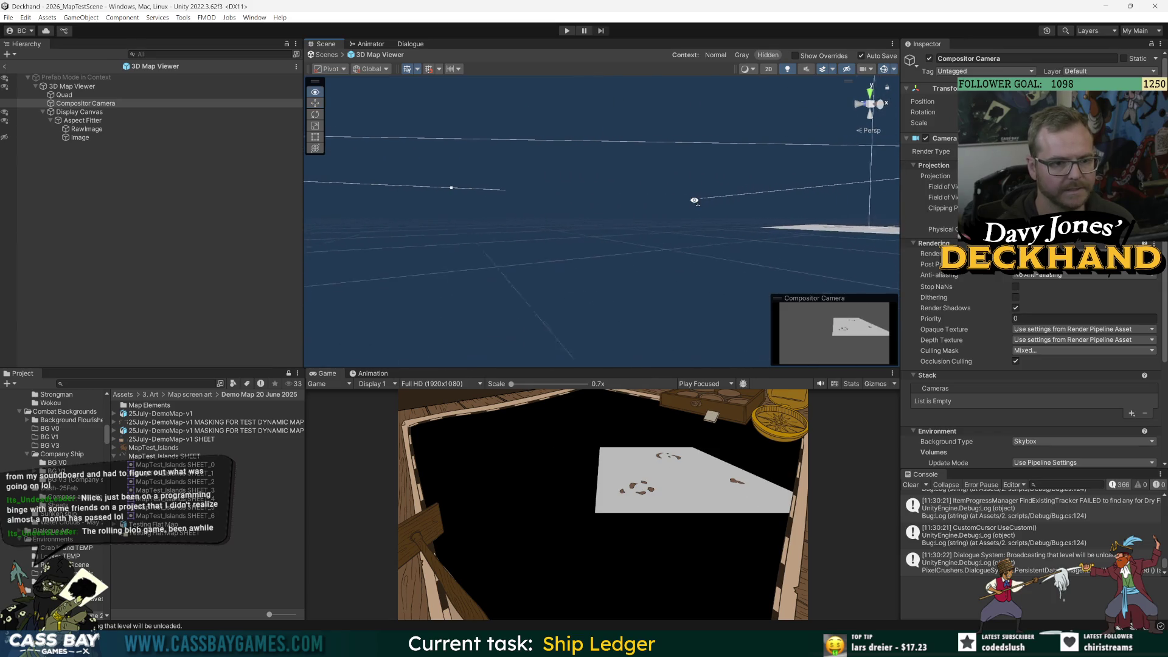
key(f)
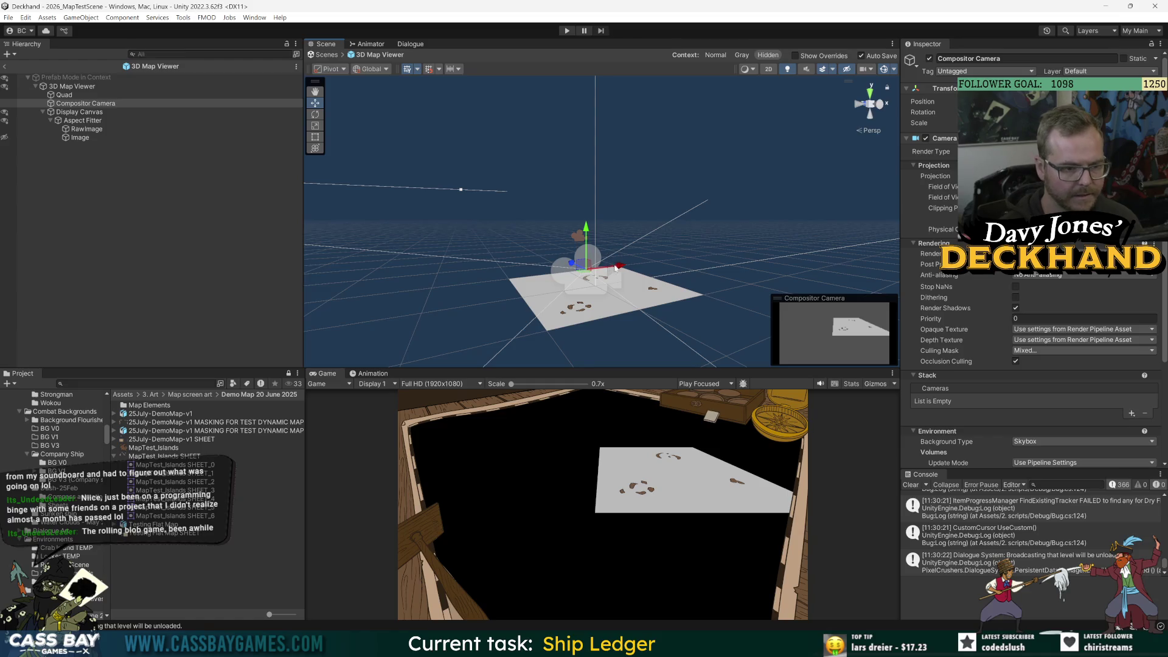
click(871, 93)
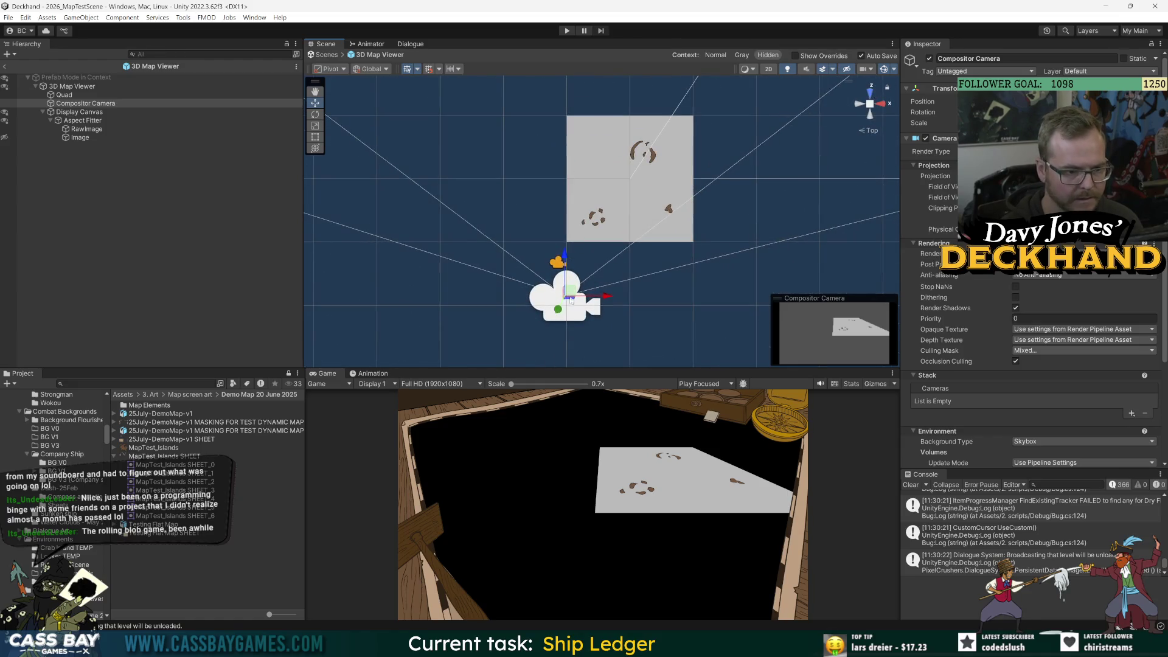
drag(571, 298, 552, 275)
key(r)
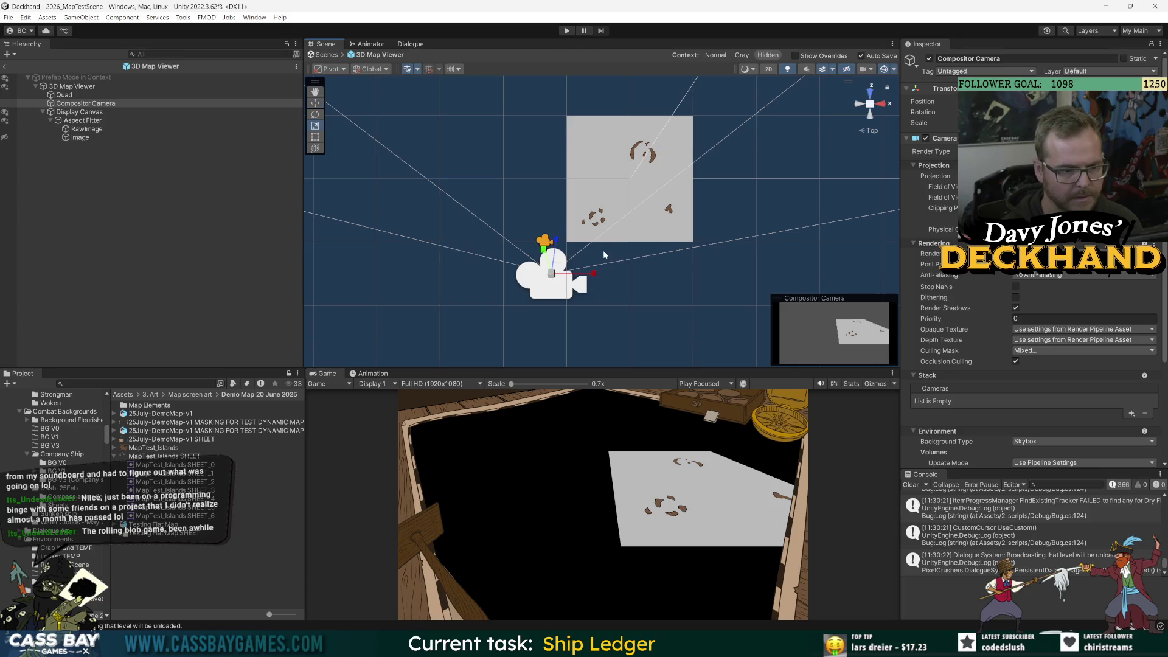
key(e)
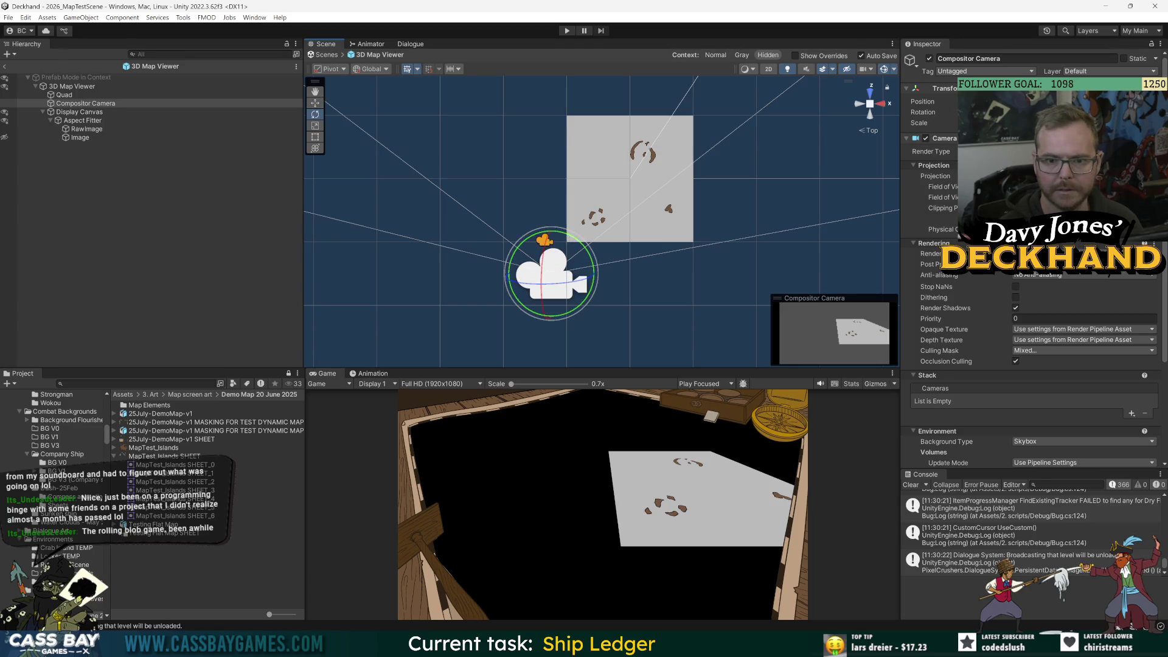
- Turn the camera clockwise, move it toward the map, and tilt it down from the Back view
mouse_move(595, 262)
mouse_down()
mouse_move(591, 286)
mouse_move(609, 258)
mouse_up()
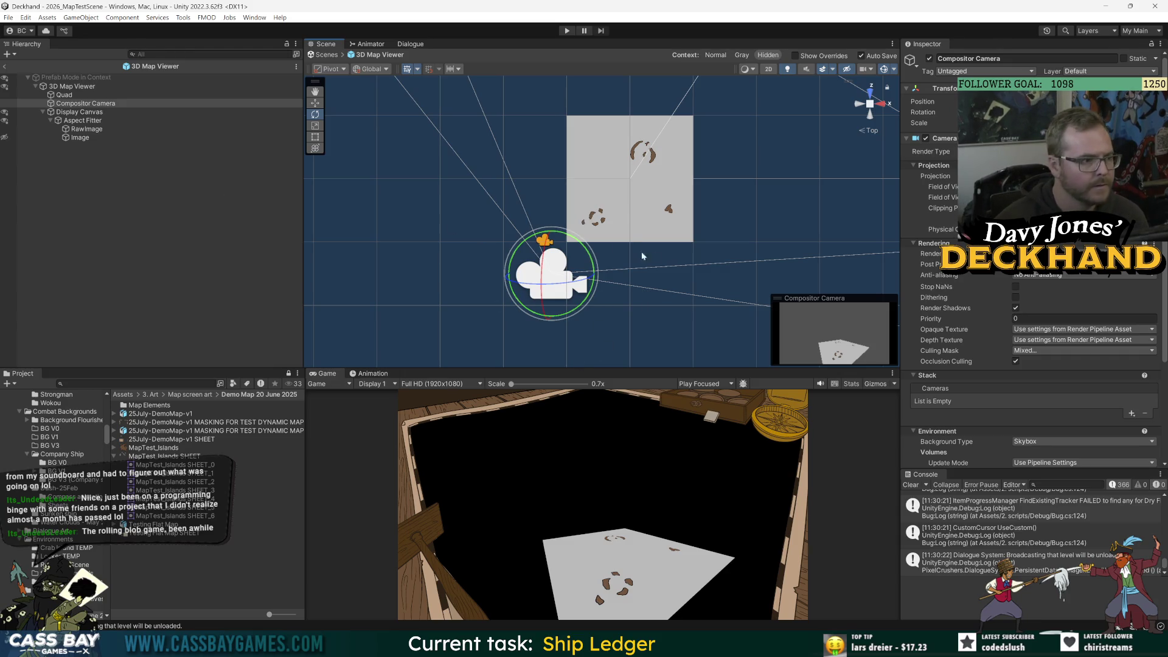
key(w)
drag(559, 275, 561, 266)
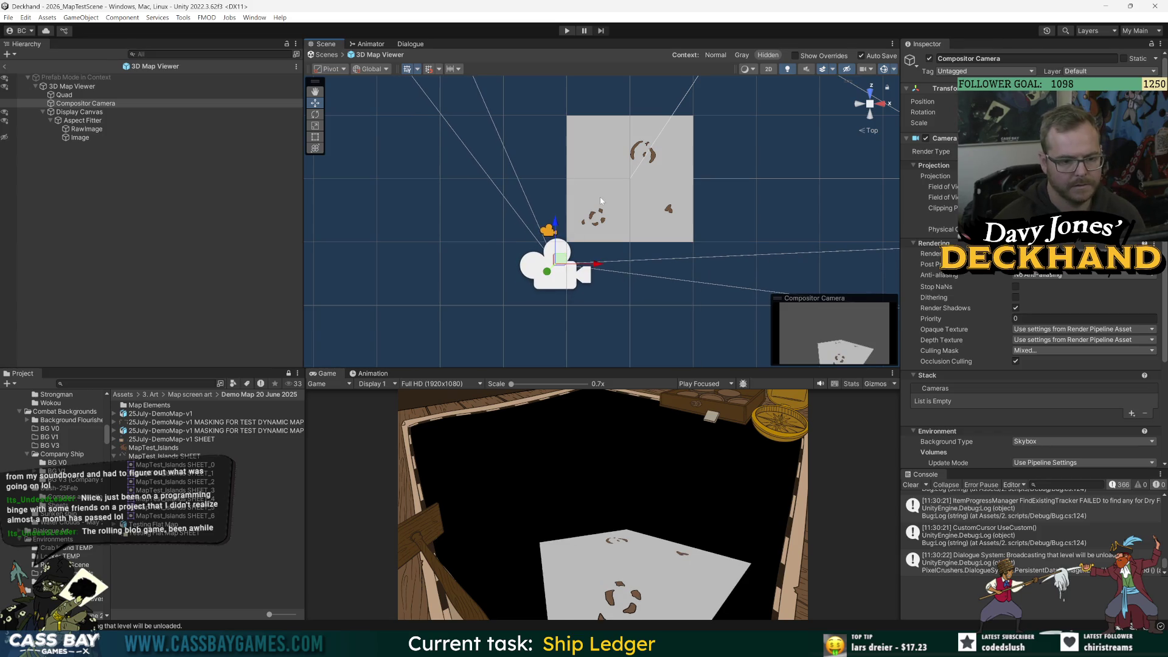
click(871, 116)
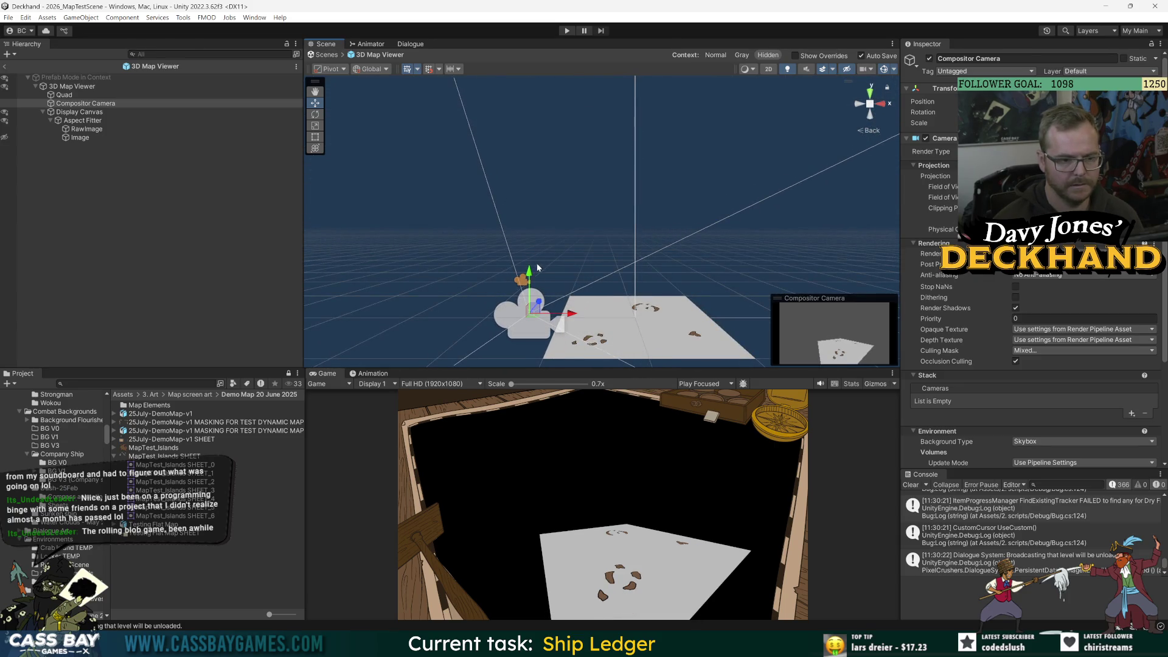
key(e)
drag(522, 282, 525, 322)
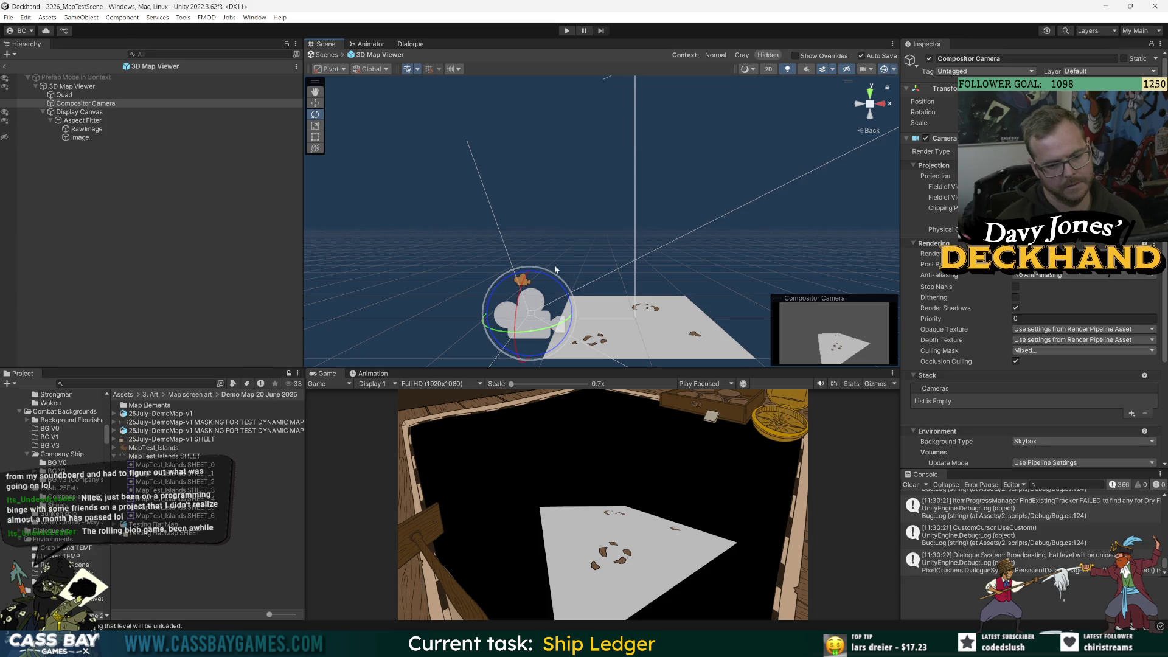
- From above, nudge the camera up toward the map and rotate it to reframe the map
click(868, 113)
key(w)
drag(557, 225, 557, 214)
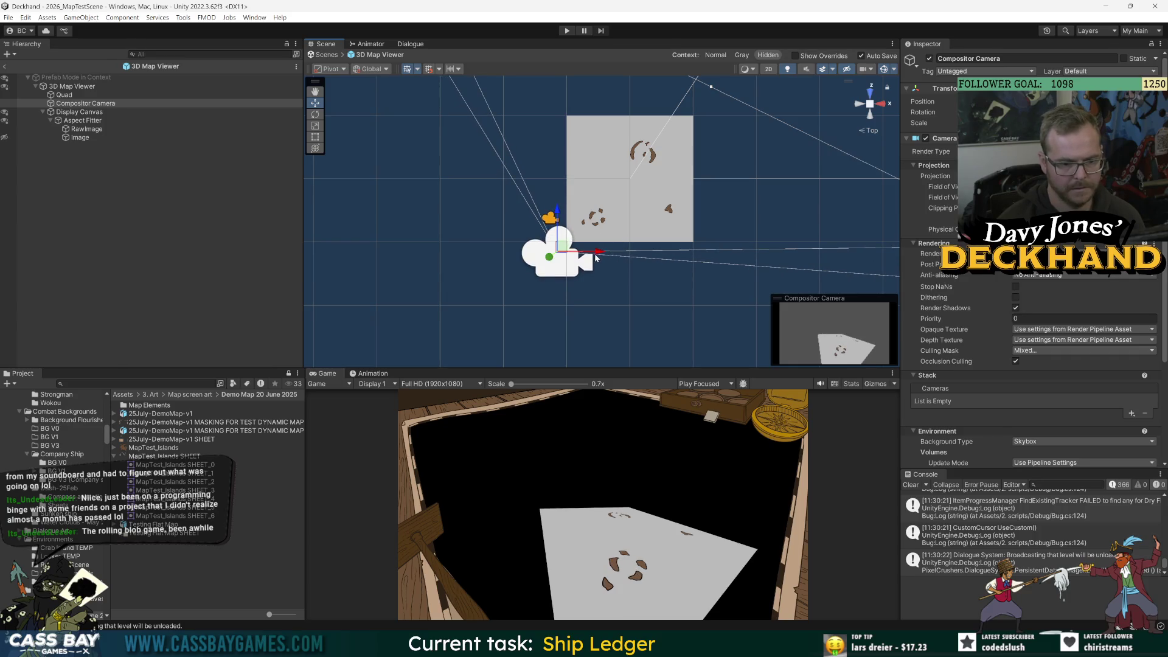
key(e)
mouse_move(596, 257)
mouse_down()
mouse_move(610, 248)
mouse_move(600, 237)
mouse_move(551, 234)
mouse_move(554, 191)
mouse_up()
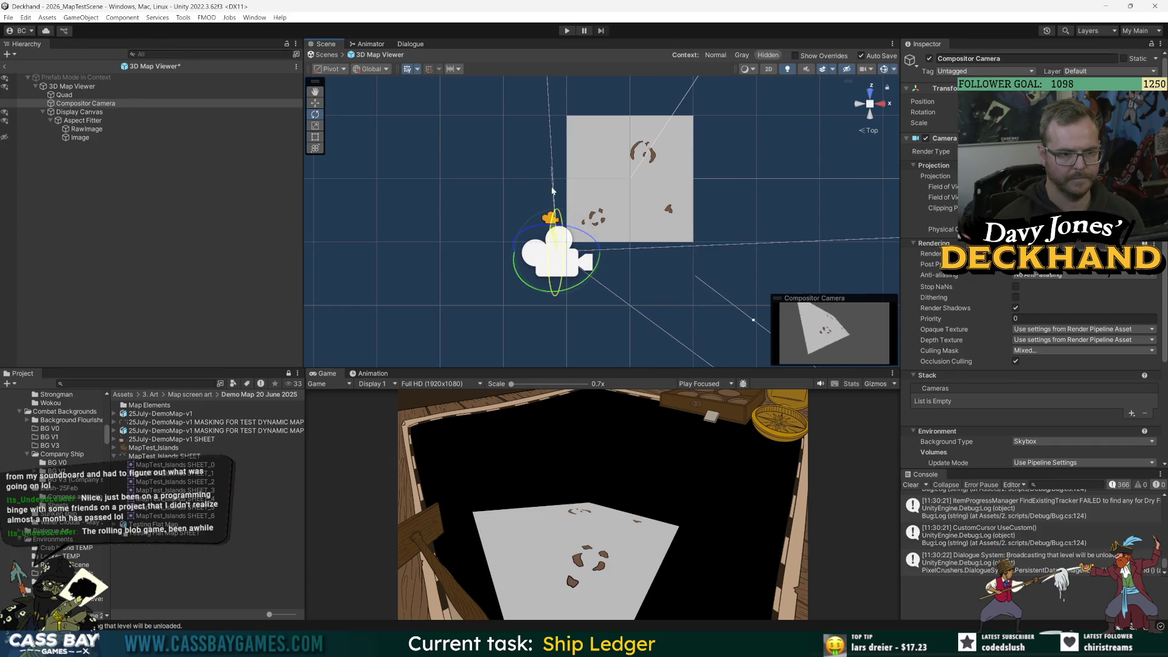
- Undo back through earlier camera changes, then re-rotate and fine-tune the camera's angle
key(ctrl+z)
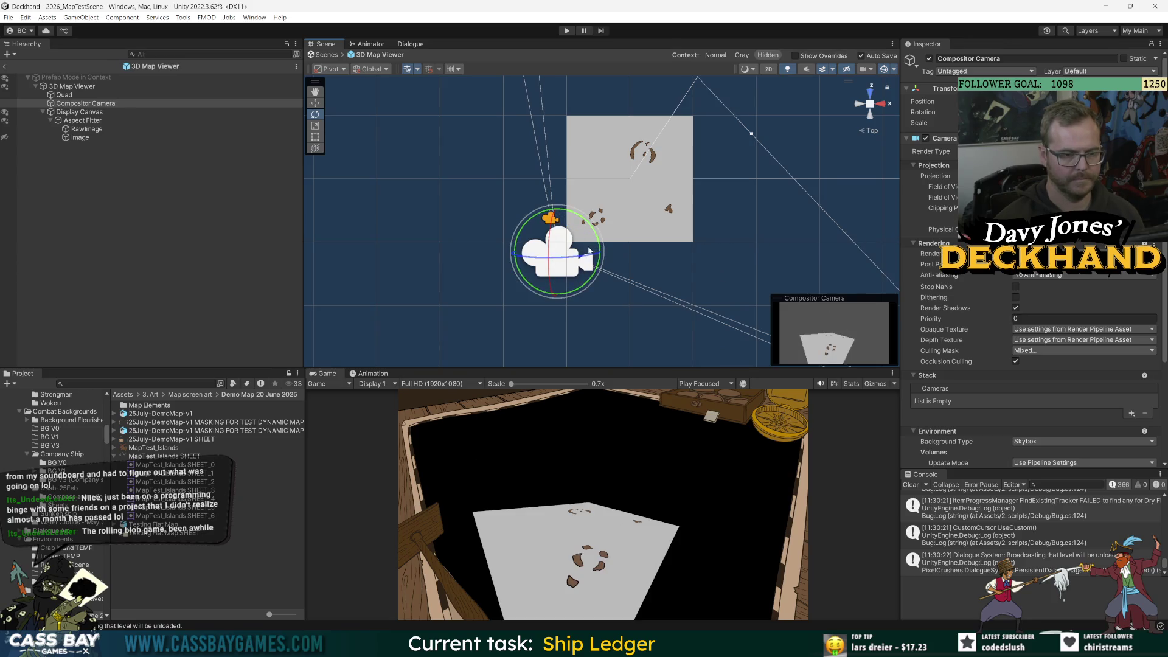
key(ctrl+z)
key(ctrl+z)
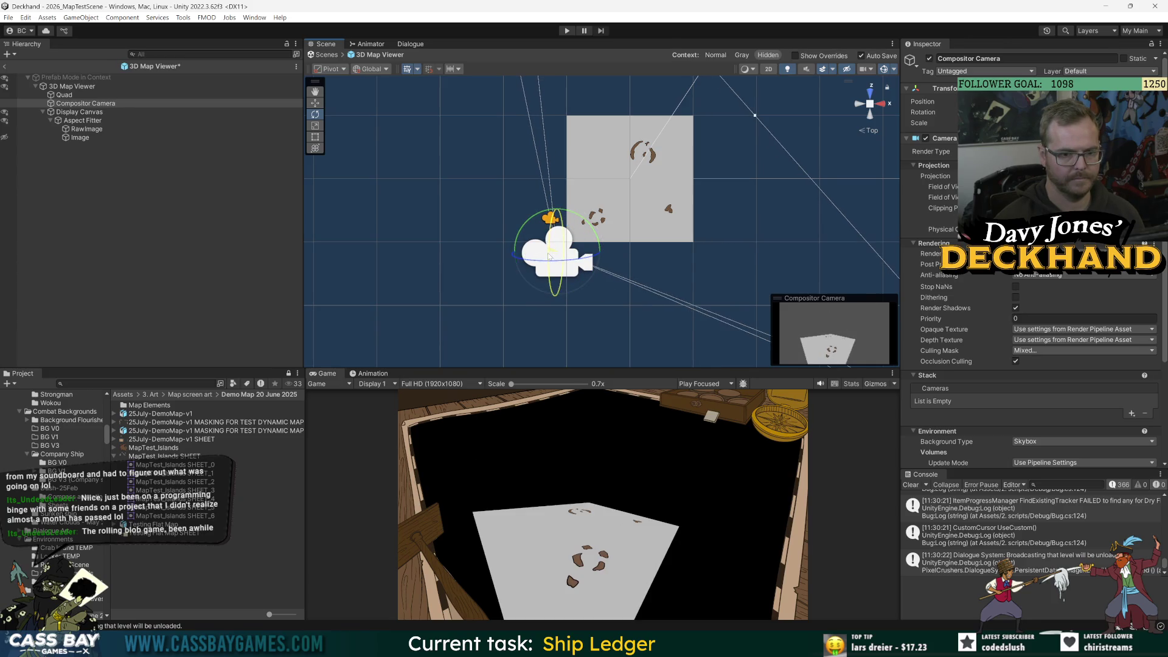
key(w)
key(ctrl+z)
key(ctrl+z)
key(ctrl+z)
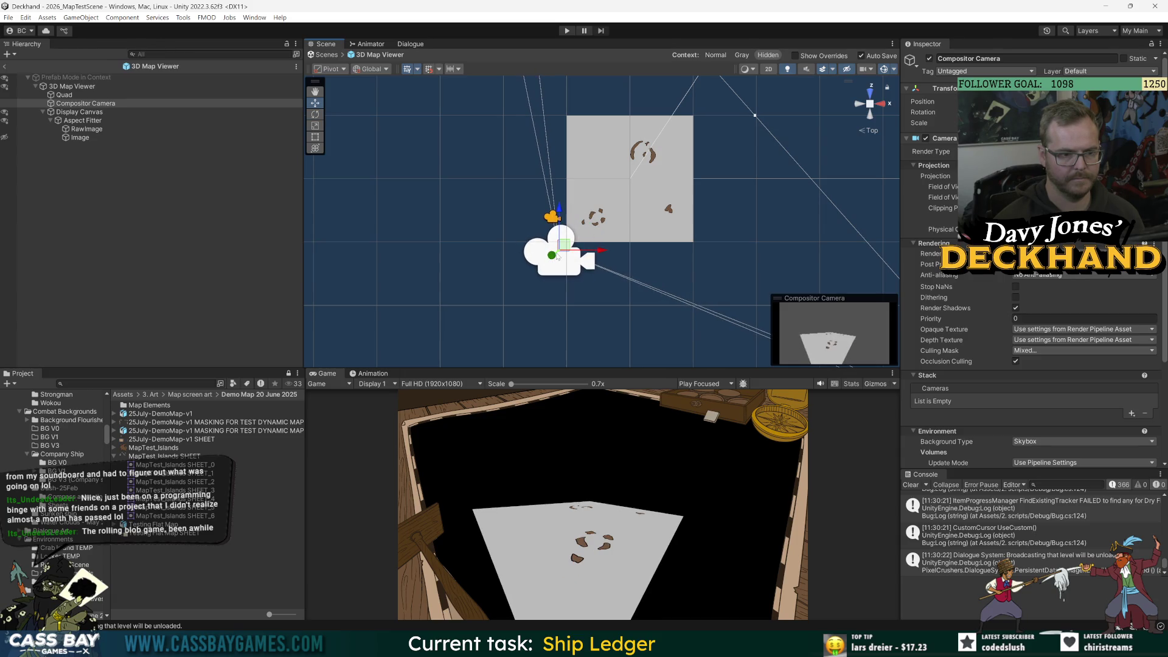
key(ctrl+z)
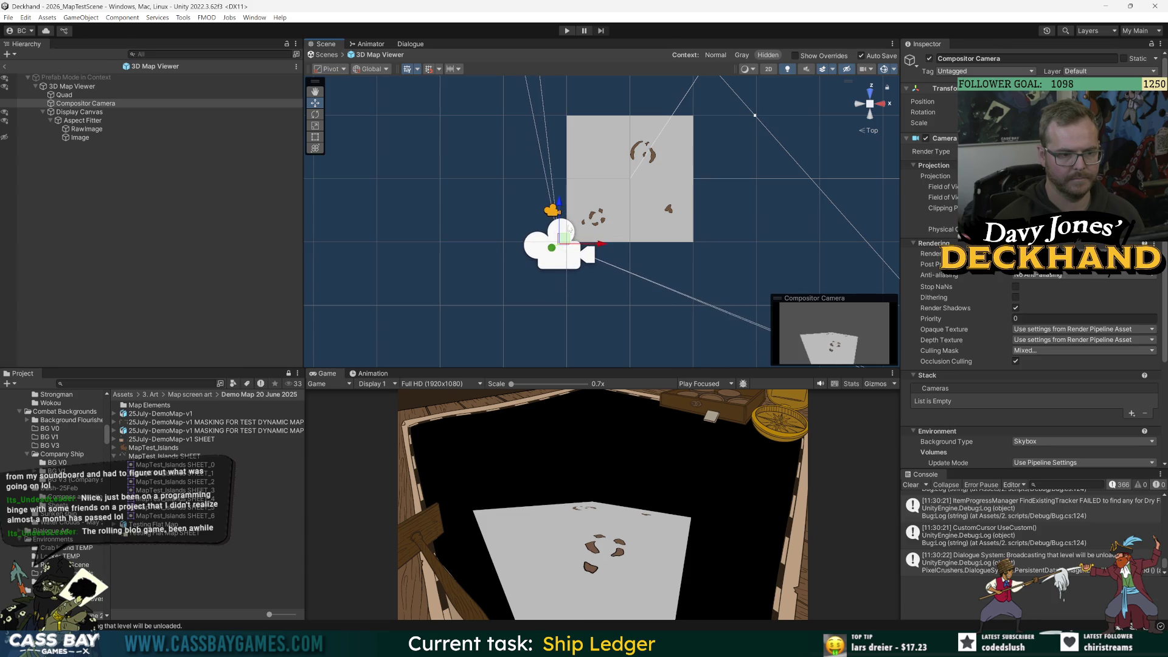
key(e)
drag(559, 222, 605, 249)
key(w)
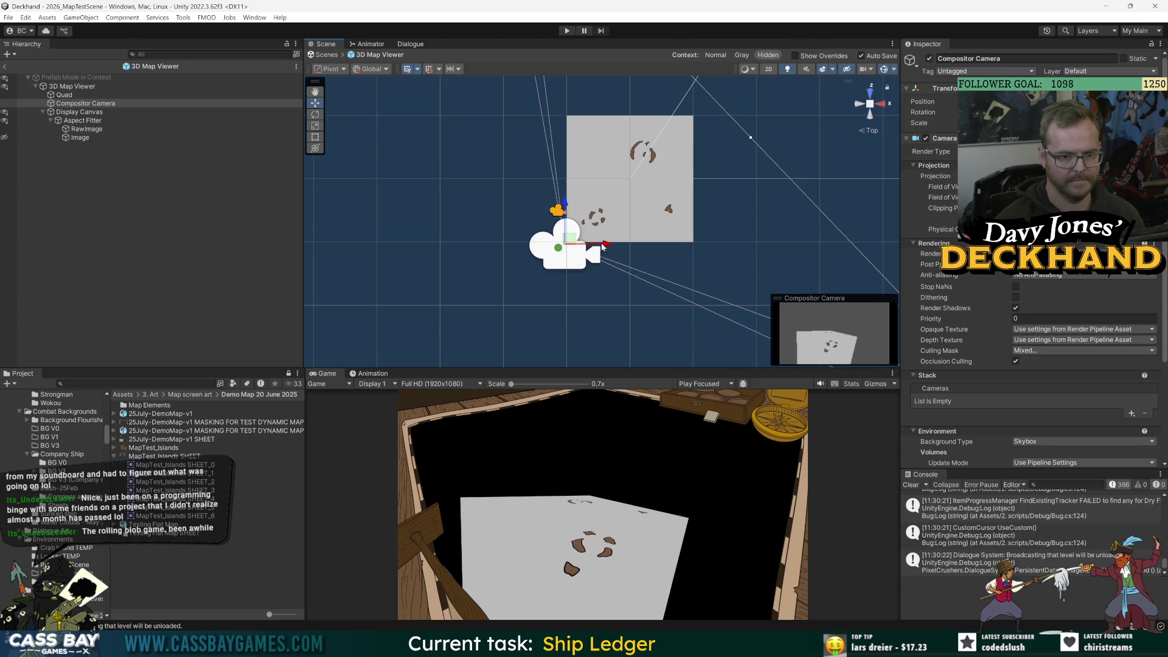
key(e)
mouse_move(557, 217)
mouse_down()
mouse_move(569, 261)
mouse_move(596, 261)
mouse_move(585, 278)
mouse_move(609, 250)
mouse_move(597, 250)
mouse_up()
key(w)
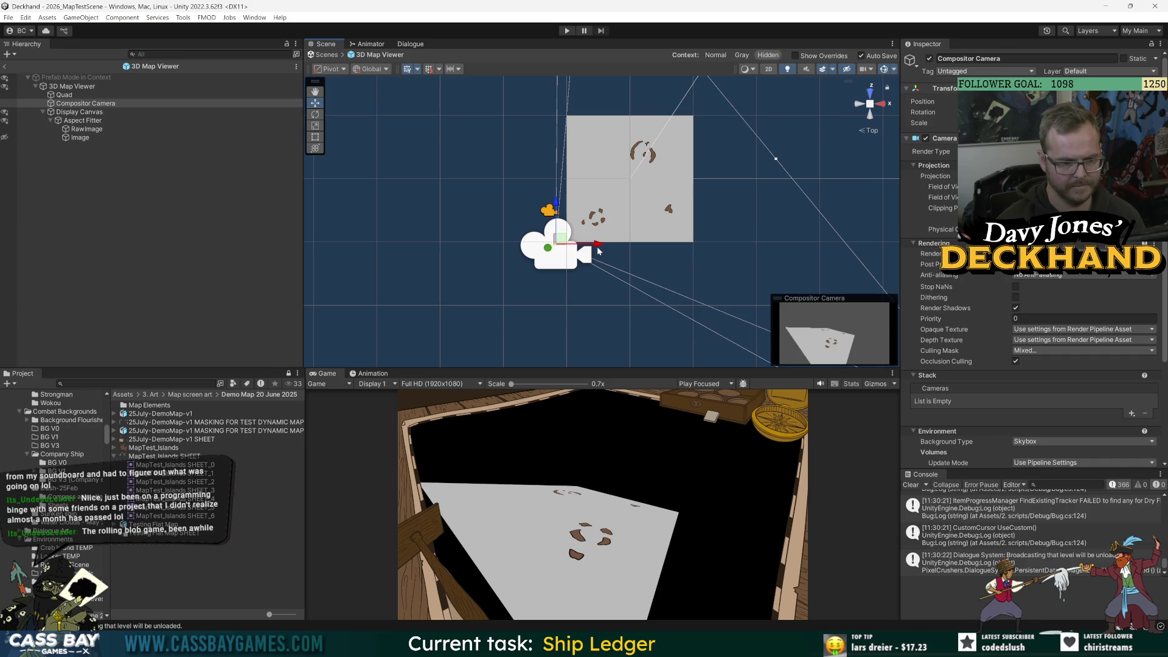
- Tilt the Compositor Camera toward the map from the Back view and move it down
click(870, 115)
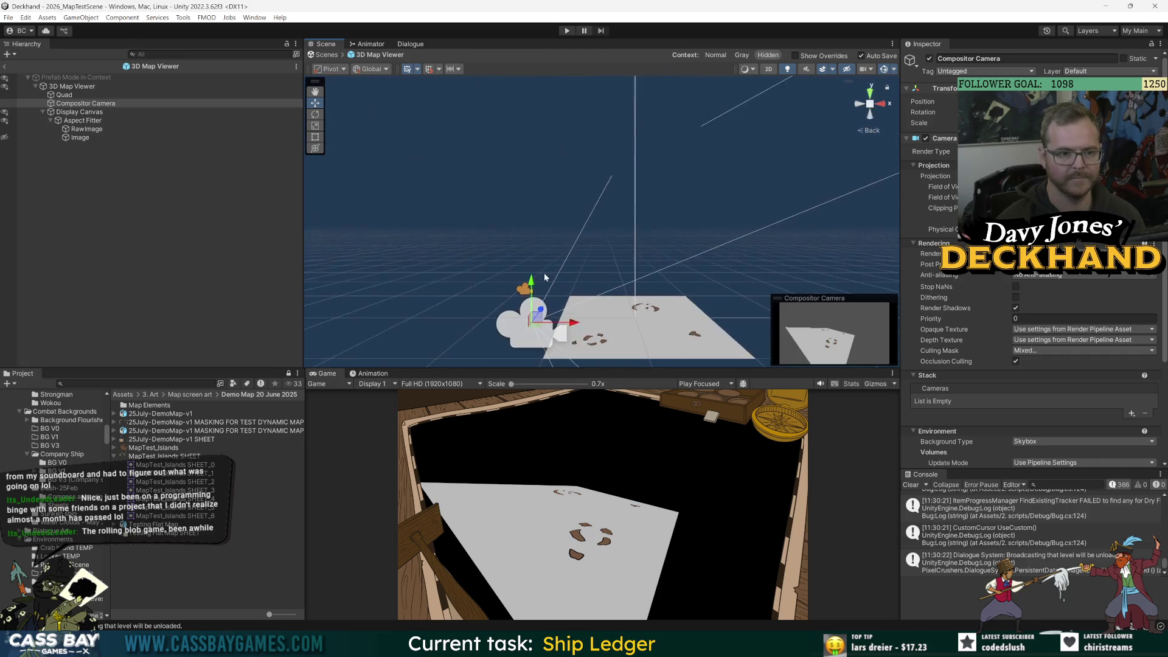
key(e)
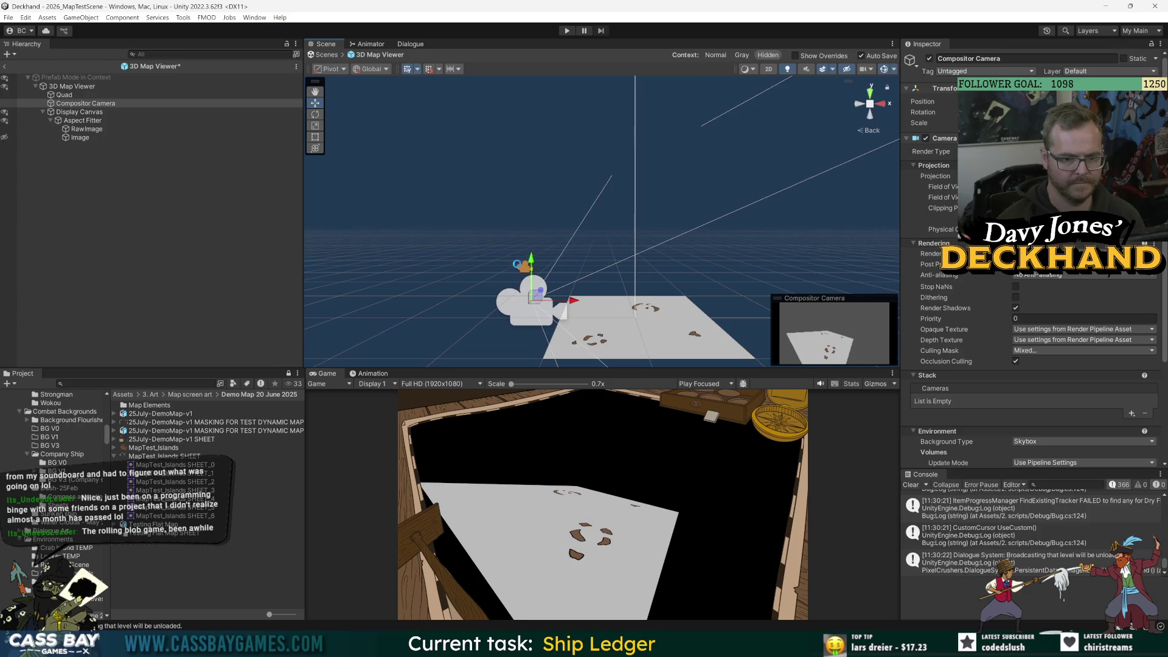
mouse_move(530, 284)
mouse_down()
mouse_move(527, 262)
mouse_move(564, 291)
mouse_move(639, 306)
mouse_move(552, 264)
mouse_move(597, 270)
mouse_move(595, 285)
mouse_move(584, 281)
mouse_move(604, 274)
mouse_up()
key(w)
click(876, 93)
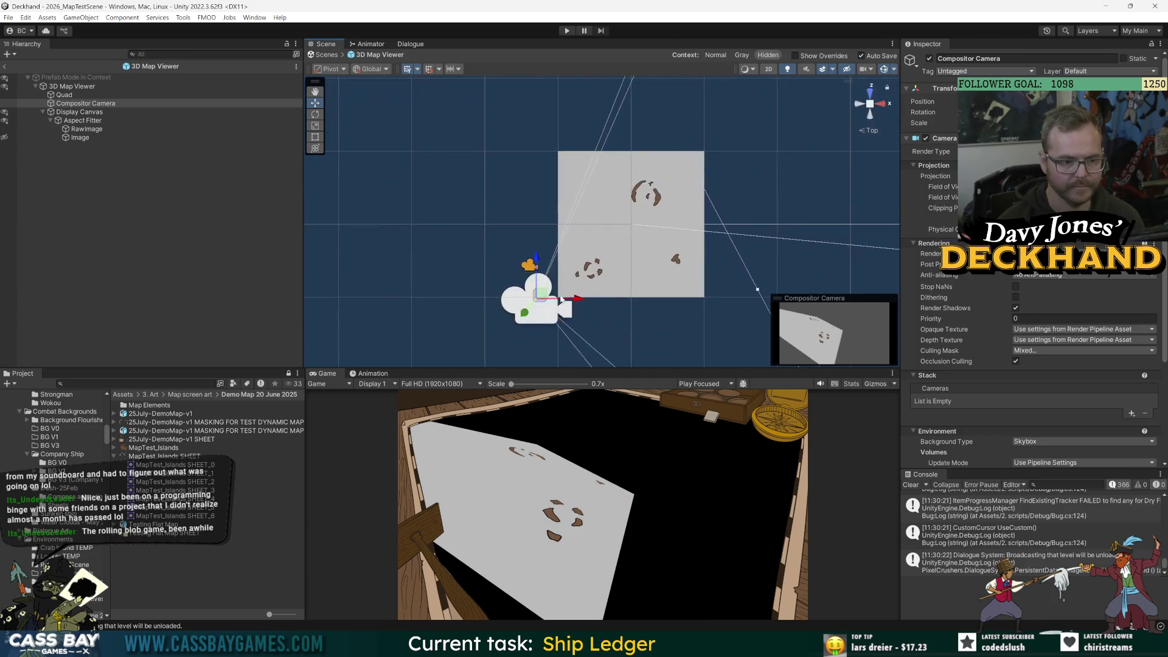
drag(536, 262, 536, 272)
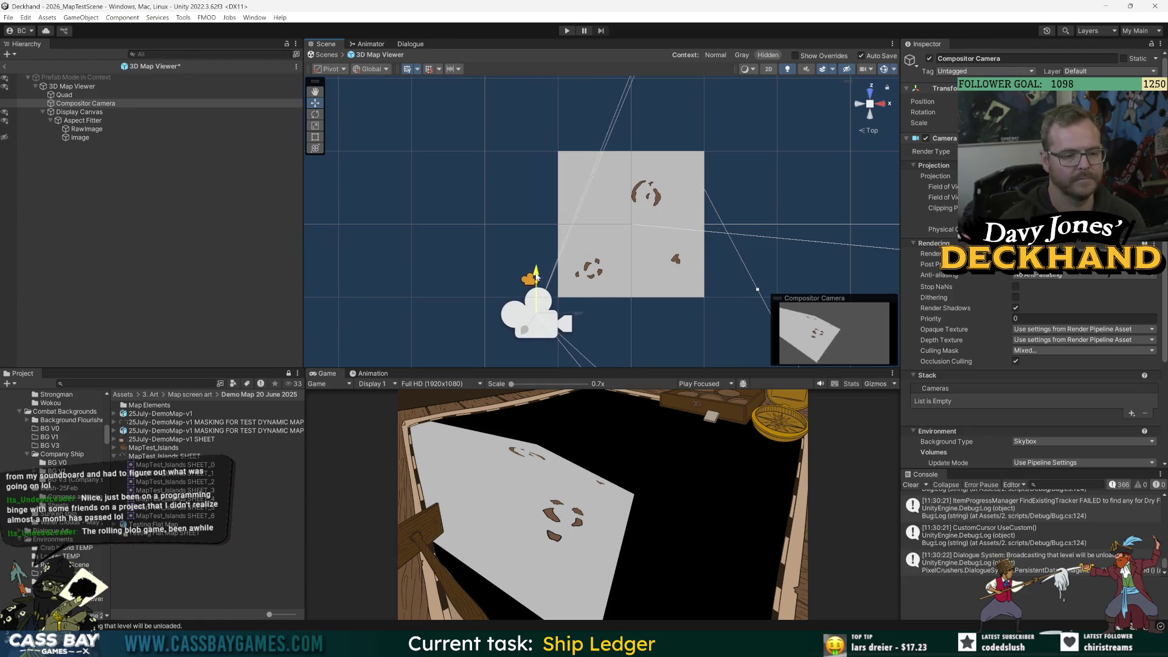
- Widen the camera's field of view, then orbit to perspective and frame the camera
mouse_move(943, 197)
mouse_down()
mouse_move(644, 309)
mouse_move(555, 311)
mouse_move(546, 276)
mouse_up()
key(e)
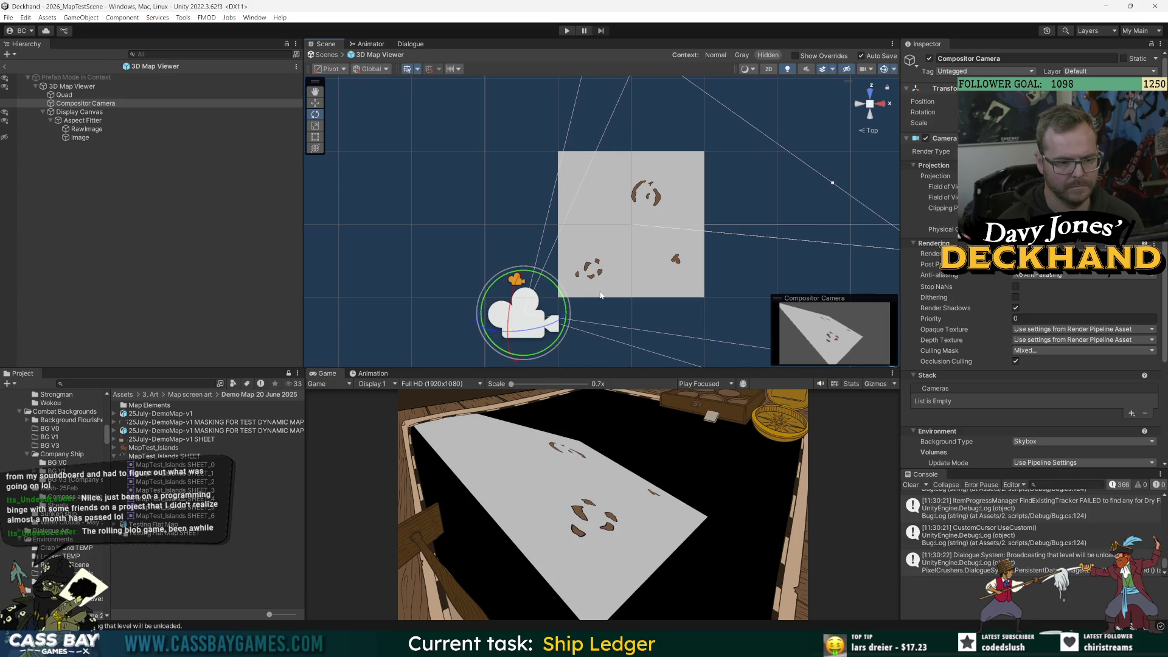
mouse_move(699, 200)
mouse_down()
mouse_move(524, 209)
mouse_move(660, 221)
mouse_move(622, 242)
mouse_up()
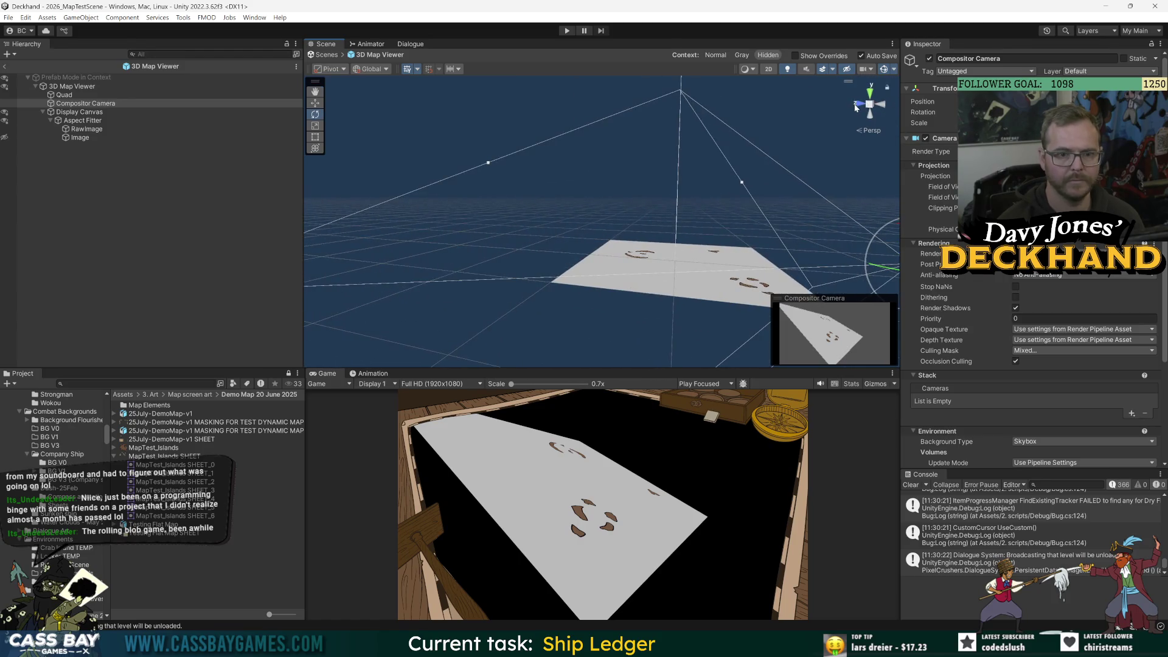
key(f)
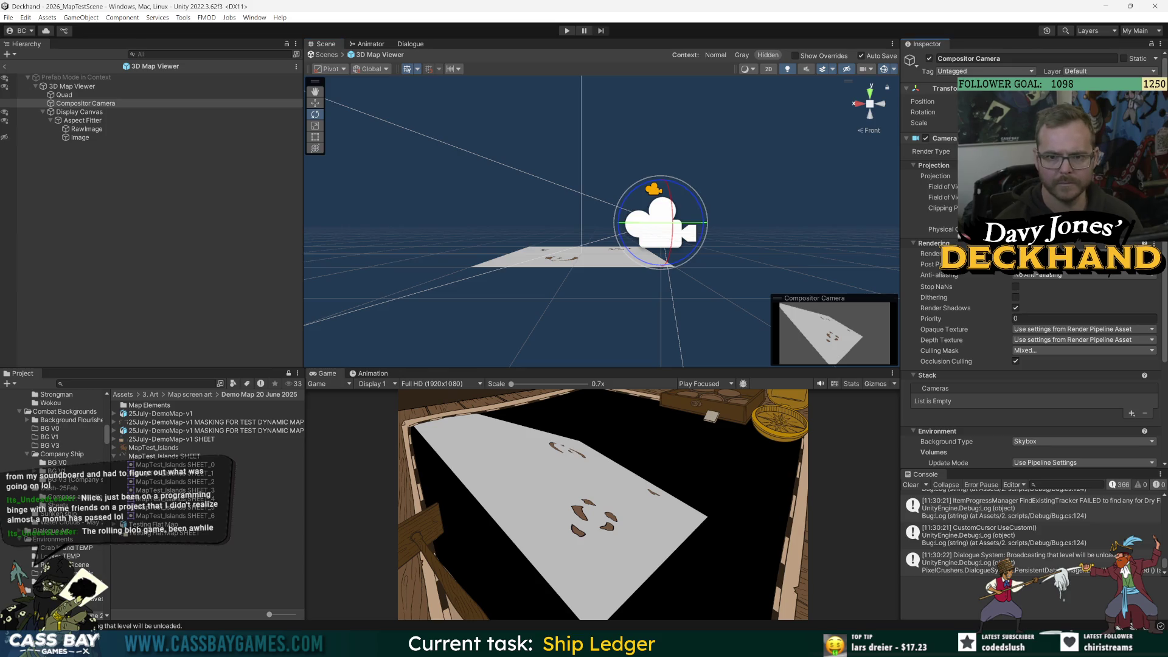
- Try a camera rotation, undo it, and reframe map and camera from the top view
drag(632, 223, 602, 224)
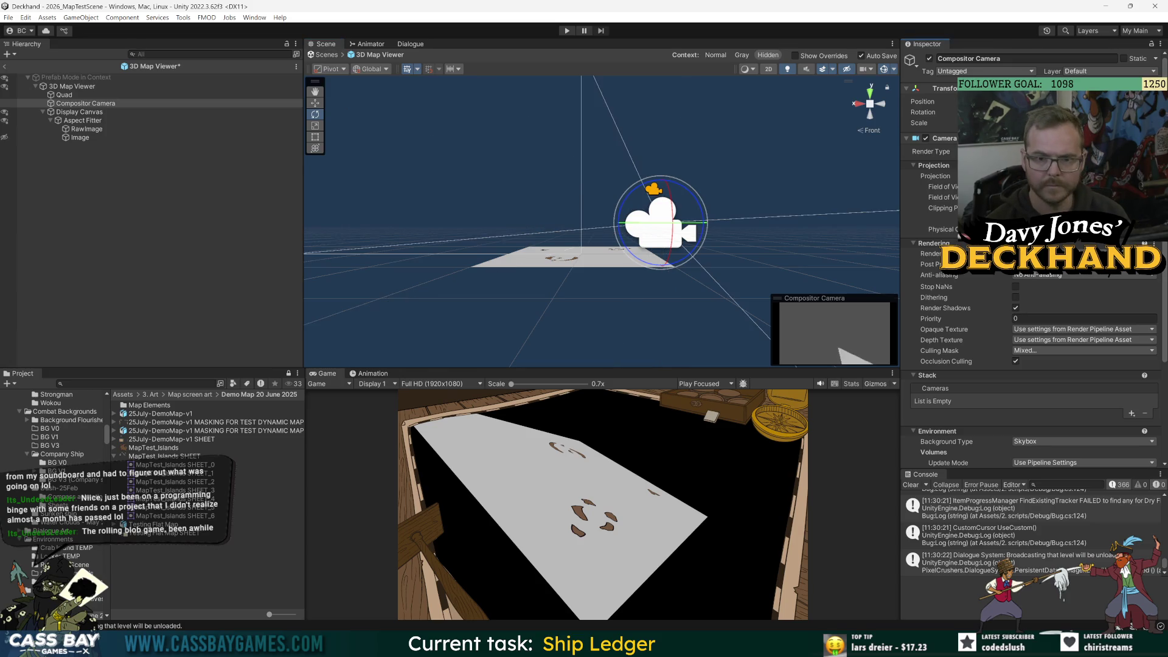
key(ctrl+z)
click(874, 115)
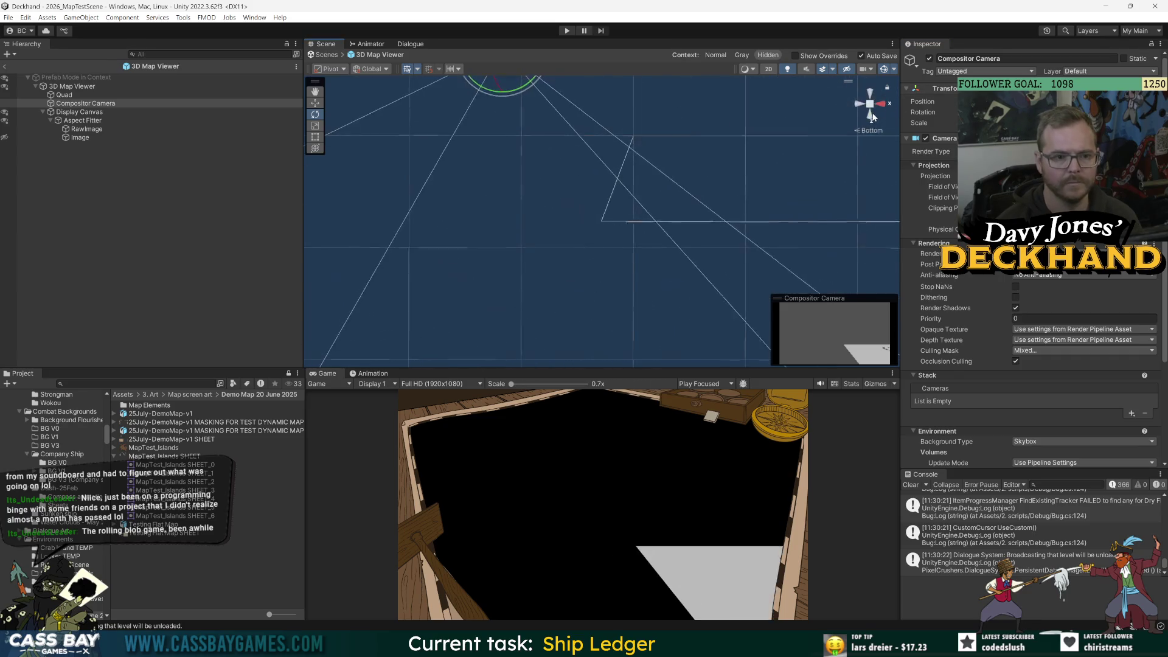
click(870, 94)
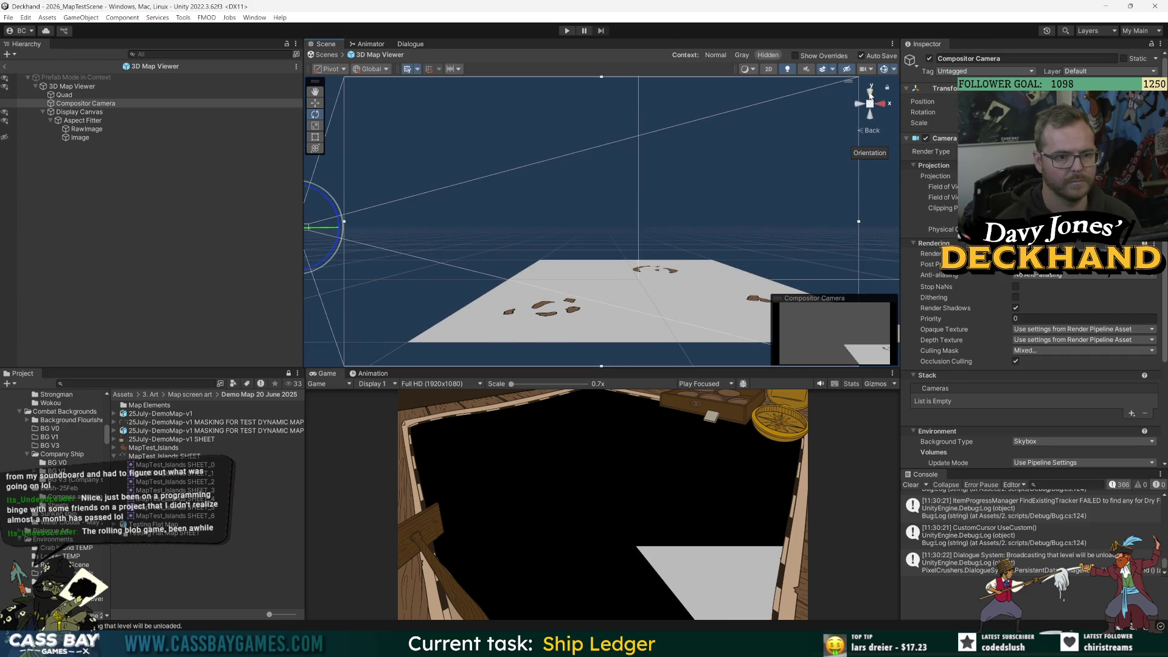
click(871, 94)
scroll(669, 214, down, 2)
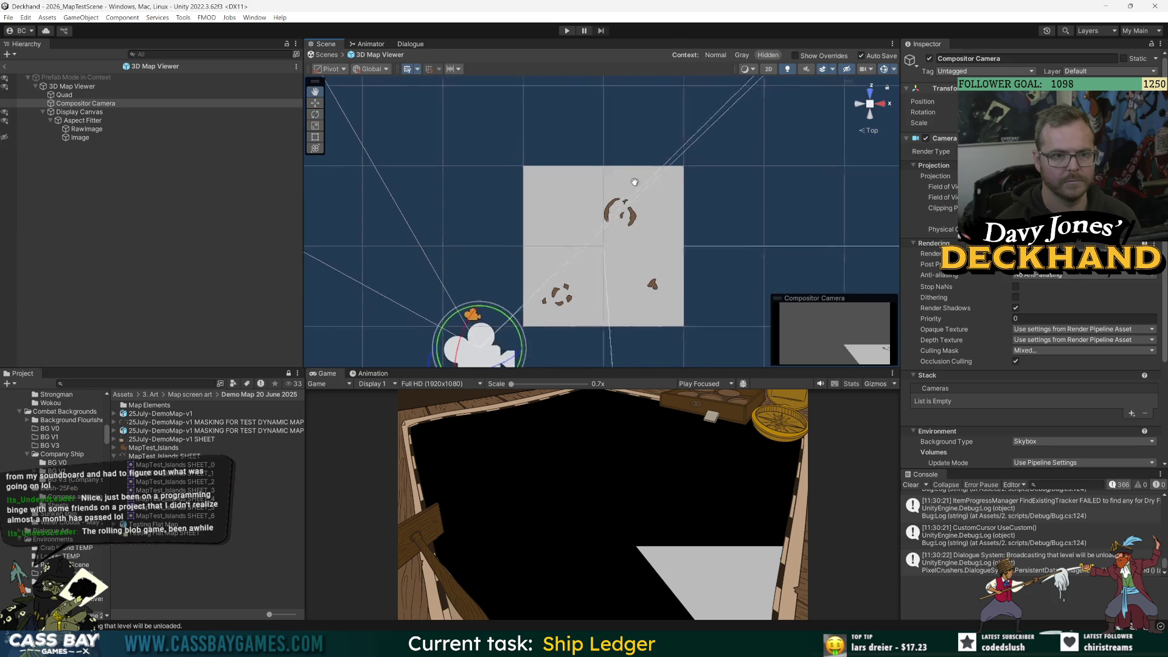
mouse_move(670, 213)
mouse_down()
mouse_move(642, 186)
mouse_move(587, 256)
mouse_move(587, 235)
mouse_up()
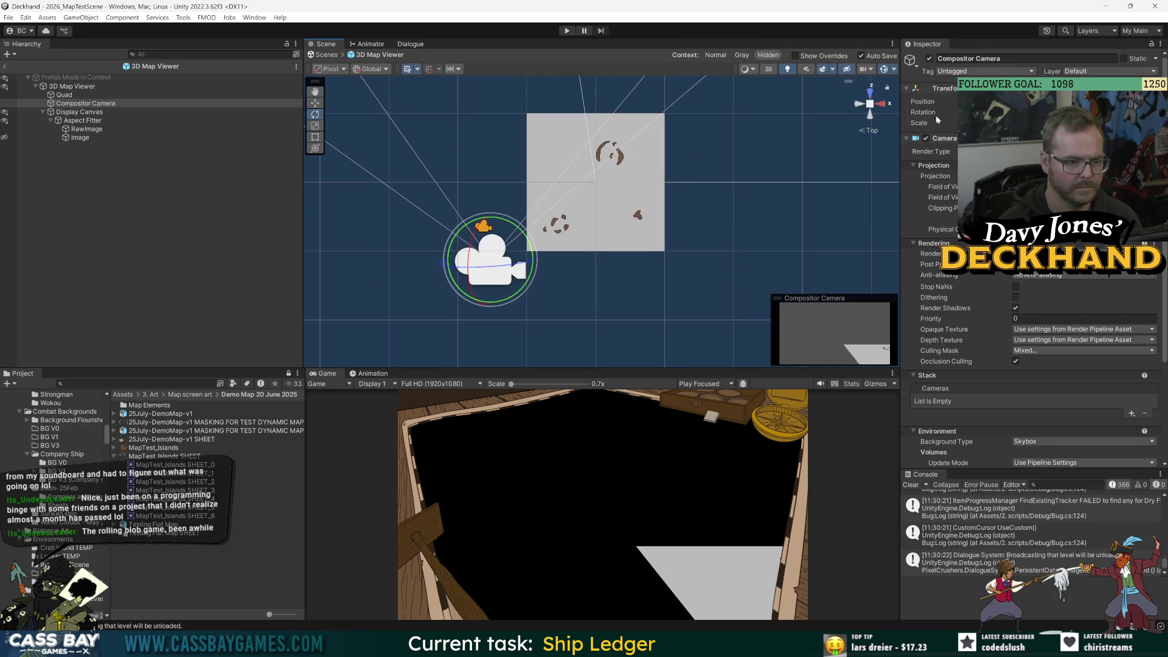
- From side and back views, tilt the Compositor Camera down to face the map plane
click(884, 104)
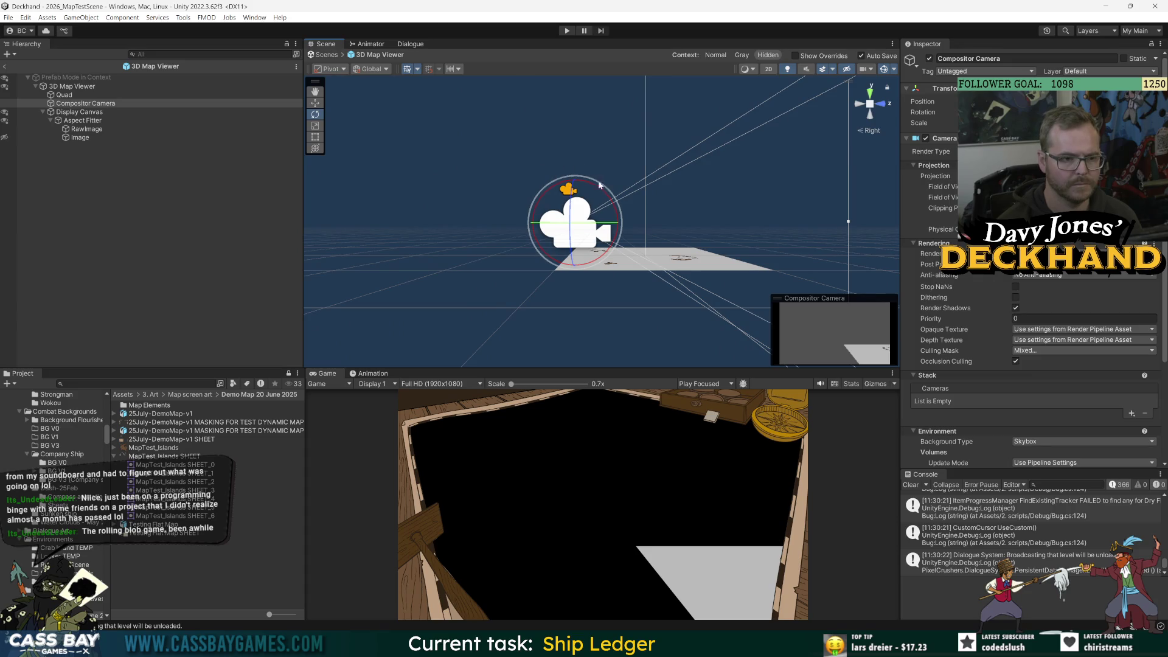
drag(605, 191, 624, 207)
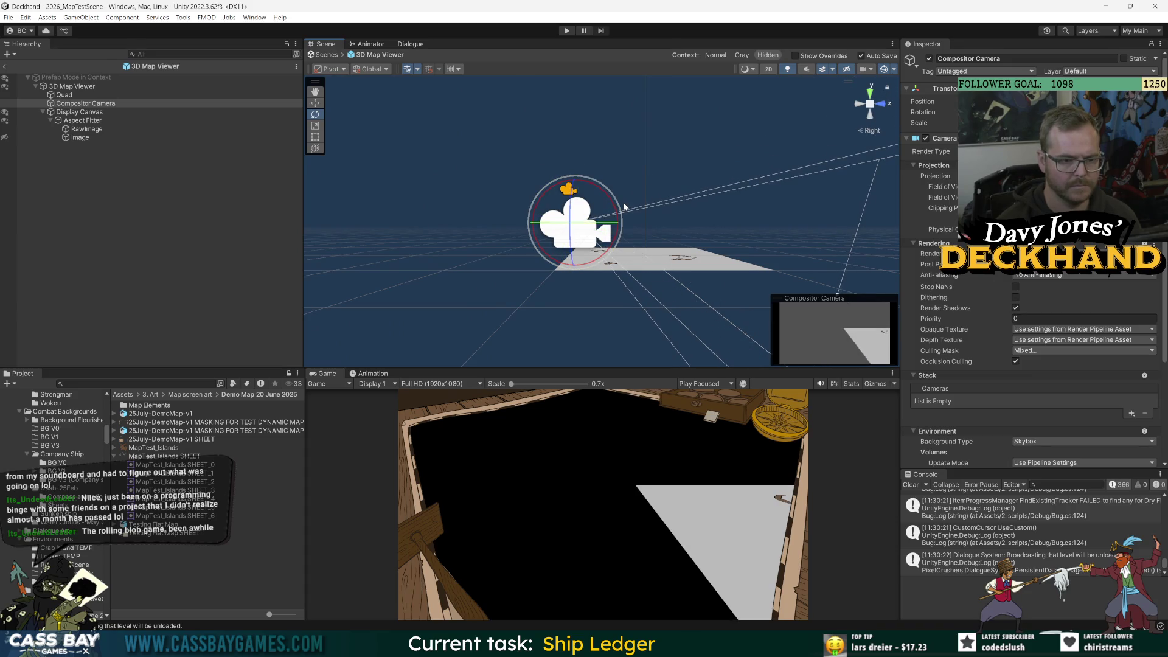
click(859, 106)
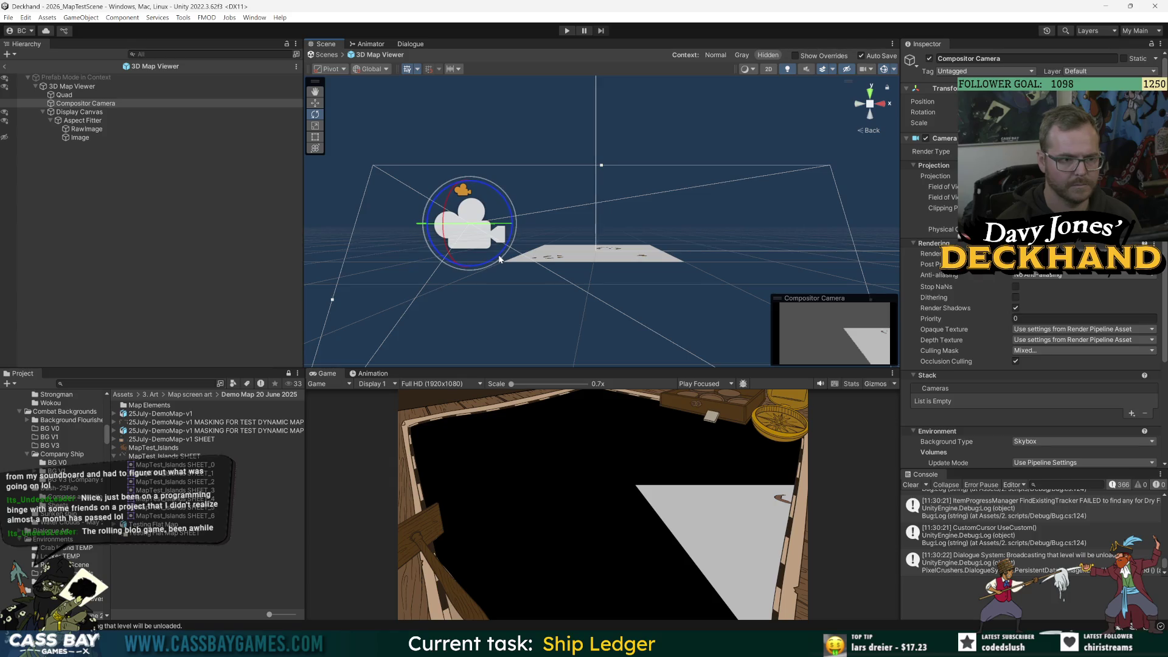
drag(457, 225, 395, 221)
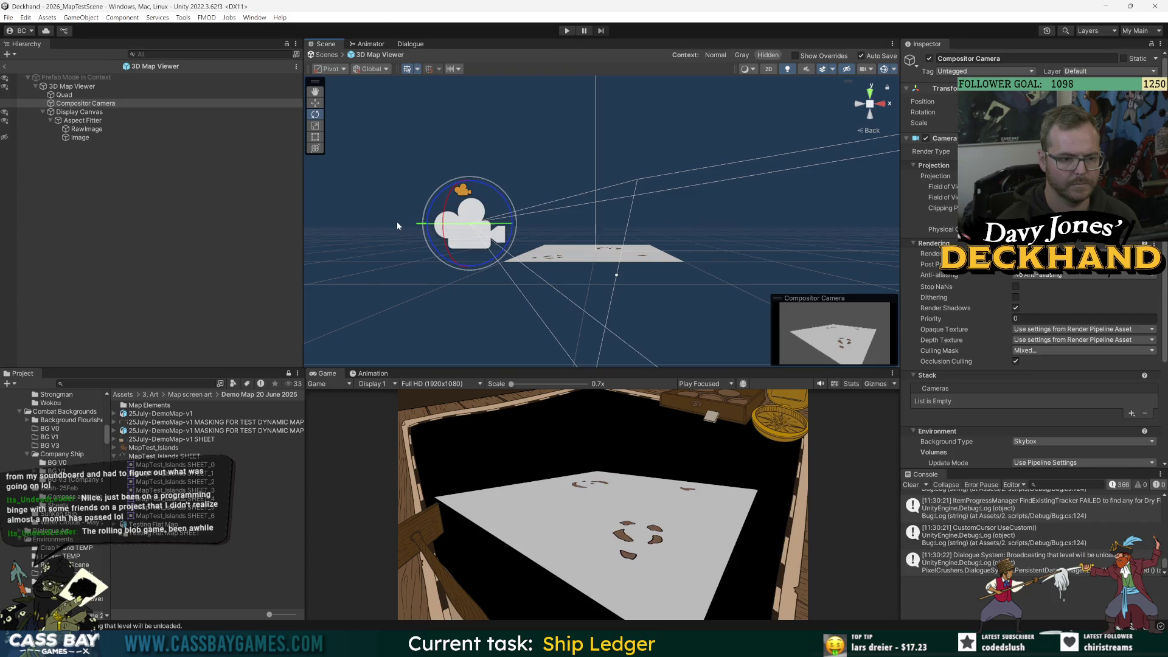
- Raise the Compositor Camera above the map, orbit to a perspective angle, and deselect it
key(w)
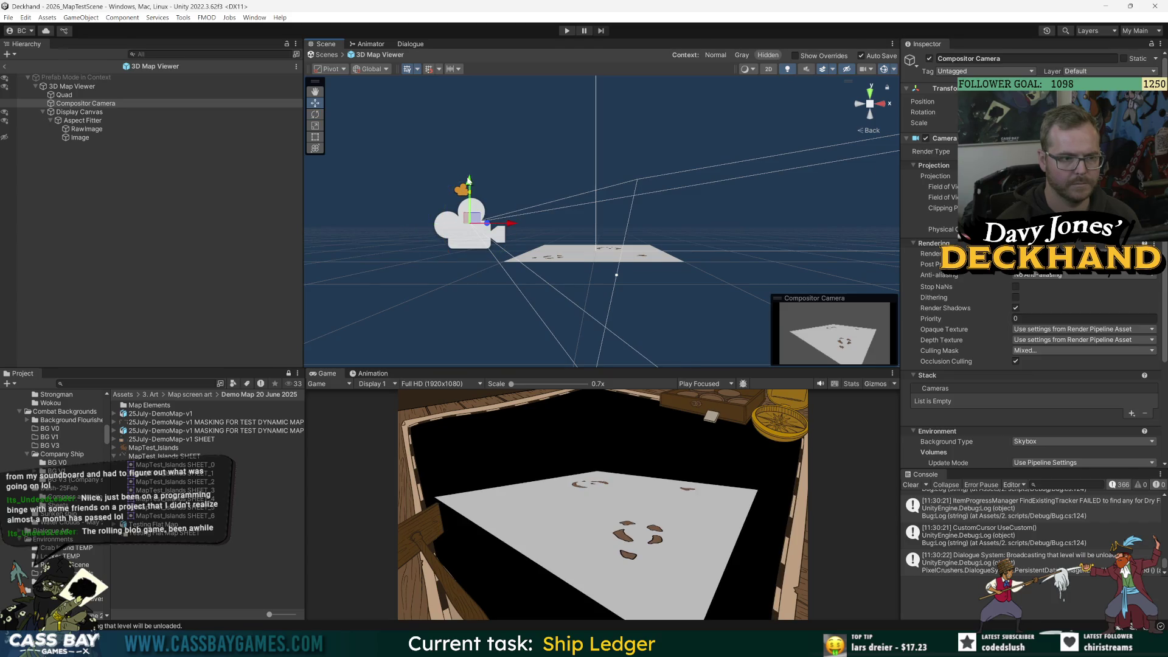
mouse_move(469, 179)
mouse_down()
mouse_move(469, 149)
mouse_move(443, 179)
mouse_move(508, 178)
mouse_up()
key(e)
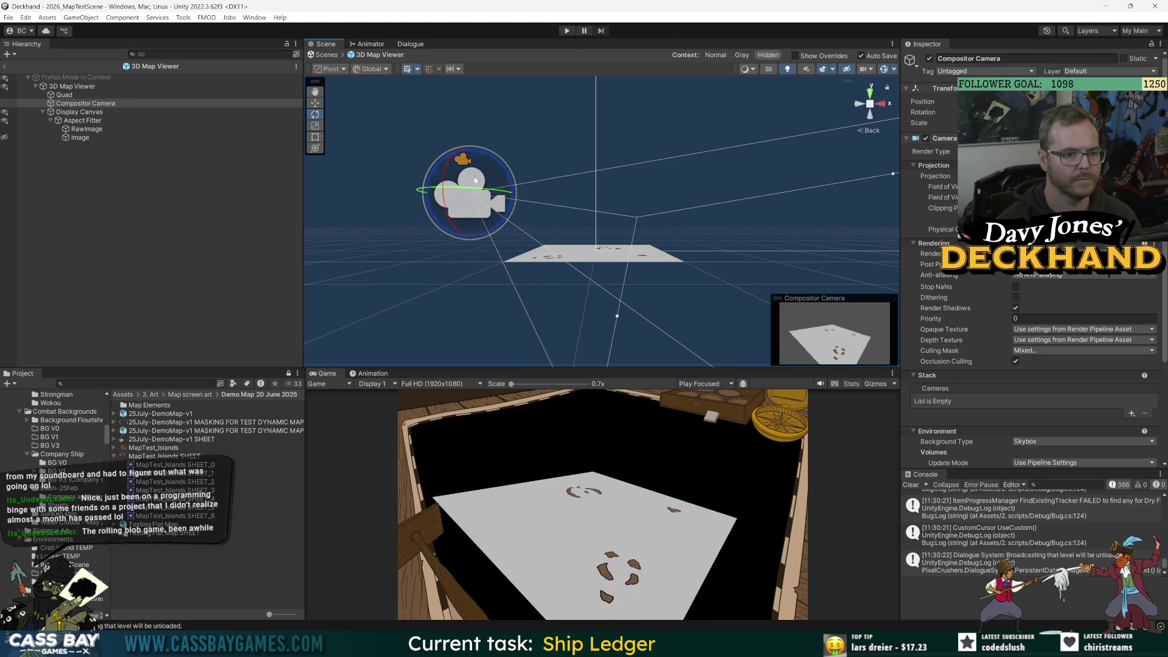
key(w)
mouse_move(531, 201)
mouse_down()
mouse_move(644, 157)
mouse_move(722, 160)
mouse_up()
click(164, 190)
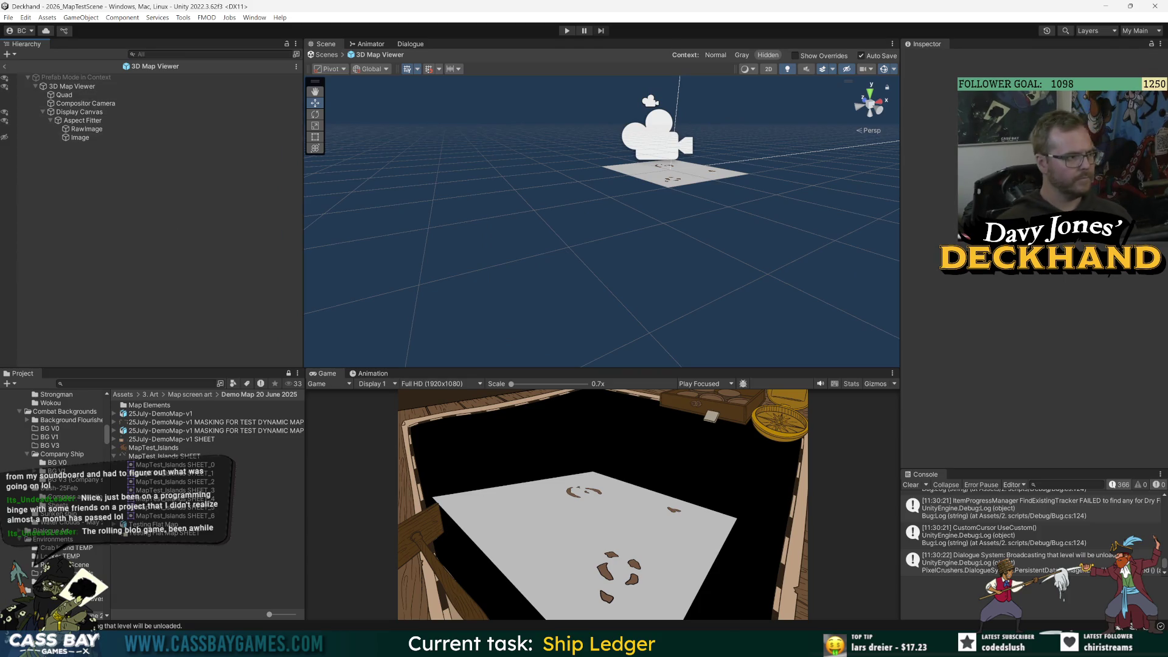
- Search Google in a new tab for 'unity frame camera from its own view', then return to Unity
mouse_move(610, 645)
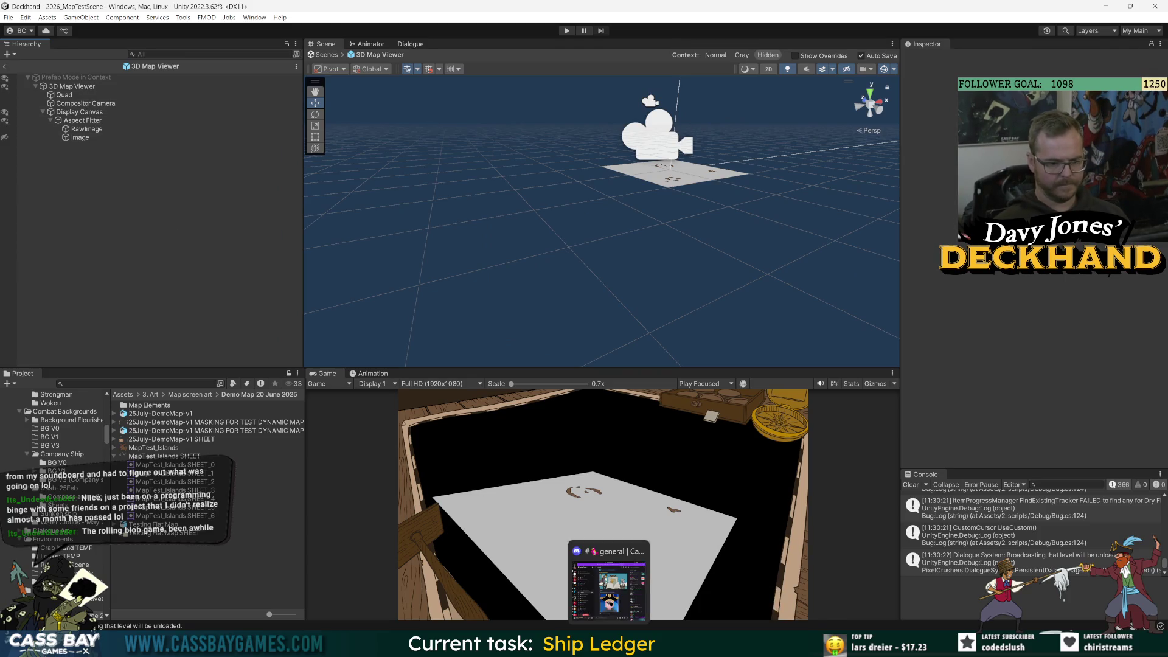
click(654, 645)
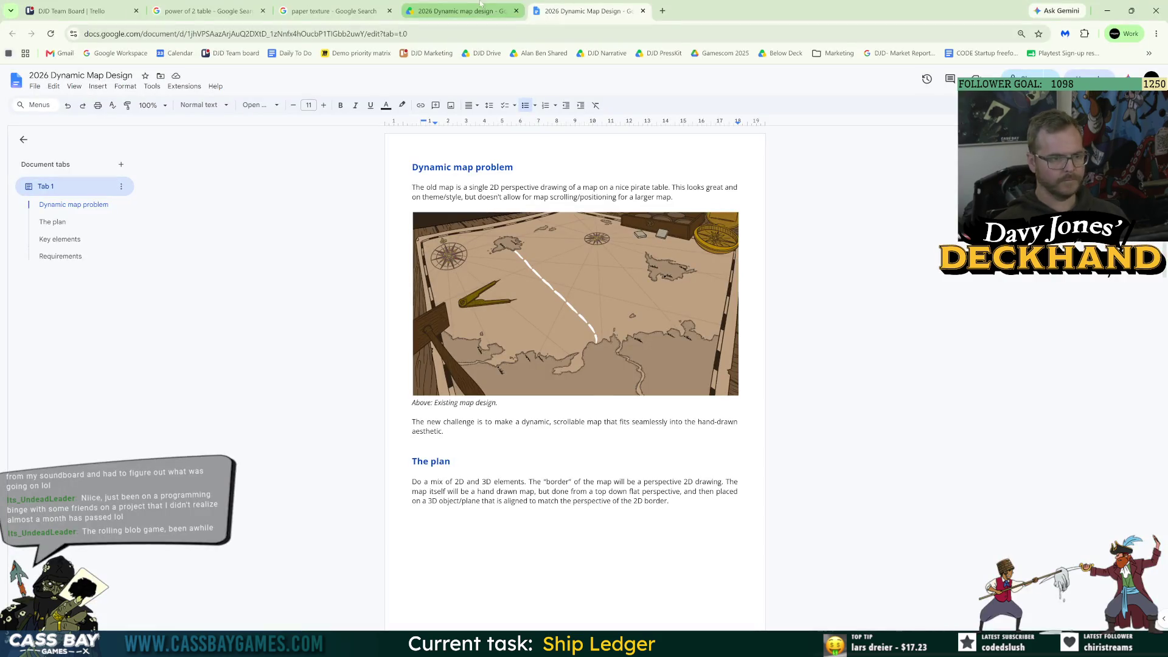
click(662, 11)
text(unity frame f)
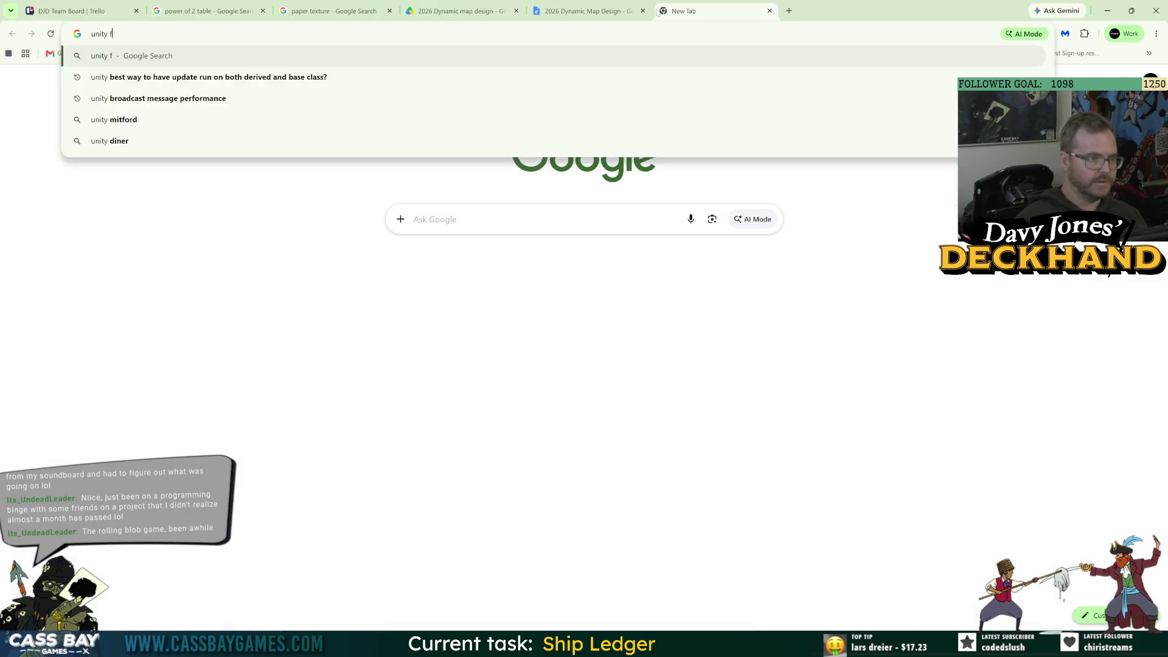
key(BackSpace)
text(came)
text(ra from t)
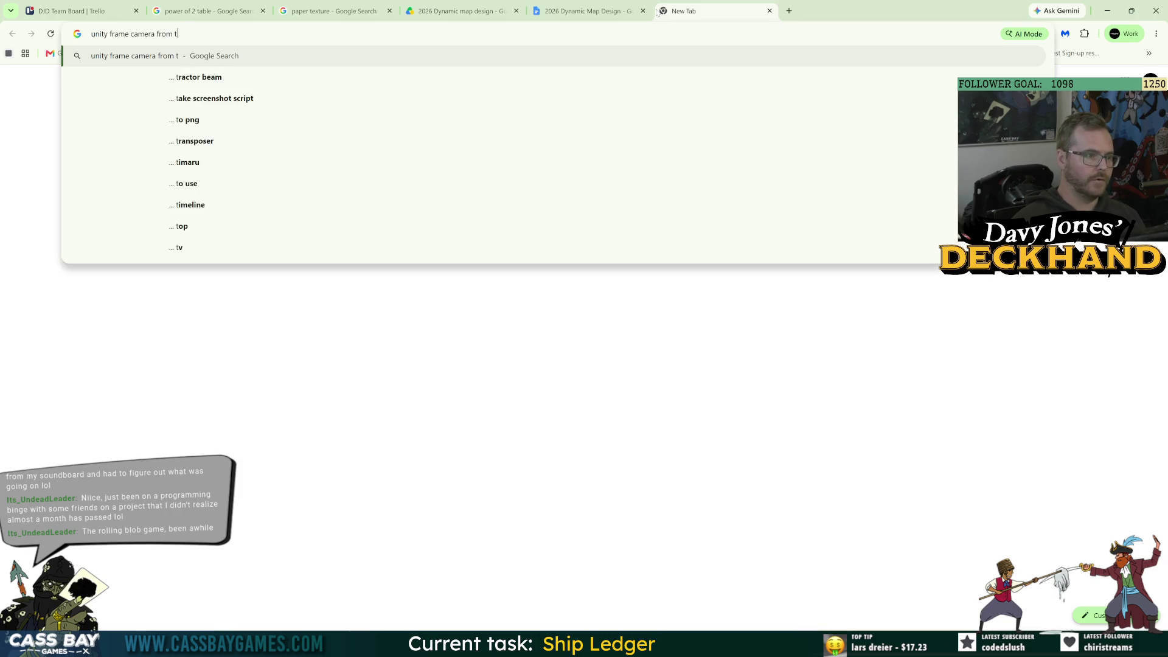
key(BackSpace)
text(its own view)
key(Return)
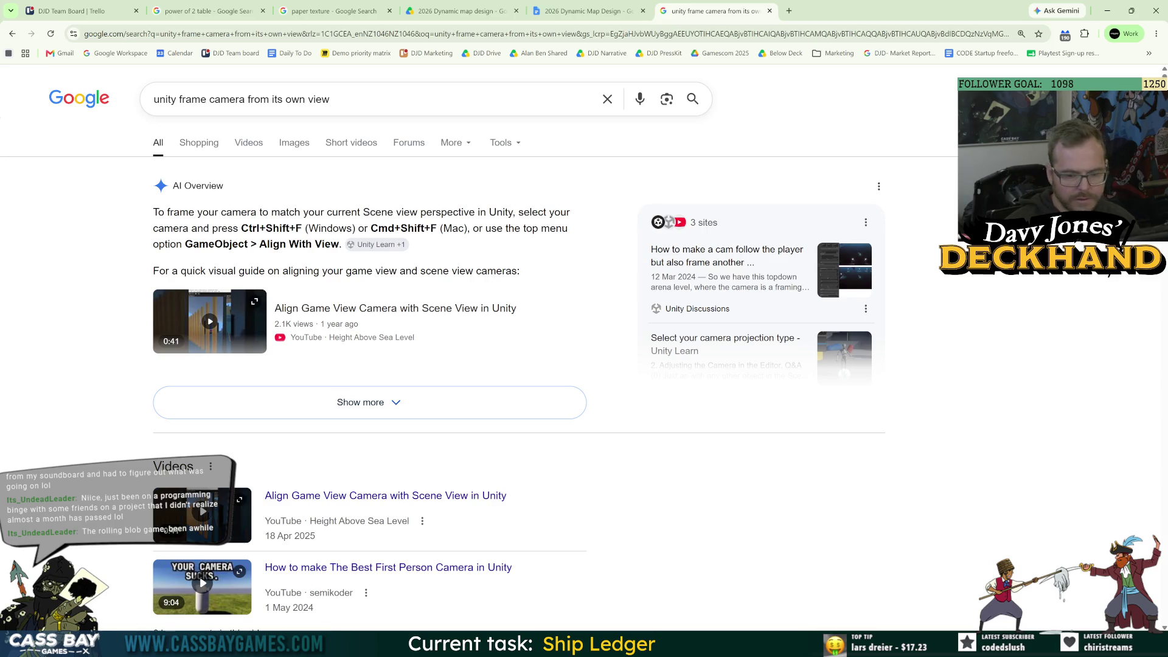
key(alt+Tab)
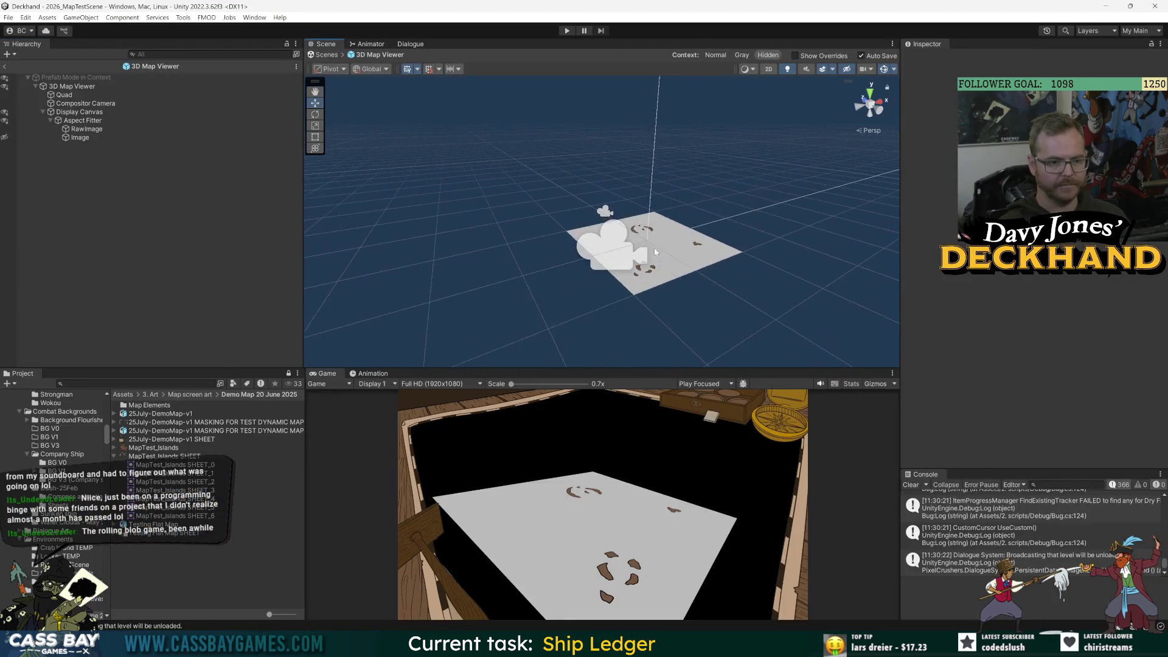
- Zoom and orbit the Scene view to a tilted look down at the map quad, then select Compositor Camera
scroll(656, 250, up, 5)
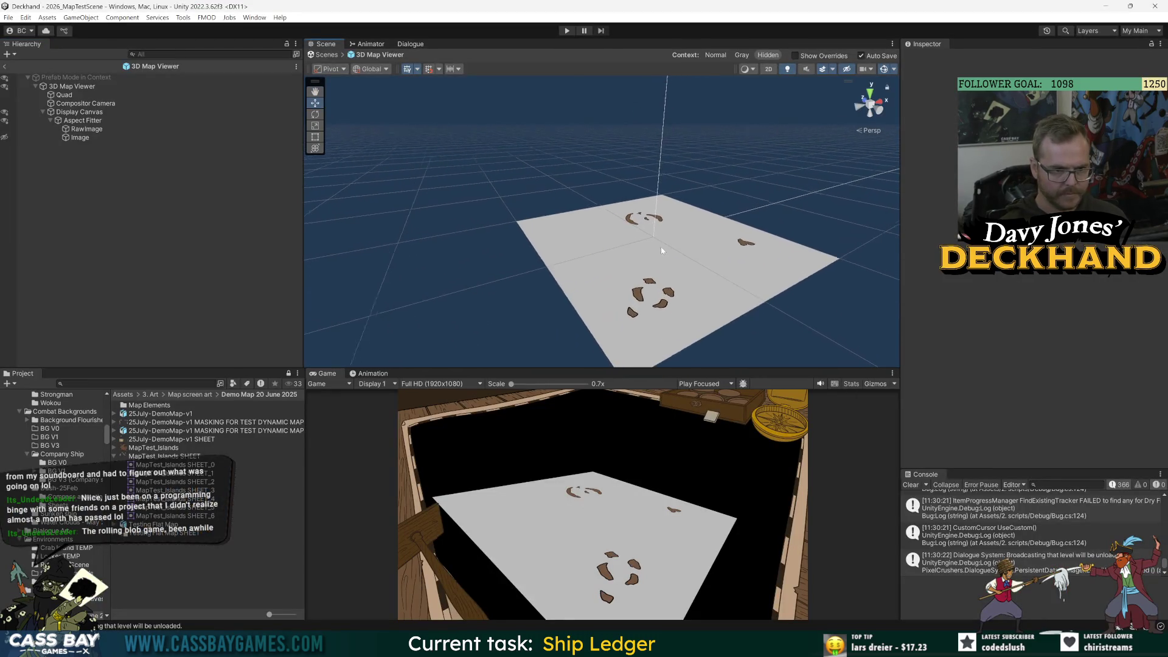
drag(662, 250, 633, 220)
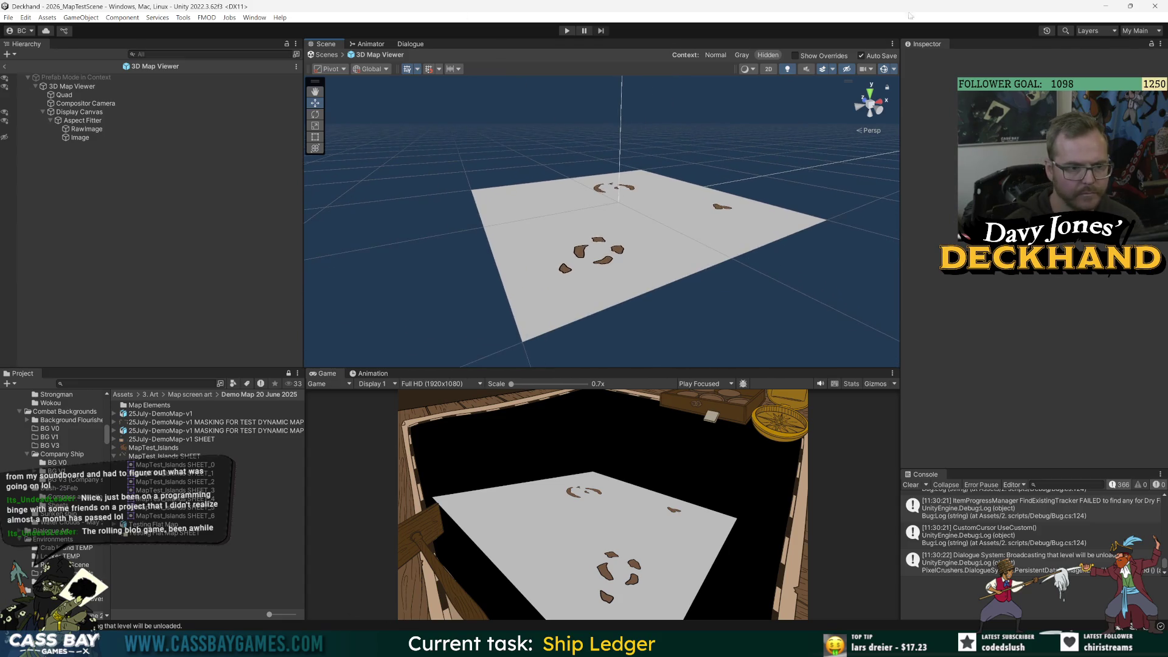
scroll(668, 249, up, 3)
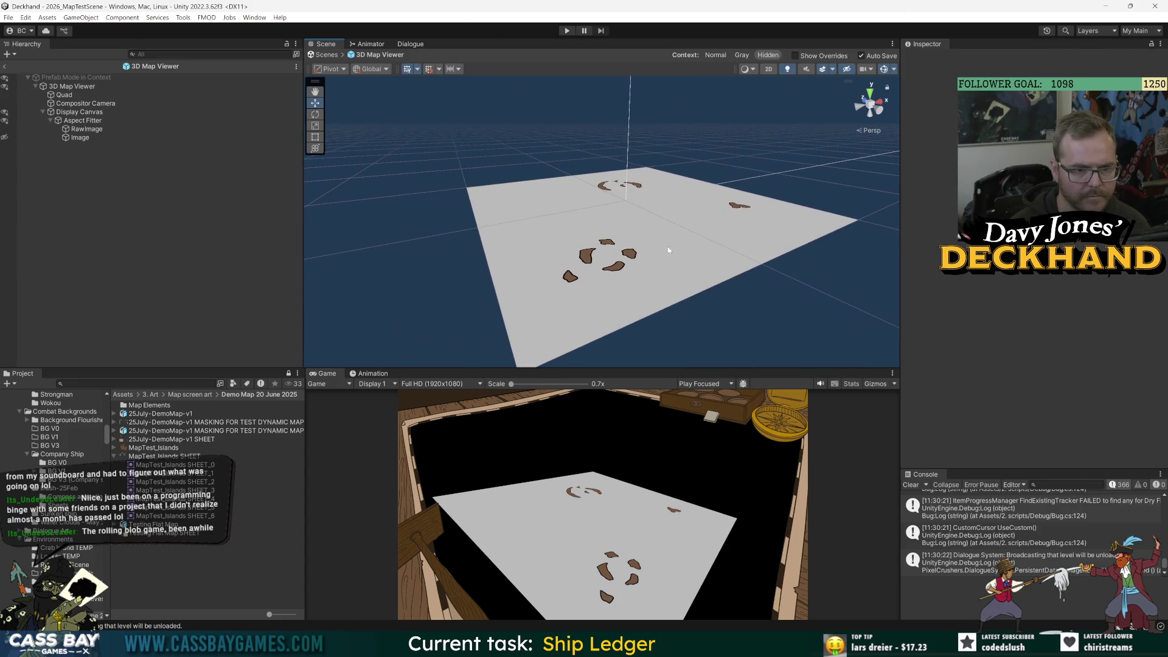
mouse_move(668, 250)
alt+mouse_down()
mouse_move(691, 242)
mouse_move(670, 240)
mouse_move(685, 250)
mouse_move(665, 253)
mouse_move(700, 257)
alt+mouse_up()
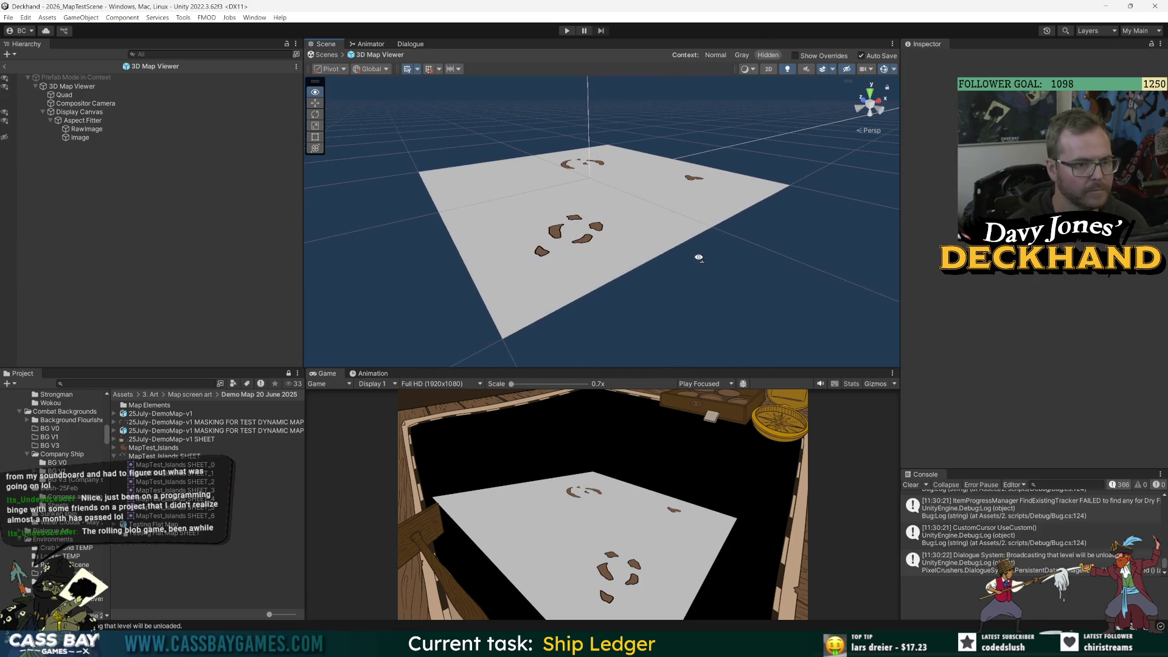
alt+drag(629, 220, 633, 219)
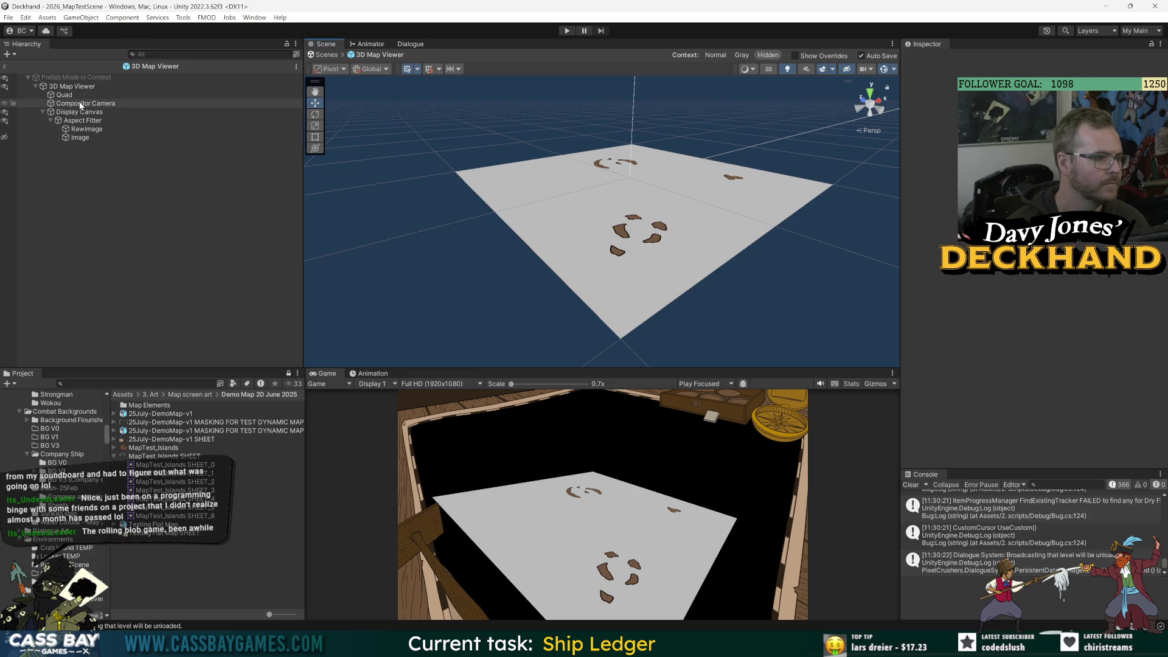
click(80, 104)
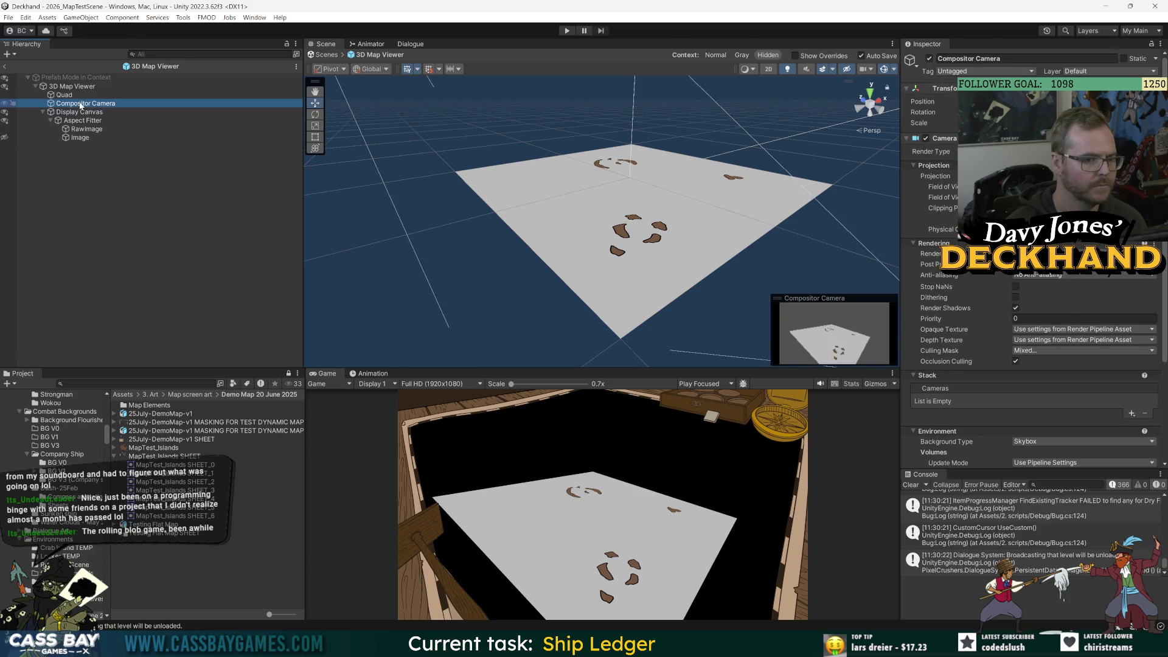
- Align the Compositor Camera with the Scene view (Ctrl+Shift+F) and tweak its Field of View
key(alt+Tab)
key(alt+Tab)
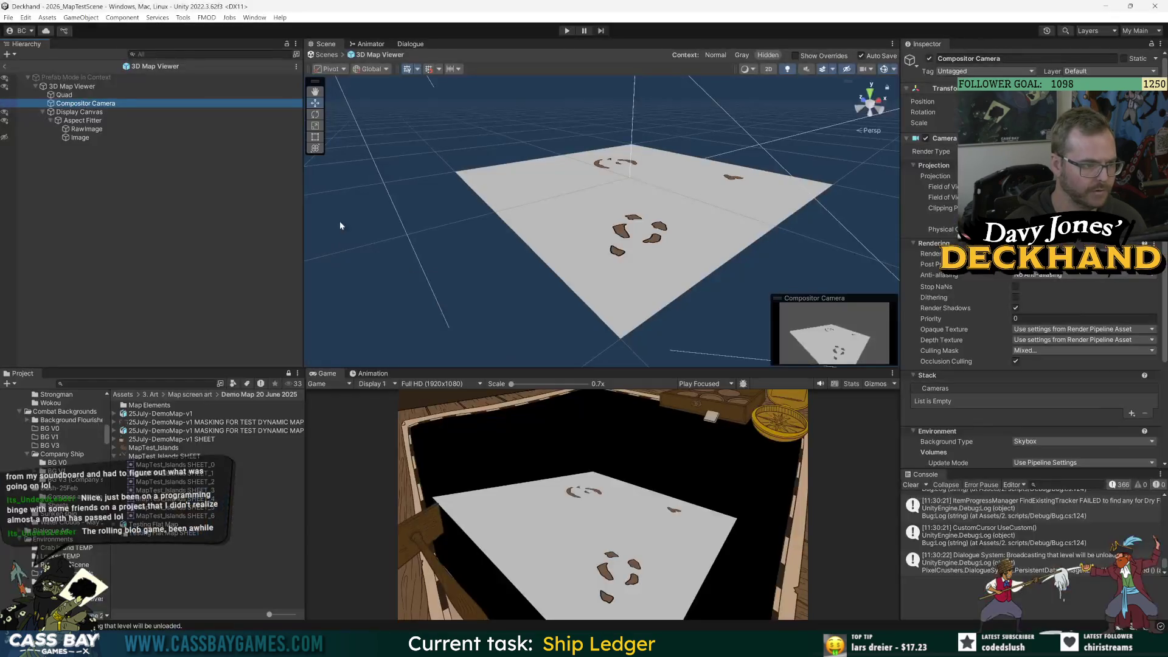
key(ctrl+shift+f)
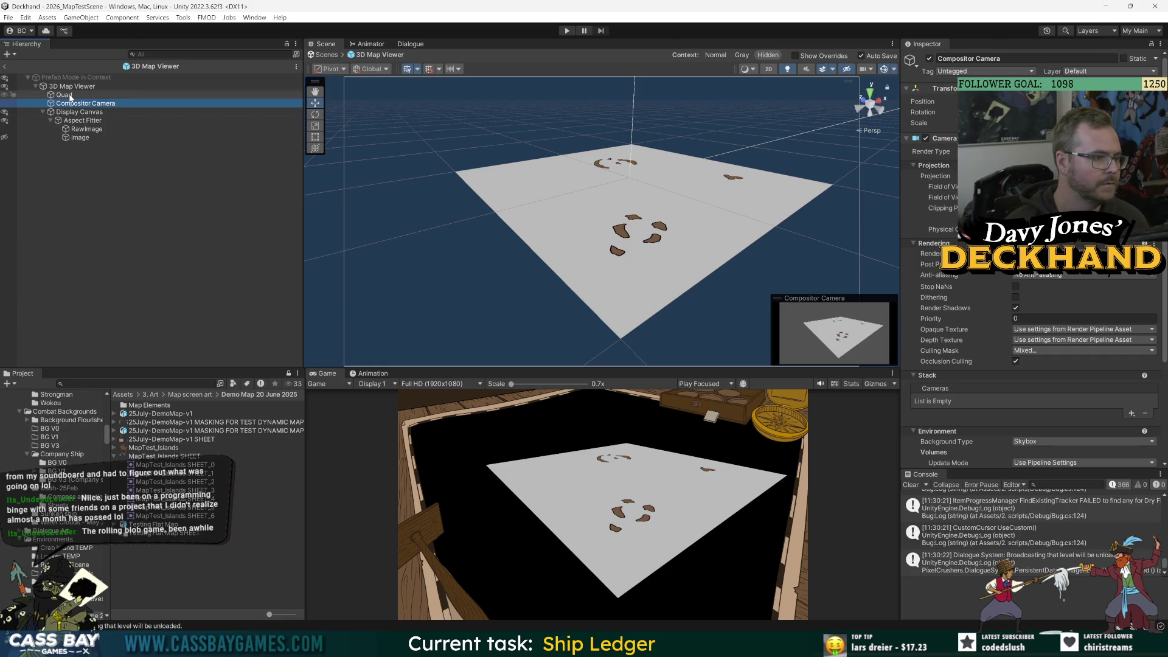
mouse_move(942, 197)
mouse_down()
mouse_move(952, 197)
mouse_move(939, 197)
mouse_up()
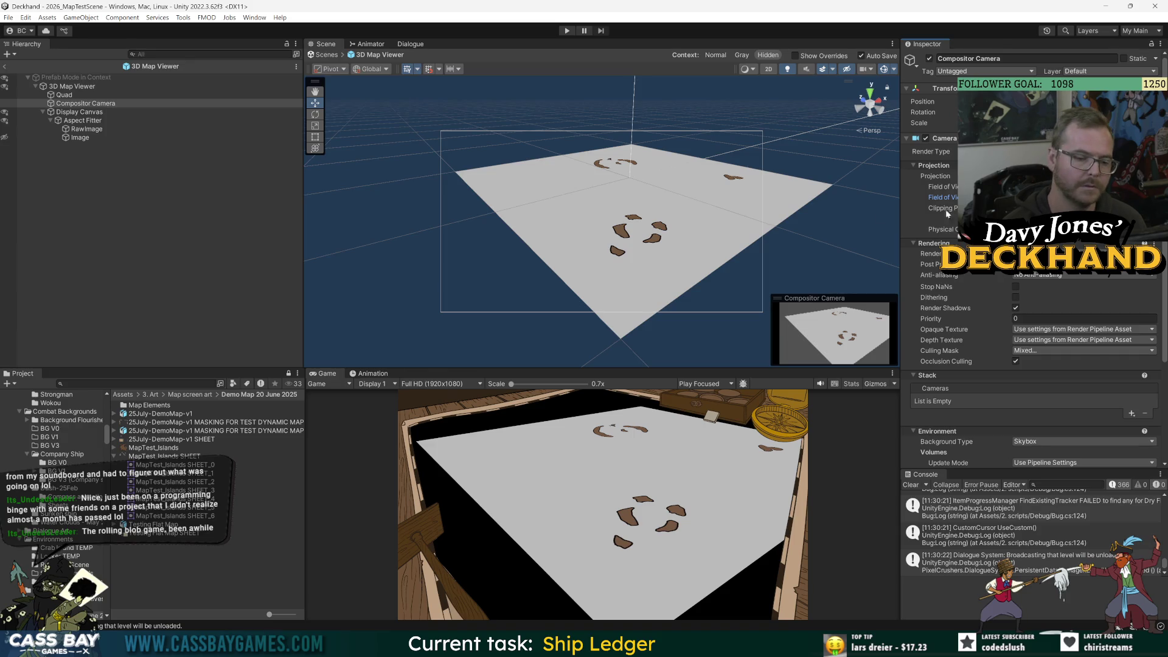
- Orbit to a new angle, re-align the Compositor Camera to it, and move the camera upward
mouse_move(735, 233)
mouse_down()
mouse_move(699, 190)
mouse_move(595, 191)
mouse_move(654, 219)
mouse_up()
key(w)
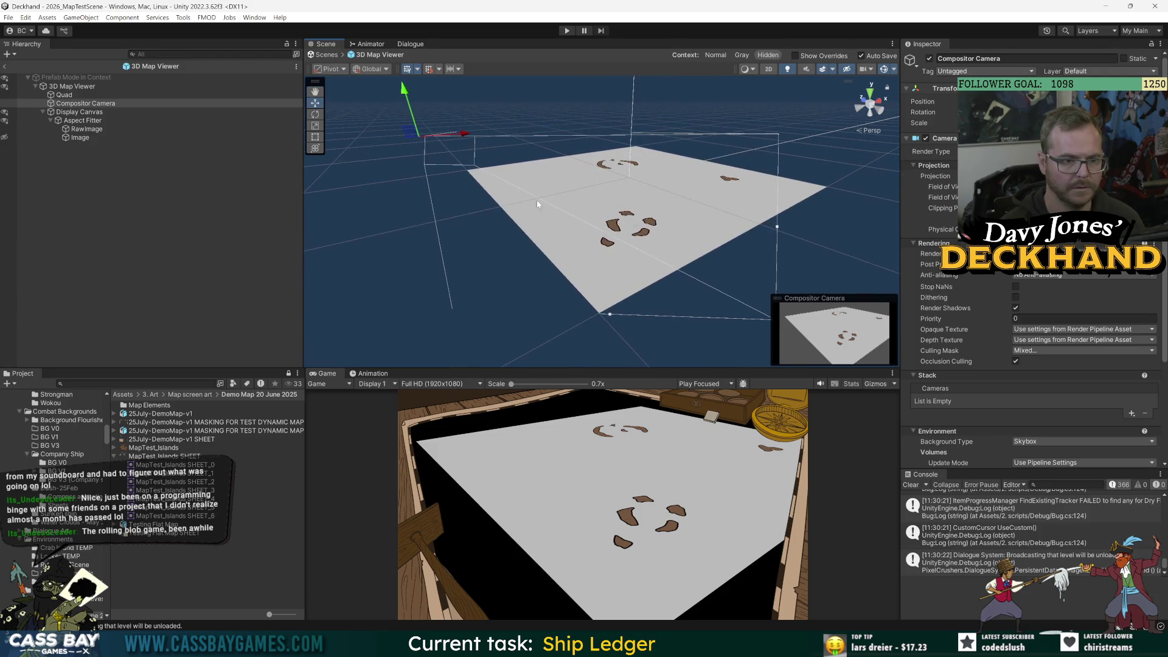
key(ctrl+shift+f)
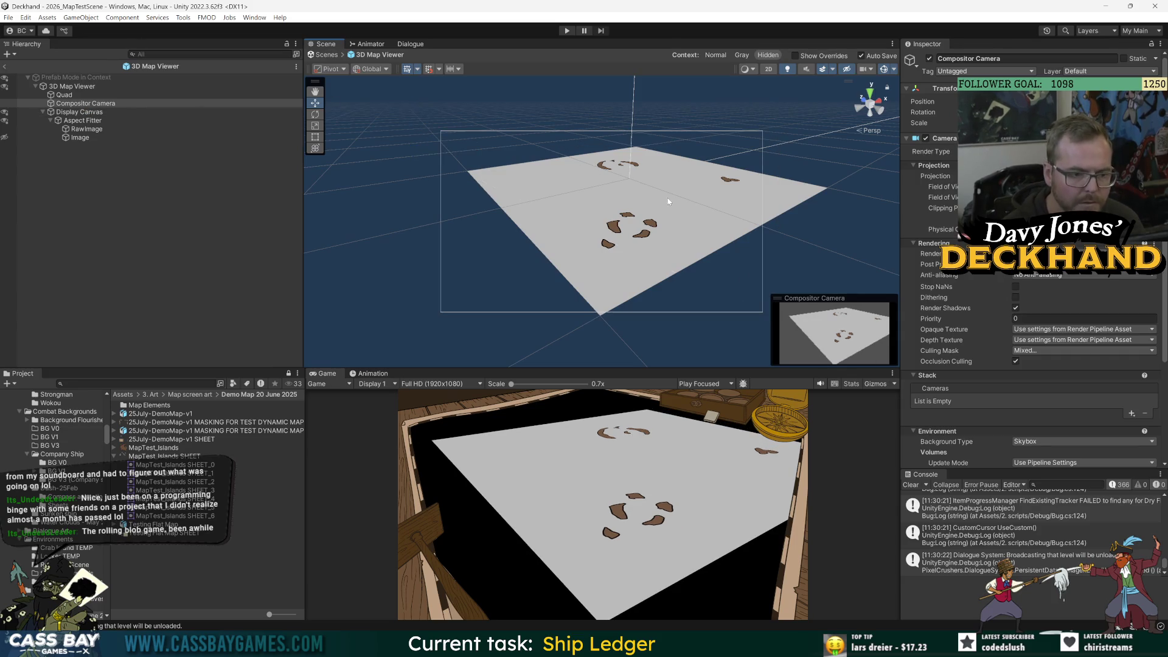
mouse_move(668, 201)
mouse_down()
mouse_move(684, 162)
mouse_move(673, 209)
mouse_move(673, 177)
mouse_move(733, 145)
mouse_up()
scroll(668, 172, up, 3)
scroll(669, 172, down, 3)
- Reselect Compositor Camera, then deselect it and orbit the Scene view around the map
click(732, 141)
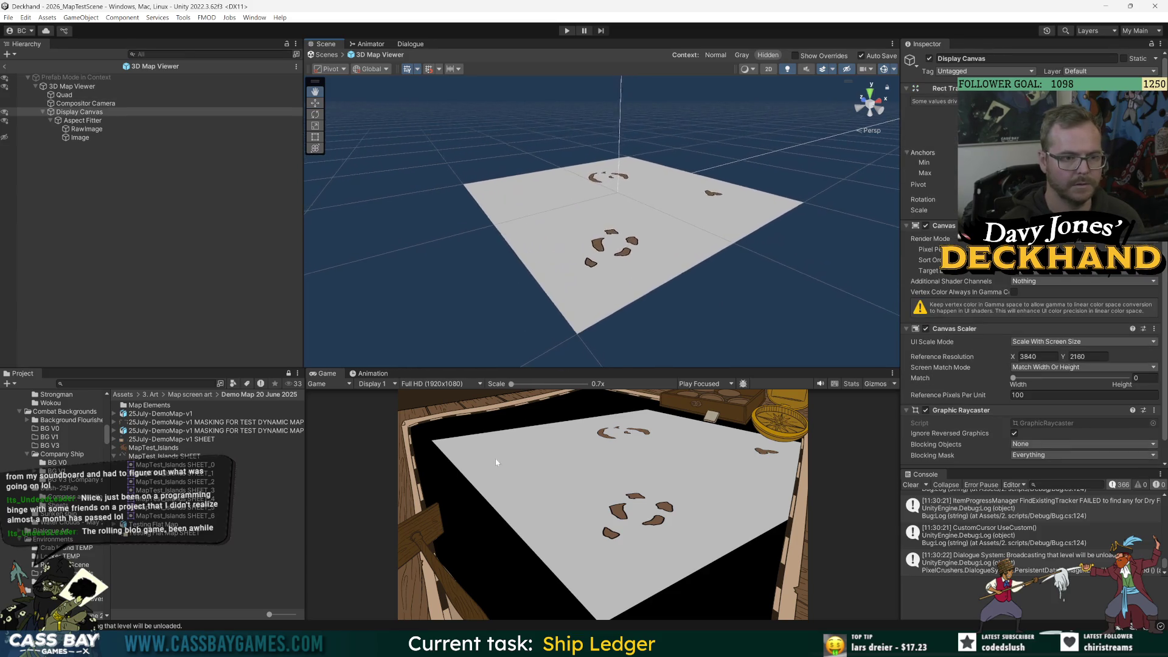
click(77, 103)
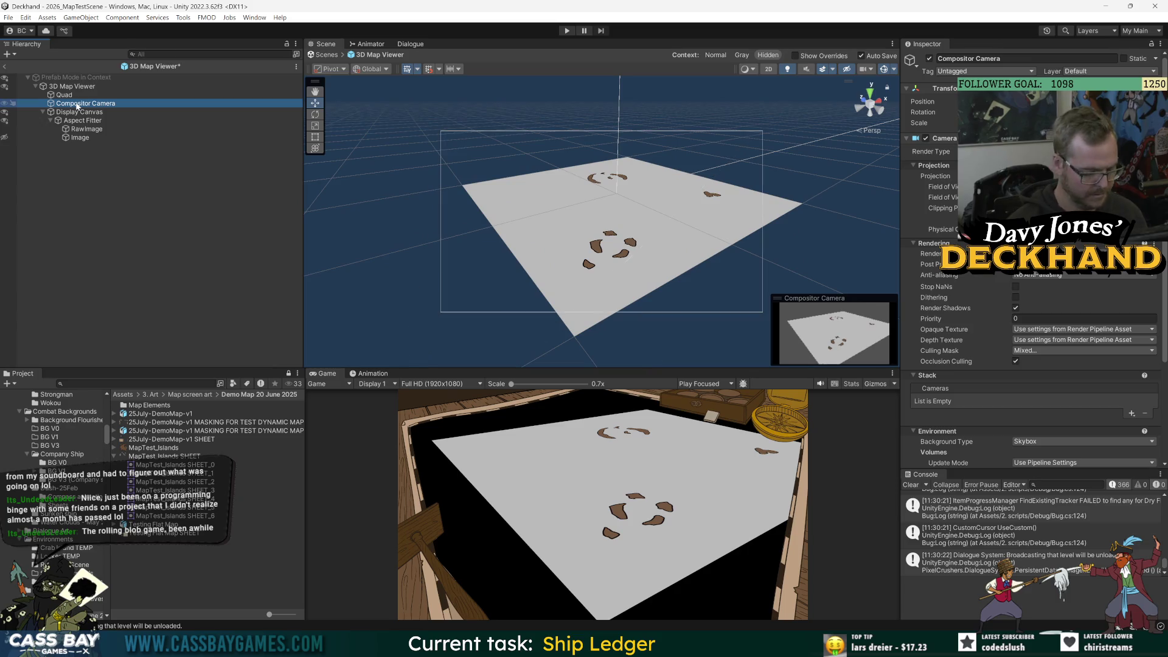
right_click(380, 164)
click(111, 146)
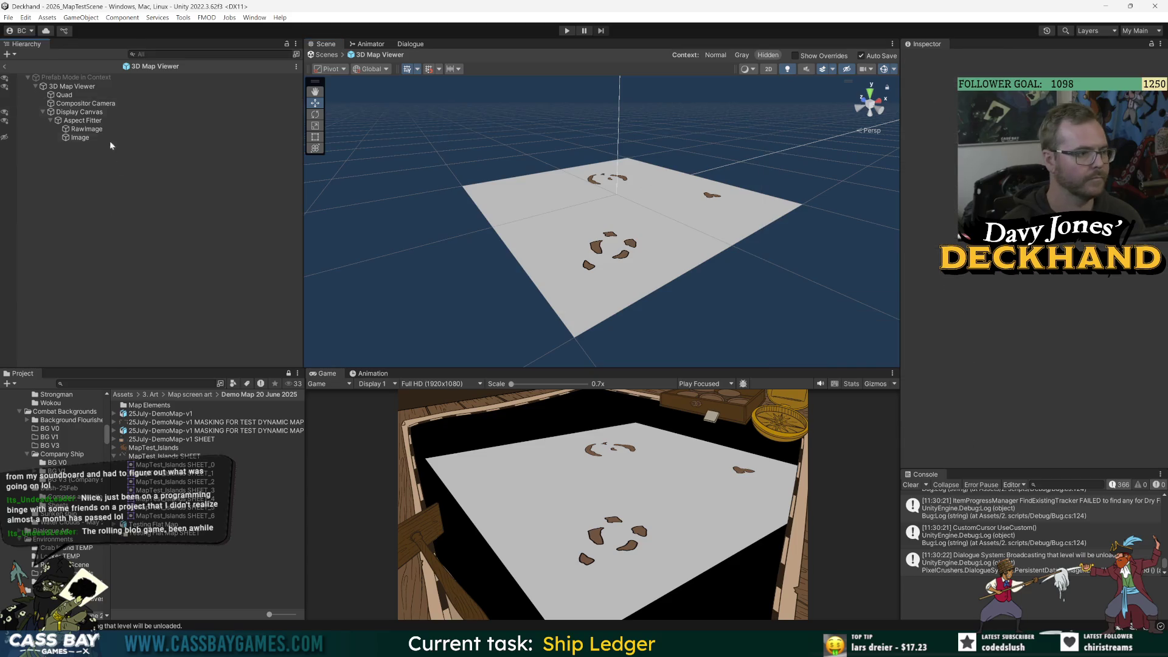
drag(727, 217, 635, 246)
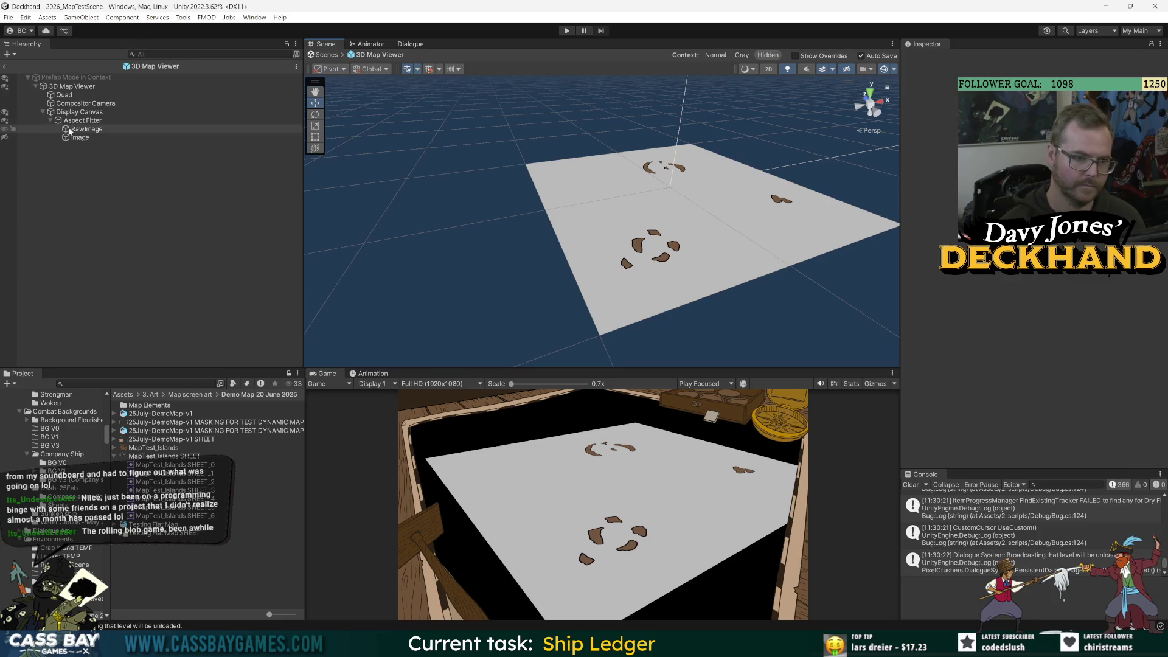
- Orbit and pan the Scene view over the map, reselecting Compositor Camera to check its framing
click(83, 104)
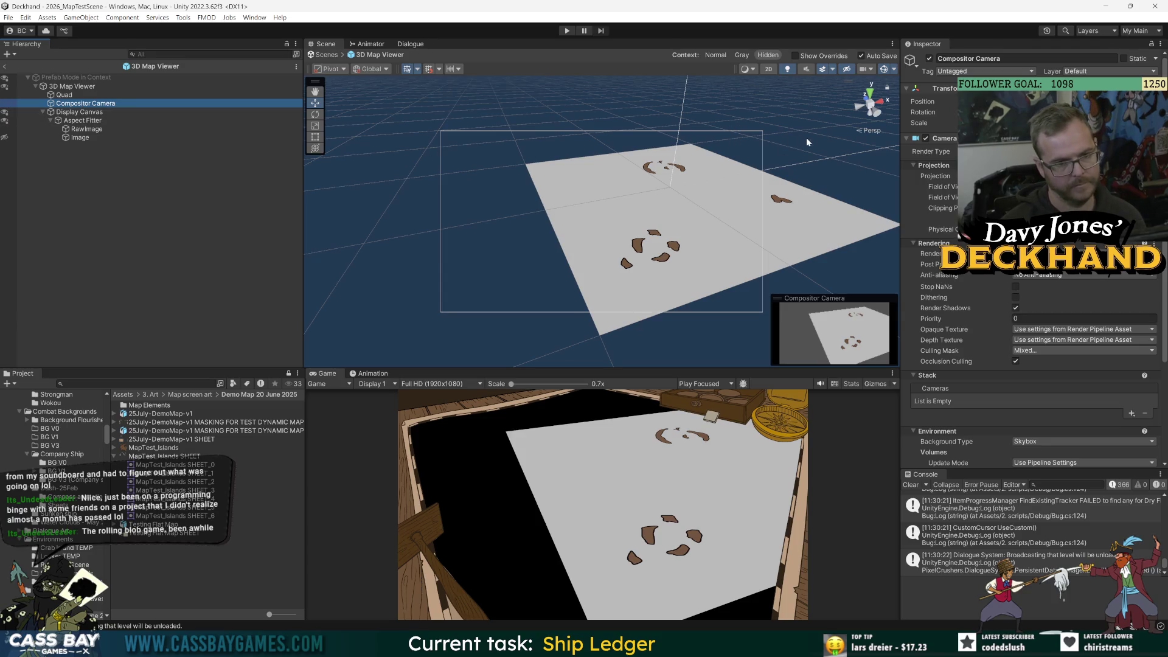
mouse_move(808, 142)
mouse_down()
mouse_move(761, 147)
mouse_move(780, 142)
mouse_up()
click(197, 188)
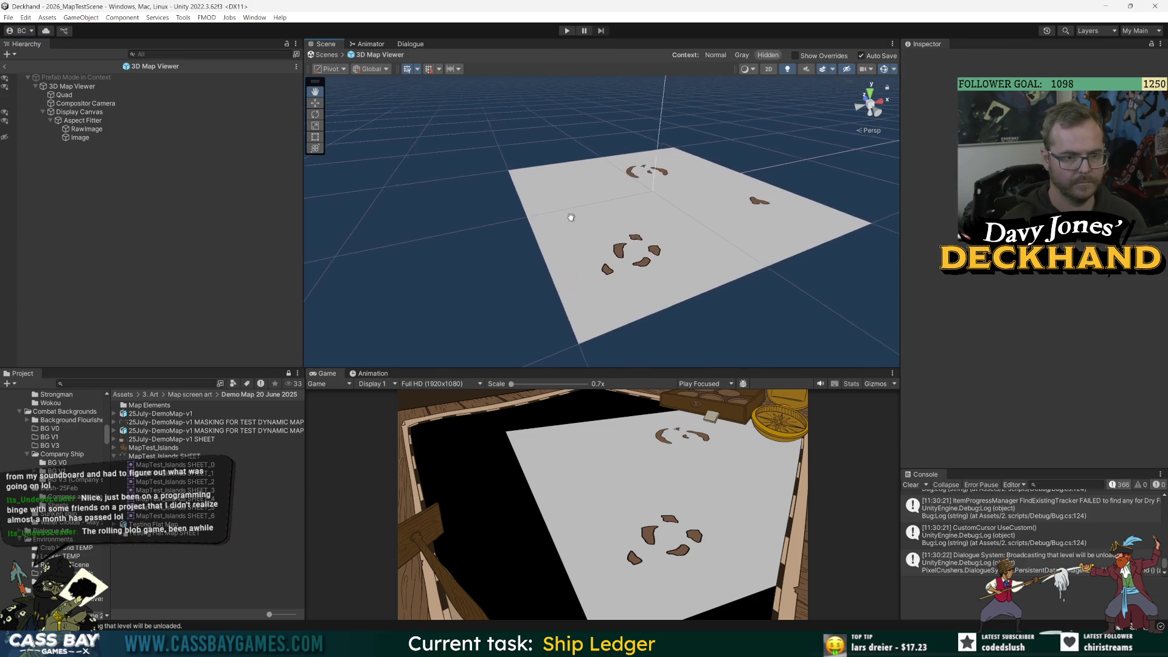
drag(476, 145, 467, 144)
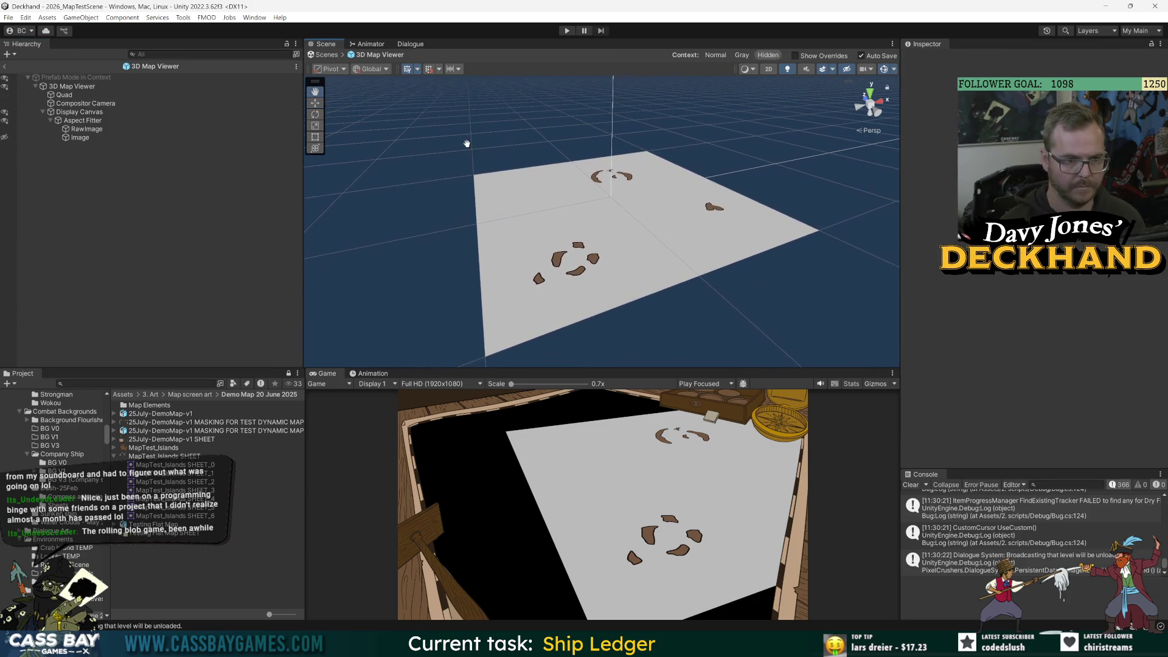
click(83, 104)
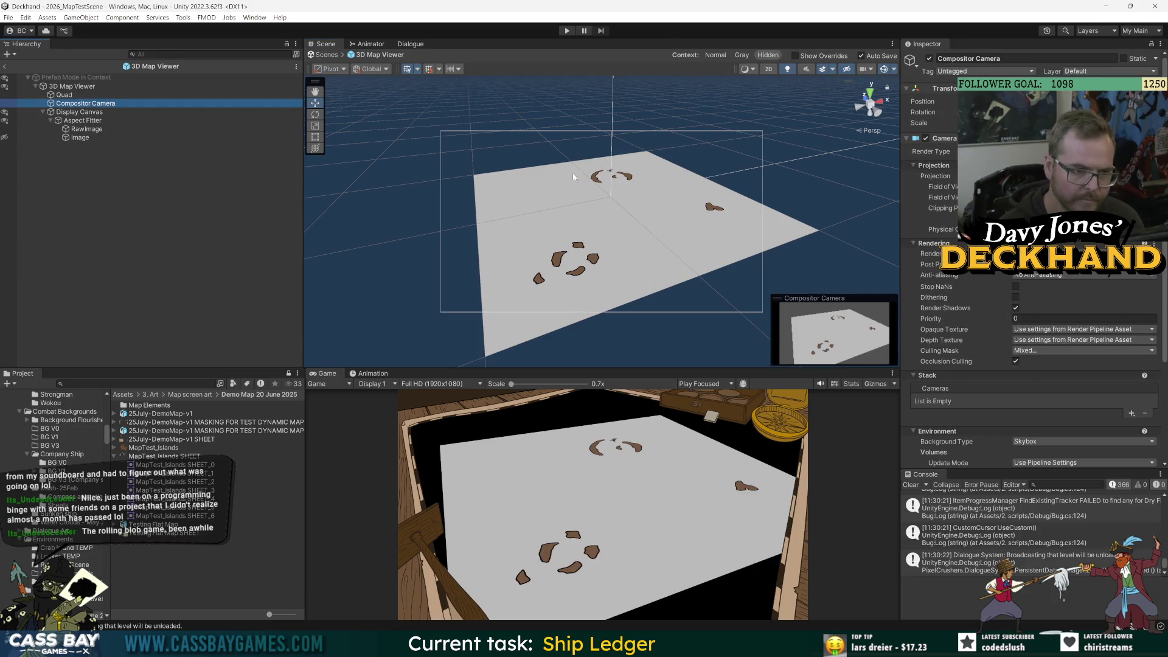
drag(695, 185, 757, 154)
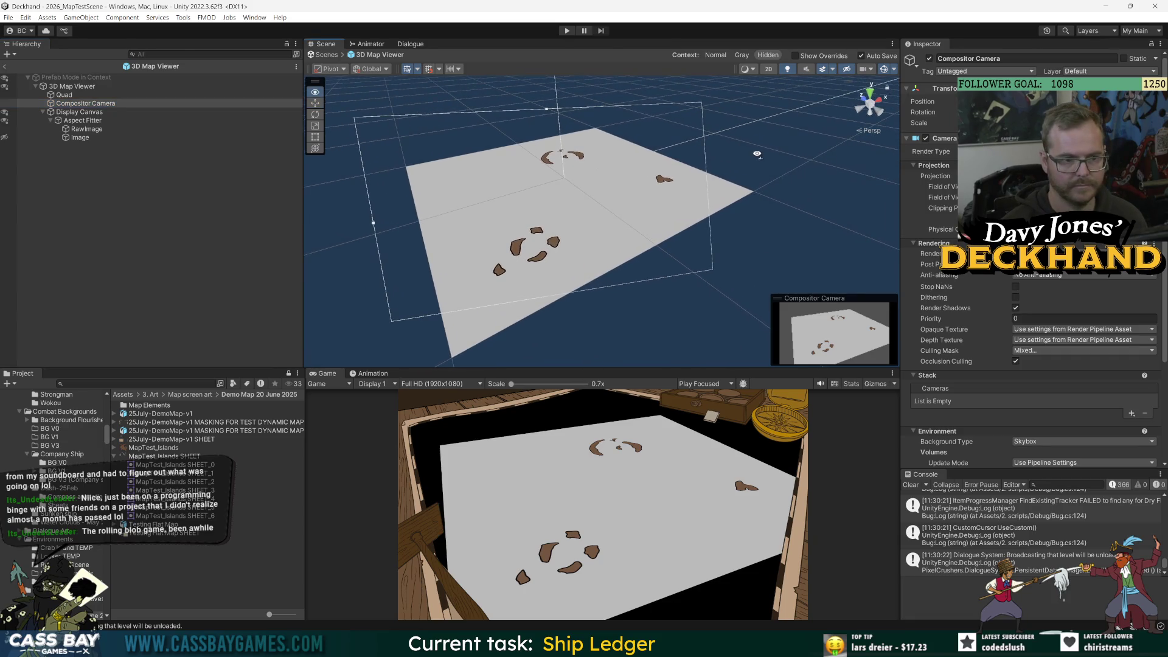
- Pan and orbit in closer to the map quad with Compositor Camera reselected for a larger view
click(625, 129)
drag(664, 159, 690, 160)
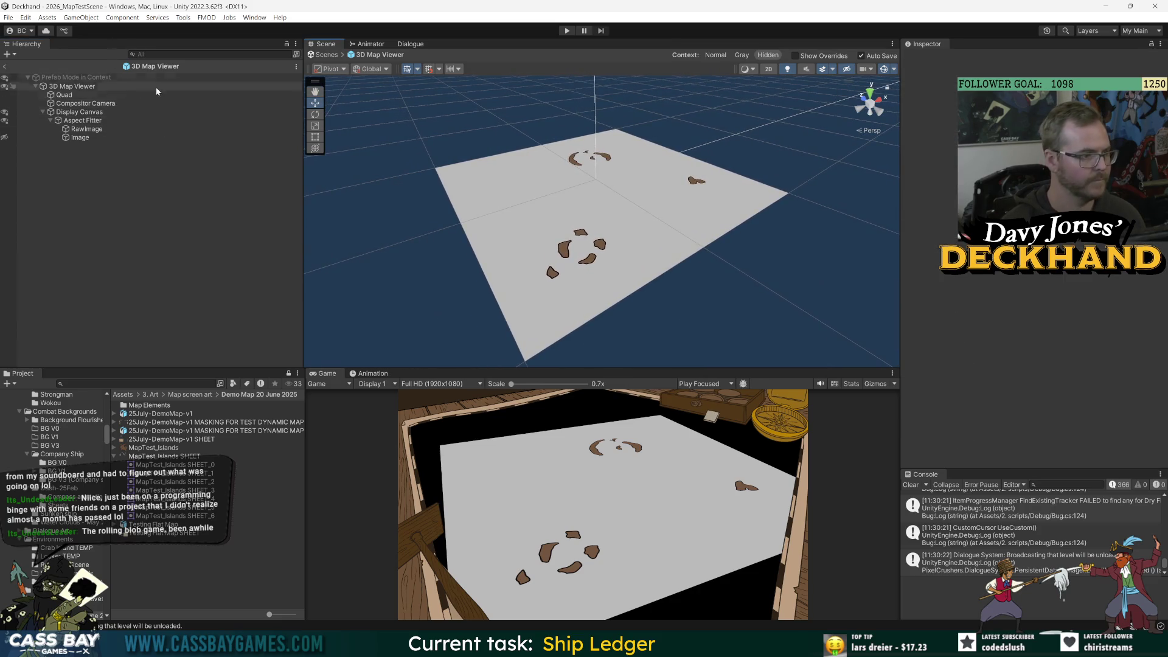
click(99, 104)
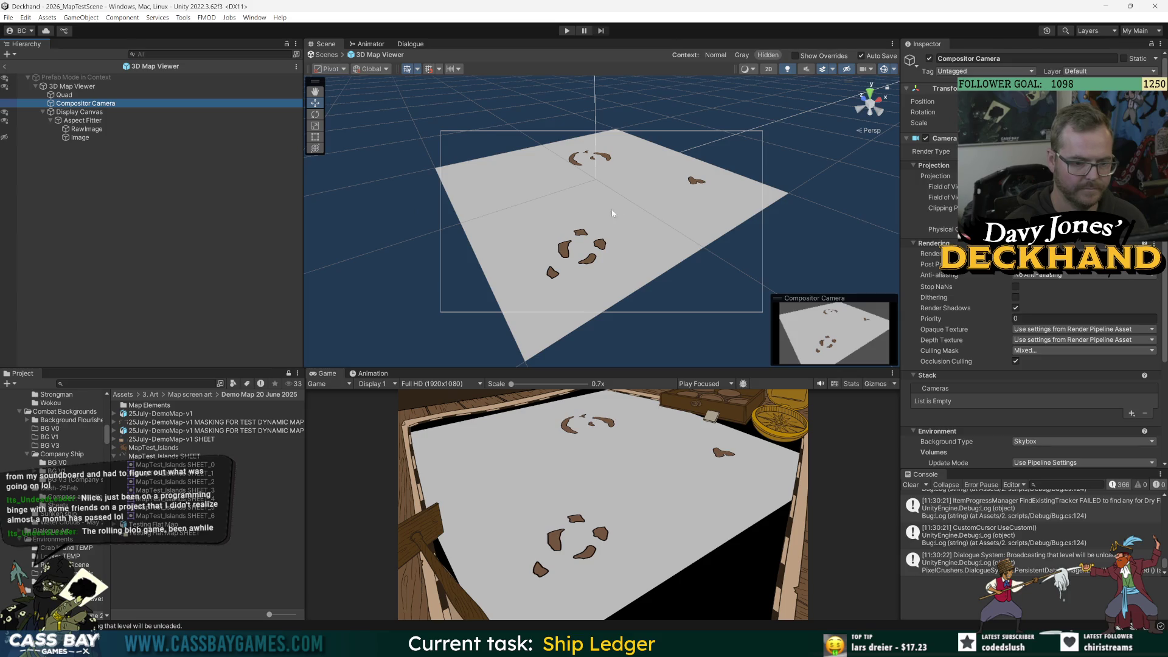
mouse_move(612, 213)
mouse_down()
mouse_move(722, 158)
mouse_move(609, 177)
mouse_up()
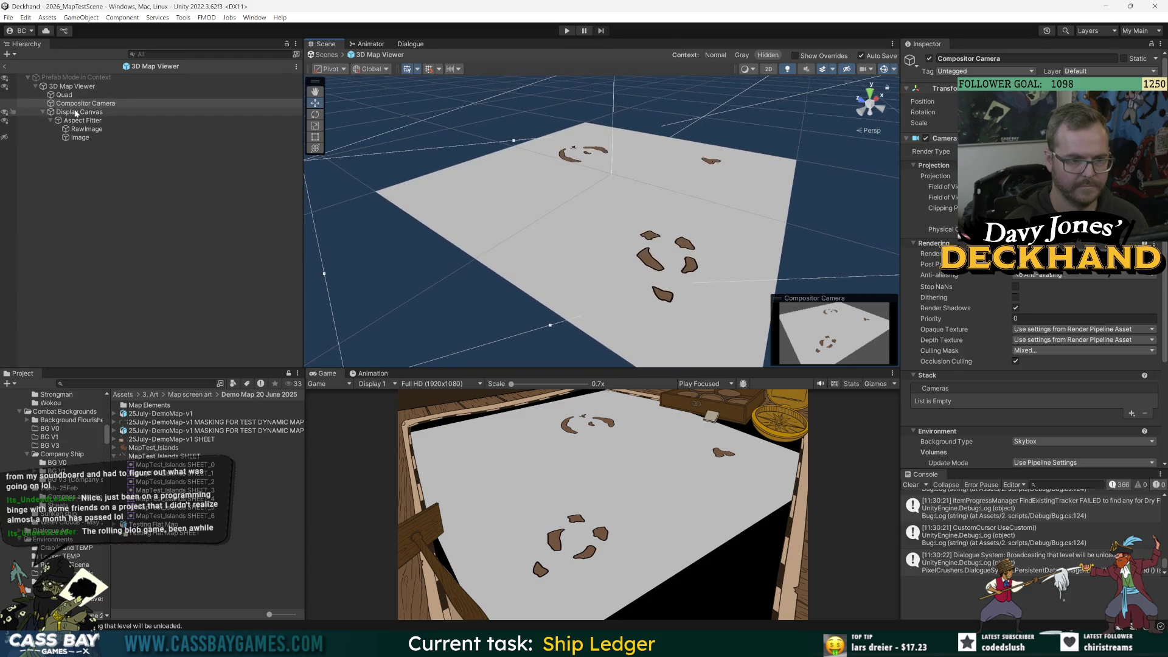
click(72, 96)
click(82, 105)
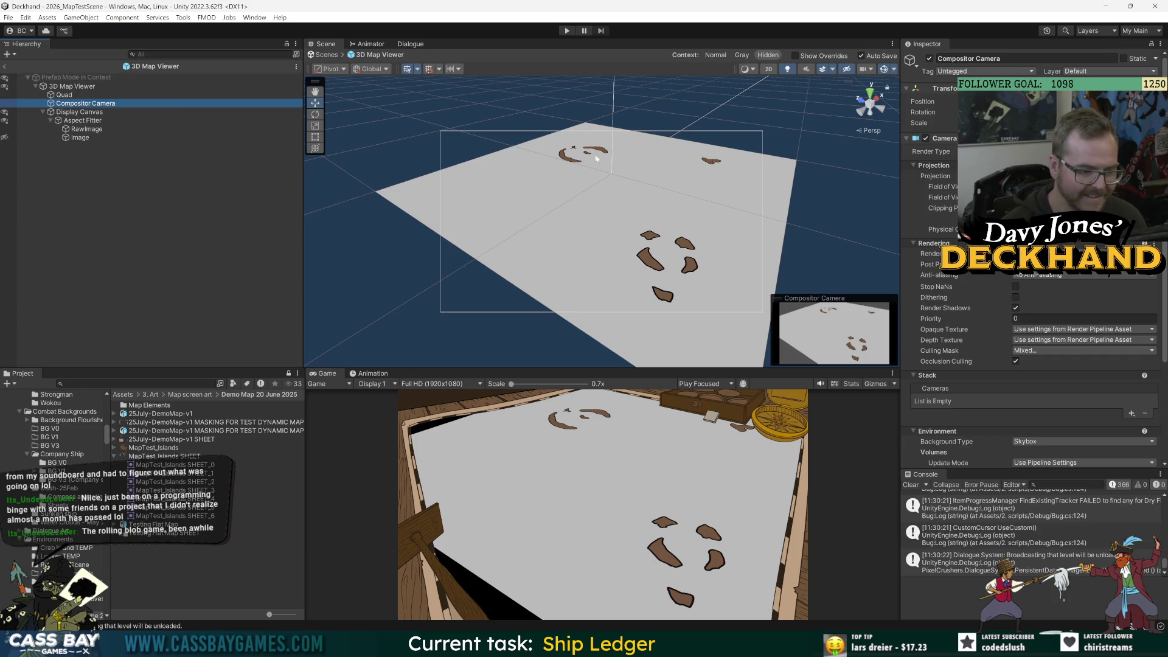
mouse_move(650, 189)
mouse_down()
mouse_move(571, 153)
mouse_move(644, 144)
mouse_move(718, 159)
mouse_move(680, 190)
mouse_up()
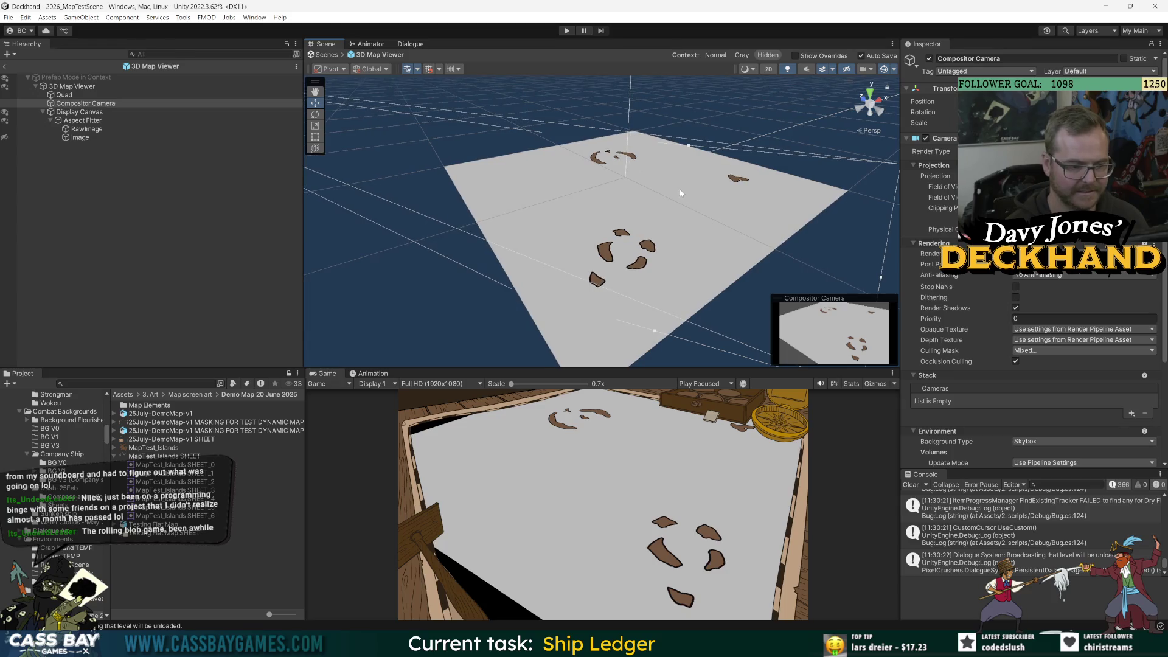
- Orbit and pan to a lower angle over the map, select Compositor Camera, and run the game
drag(742, 127, 700, 124)
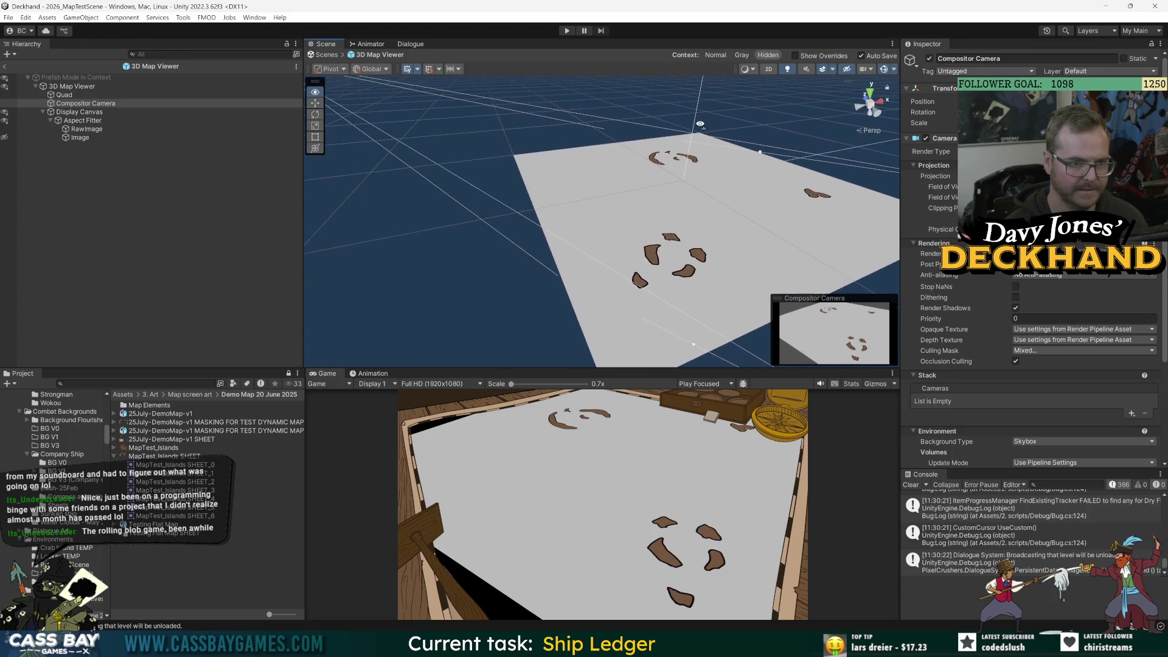
drag(783, 143, 816, 148)
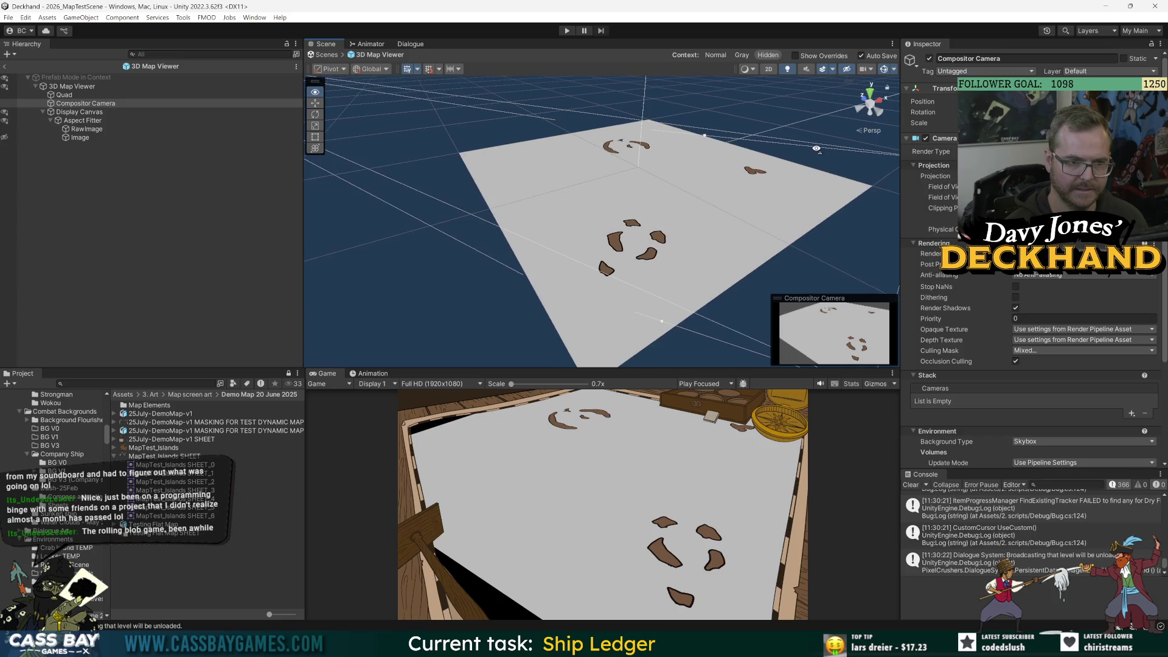
mouse_move(681, 174)
mouse_down()
mouse_move(630, 193)
mouse_move(618, 146)
mouse_move(605, 177)
mouse_move(686, 188)
mouse_up()
mouse_move(547, 165)
mouse_down()
mouse_move(531, 146)
mouse_move(557, 165)
mouse_move(521, 156)
mouse_up()
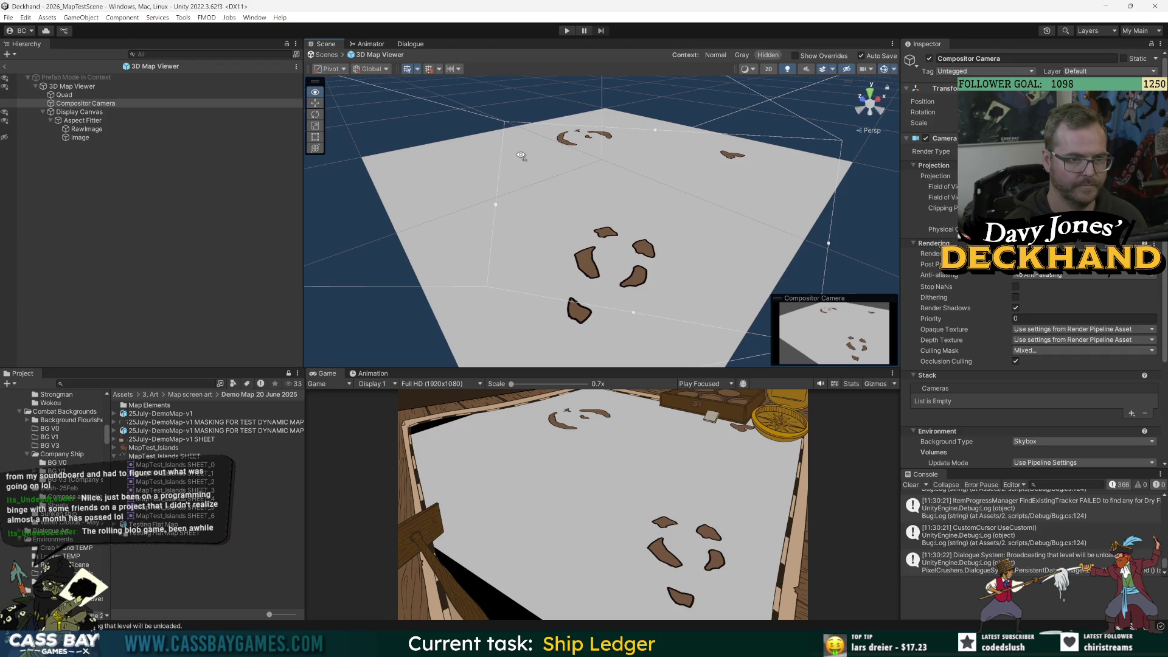
click(89, 103)
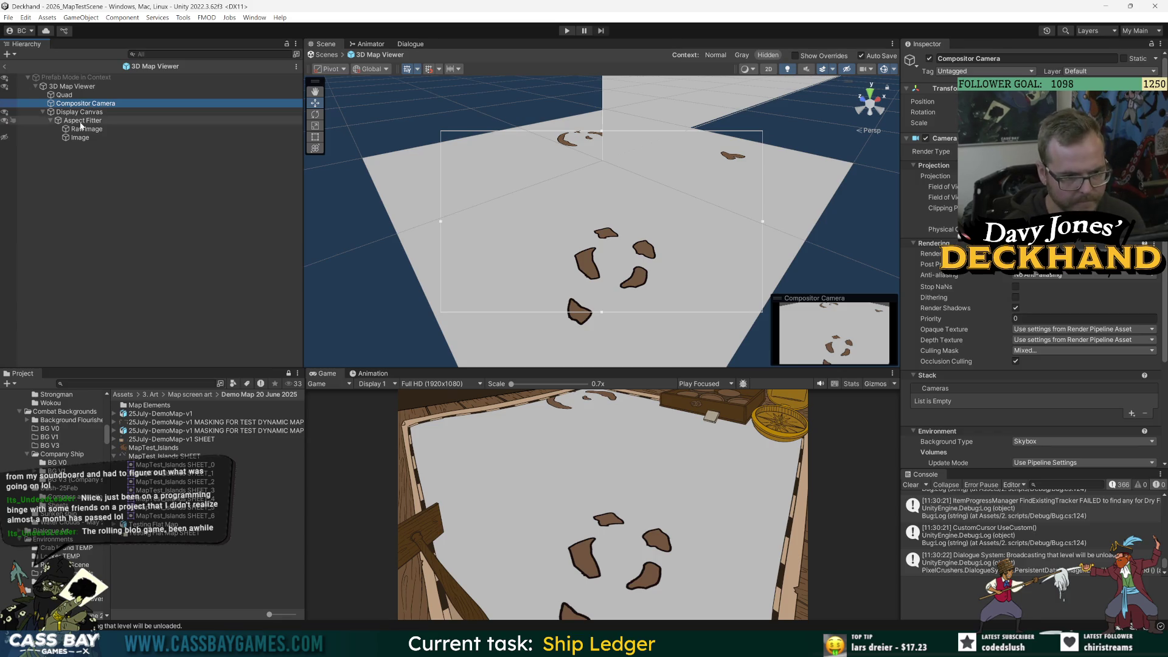
click(566, 30)
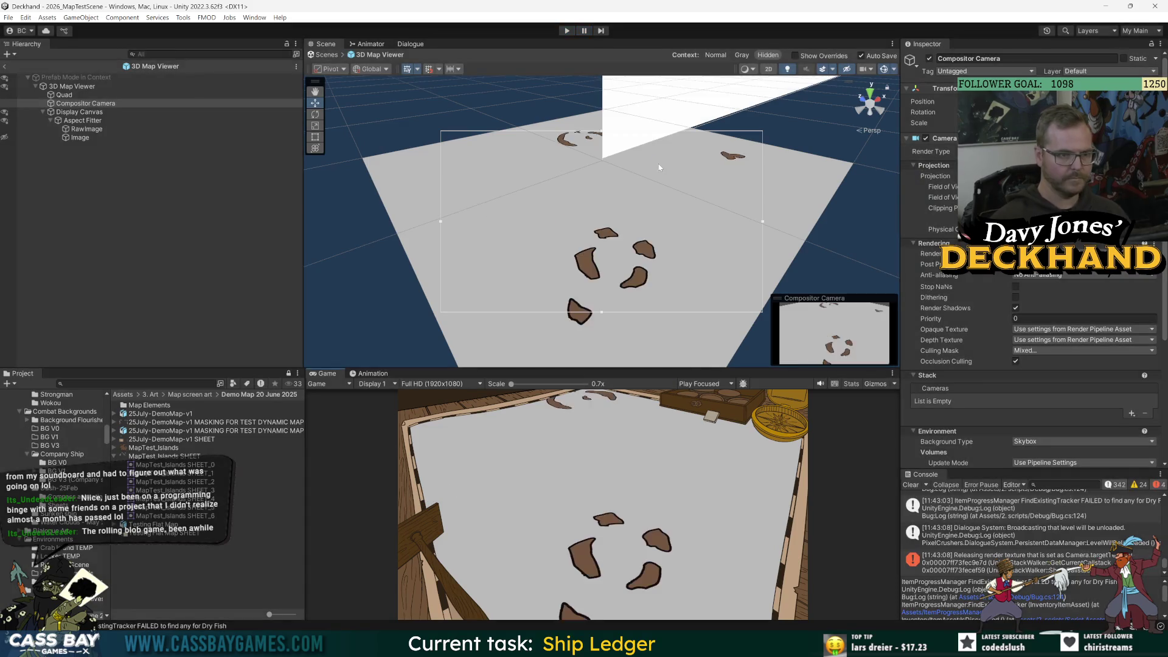
- Stop Play, leave Prefab Mode back to the full scene, and switch the Scene view to 2D
click(200, 165)
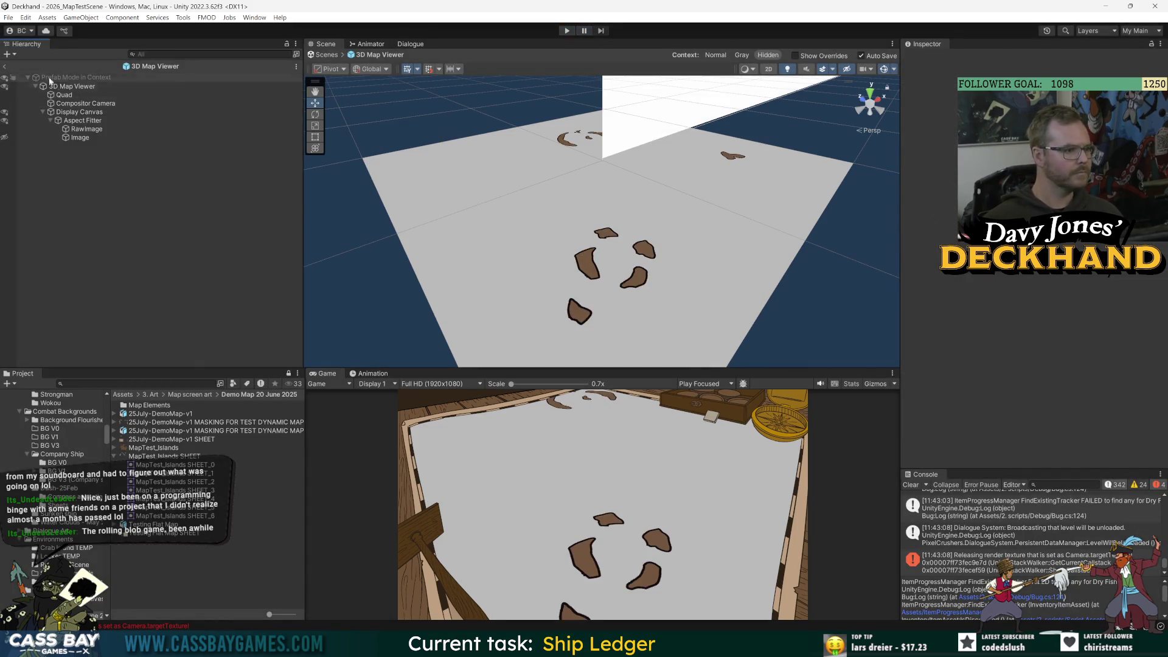
click(4, 113)
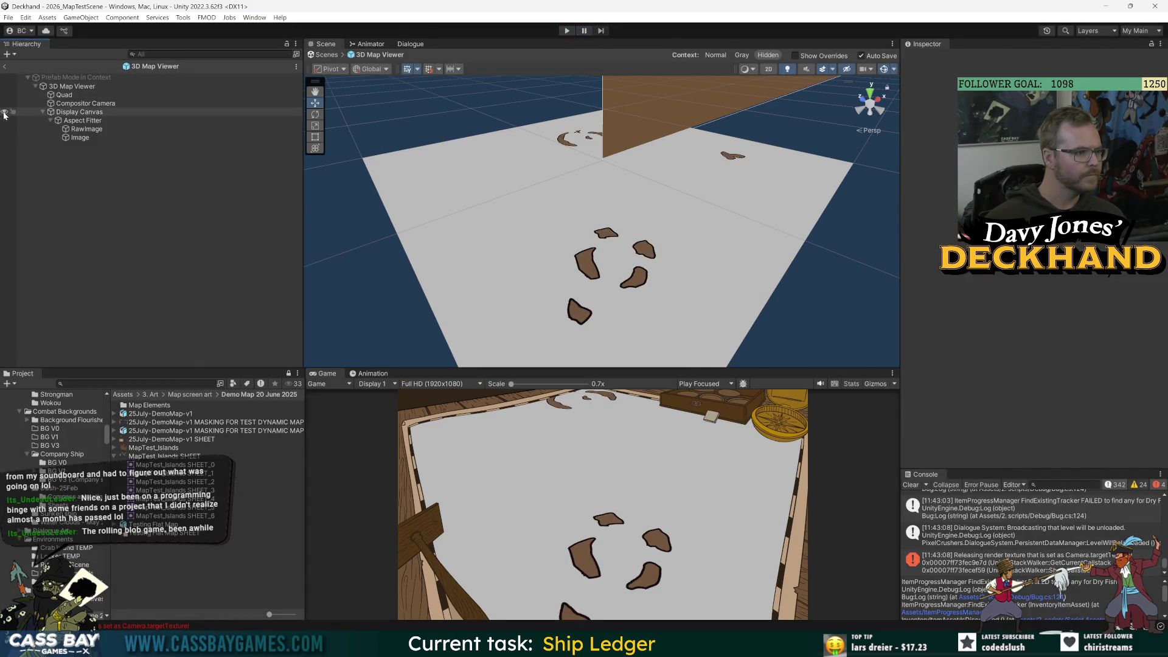
click(5, 67)
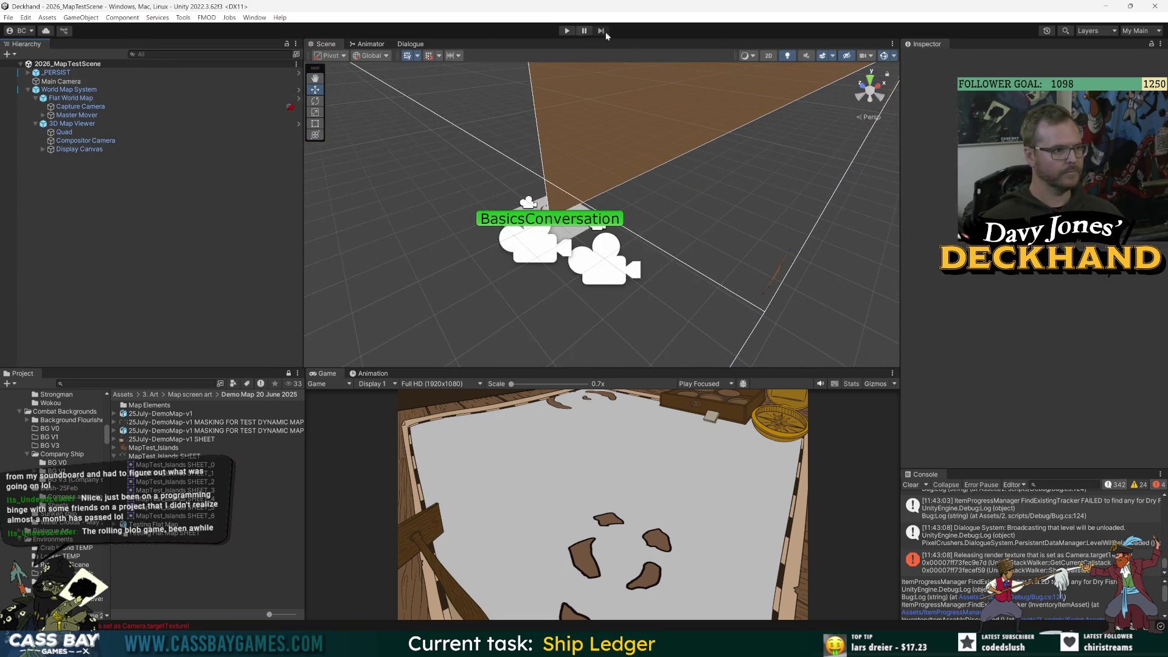
click(770, 56)
click(112, 130)
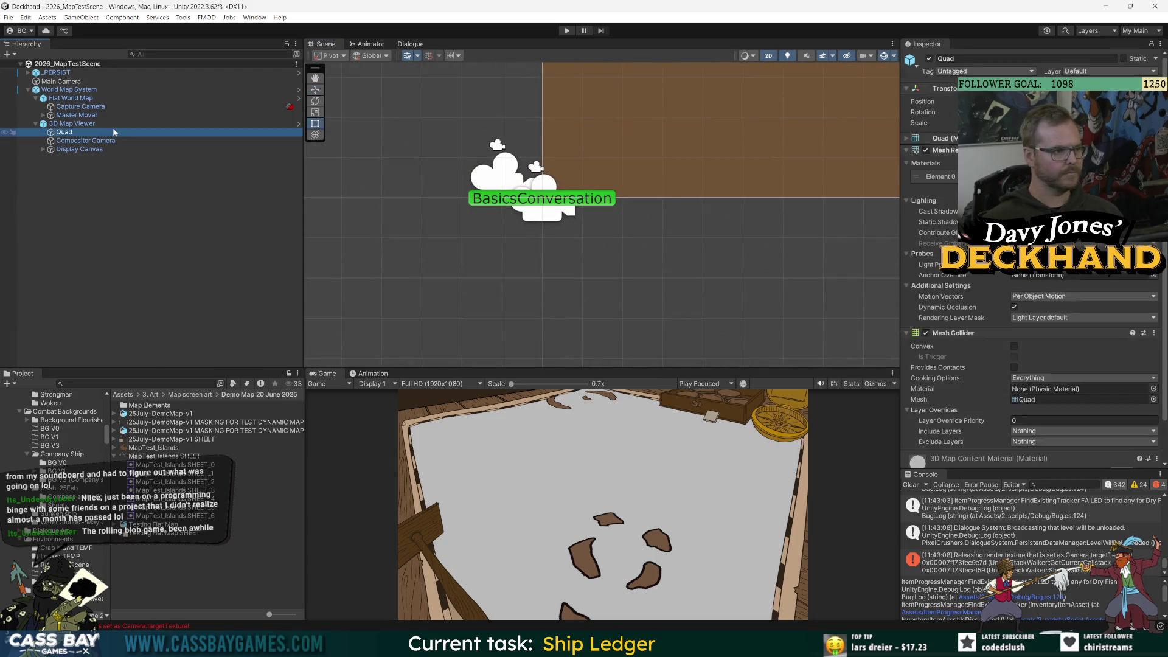
click(163, 230)
scroll(522, 250, down, 5)
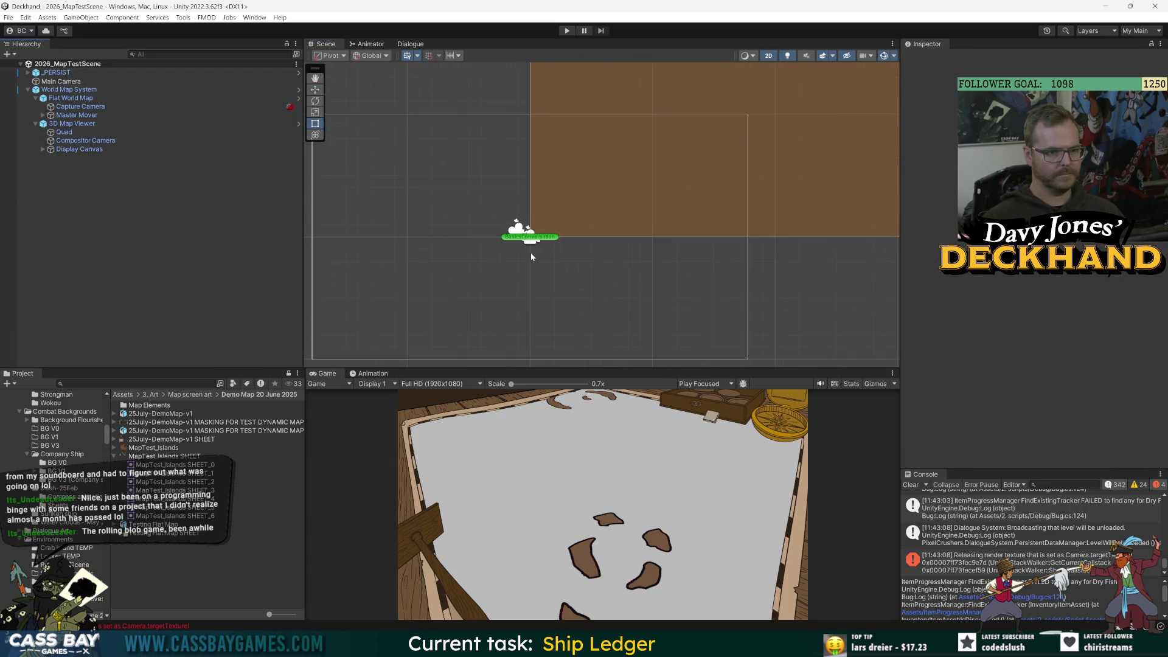
- Toggle the _PERSIST canvas off and on, frame Master Mover, and collapse World Map System
click(57, 73)
click(927, 177)
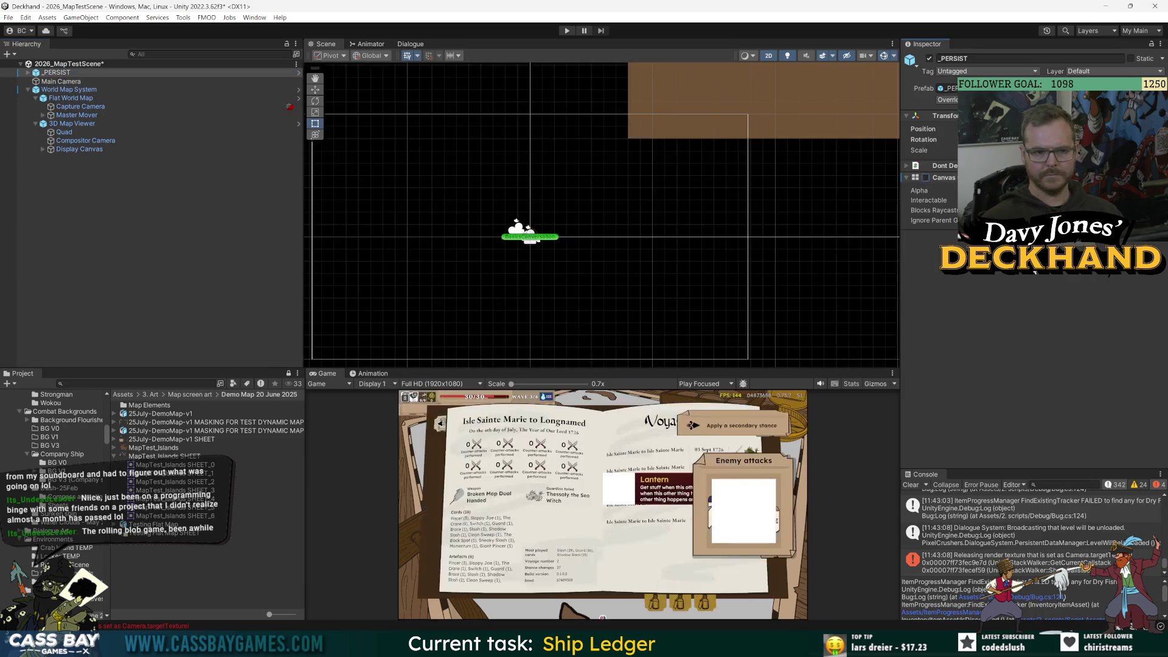
click(926, 177)
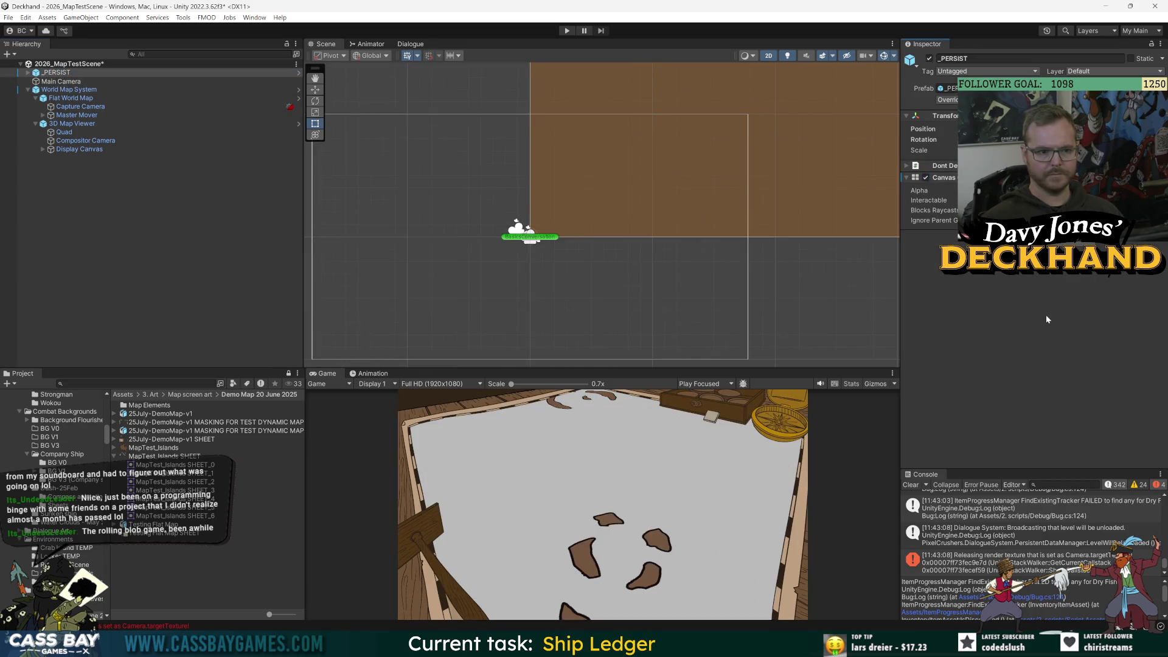
double_click(77, 115)
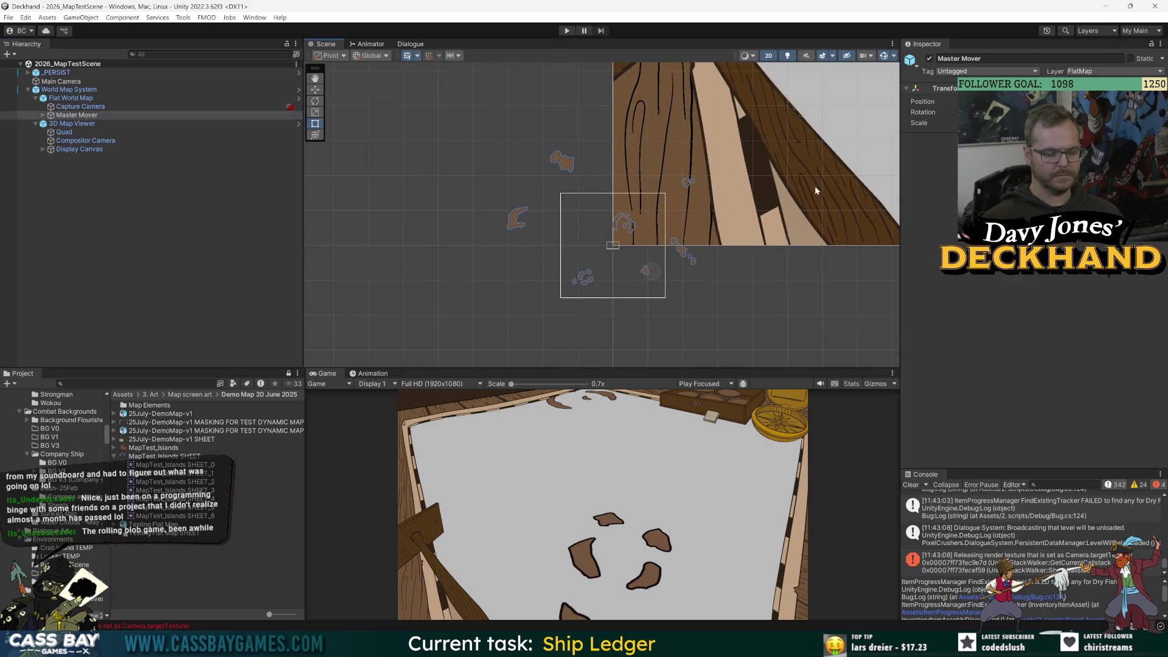
scroll(548, 262, down, 10)
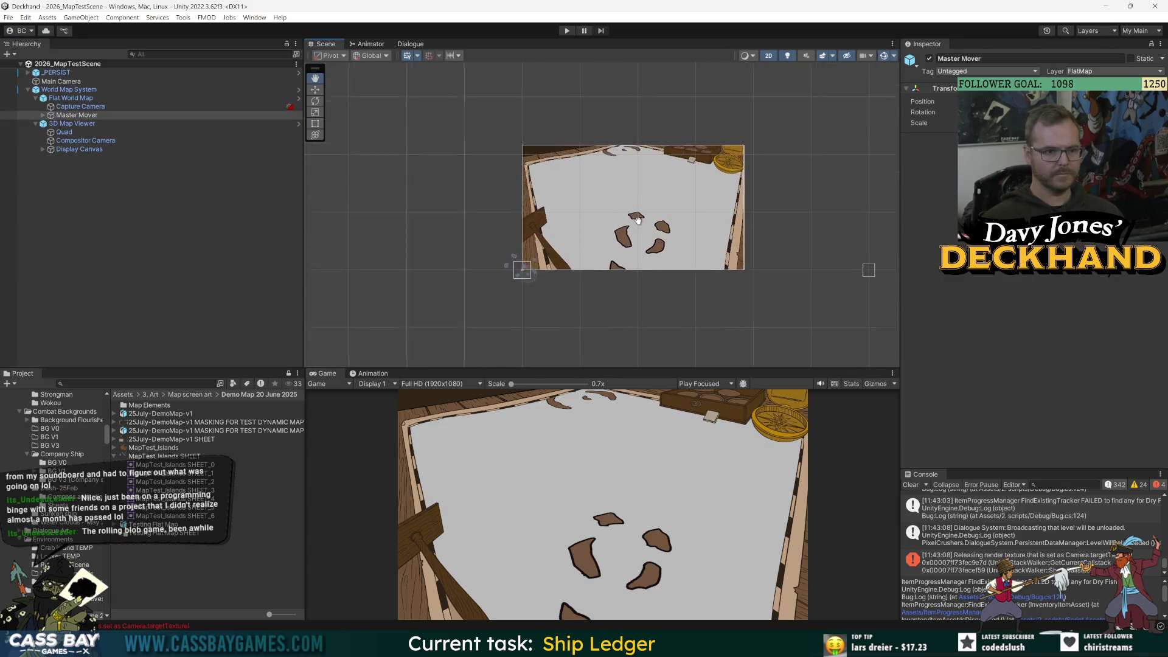
click(62, 89)
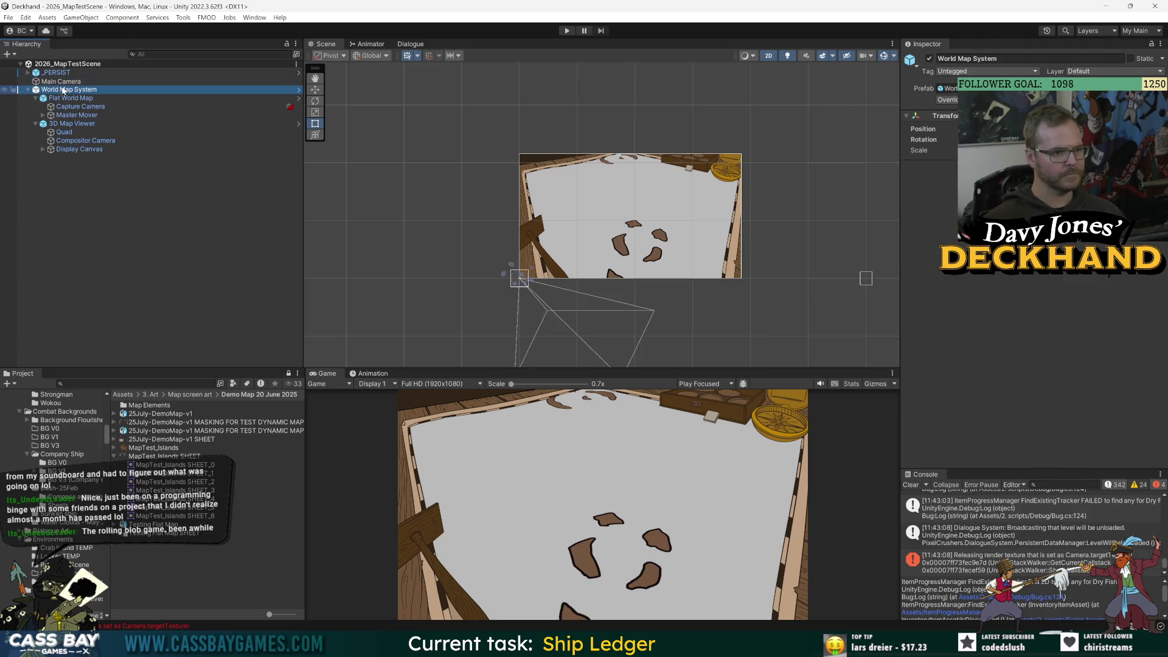
click(29, 90)
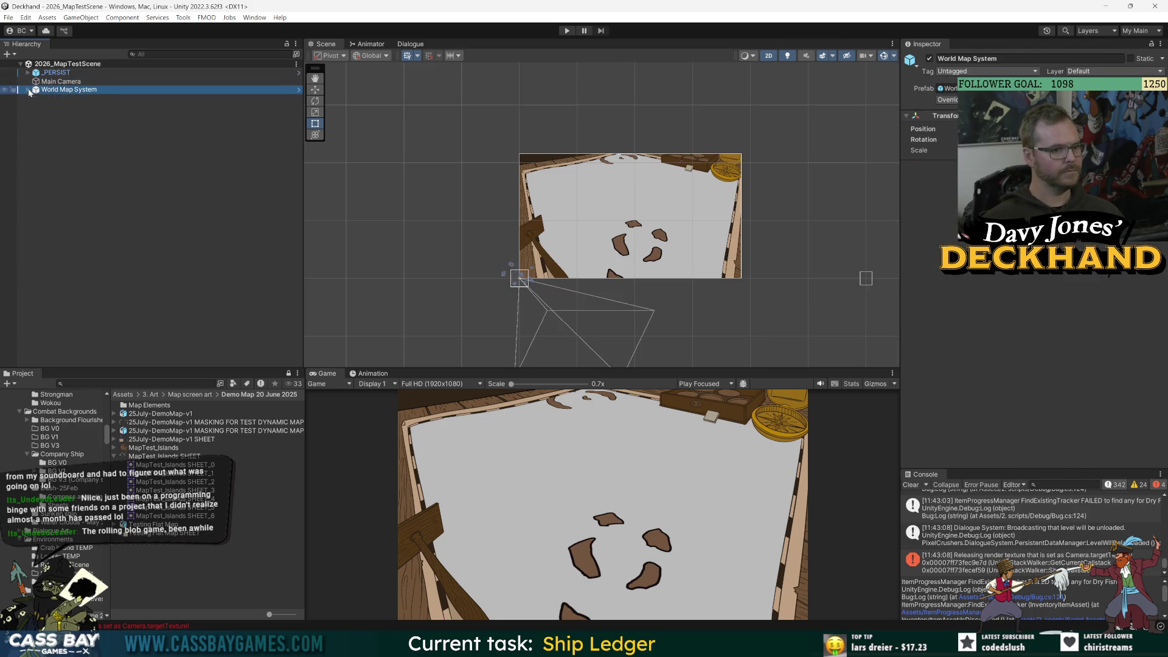
- Clear the Console and disable the _PERSIST Canvas so the Ship Ledger shows
click(911, 485)
click(571, 124)
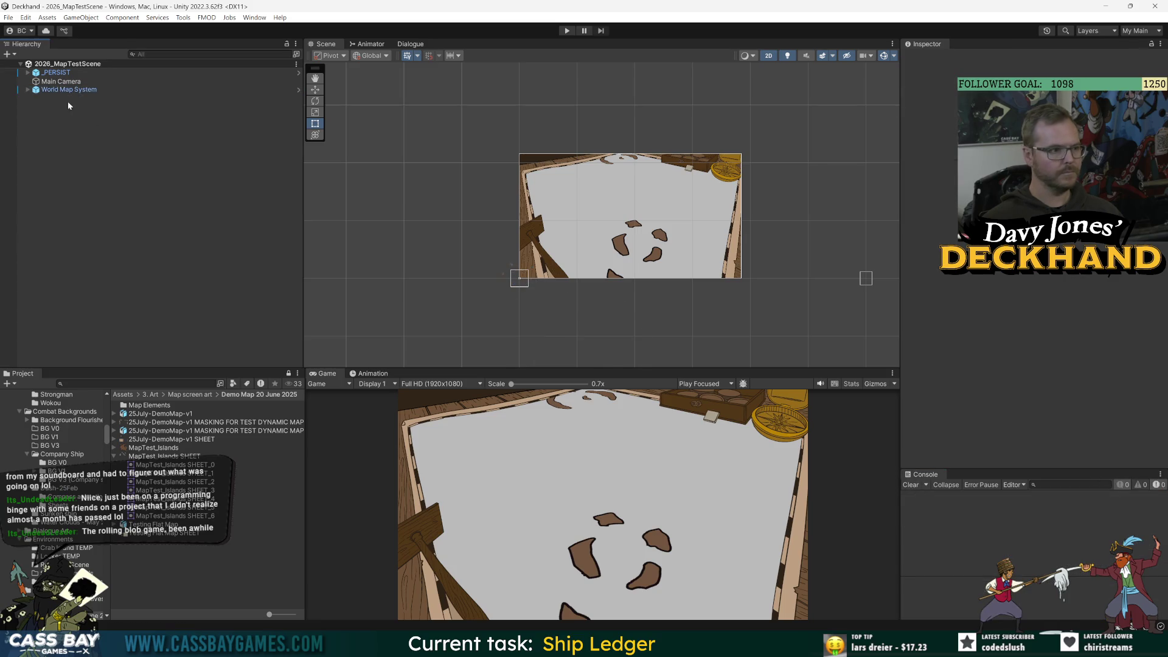
click(926, 178)
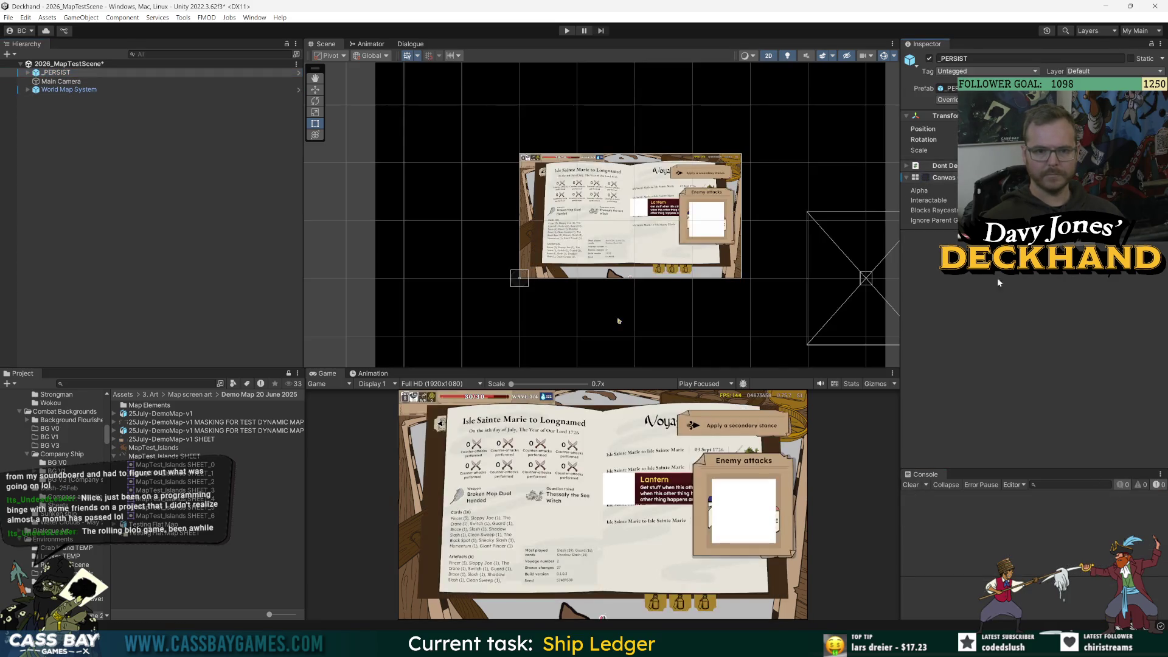
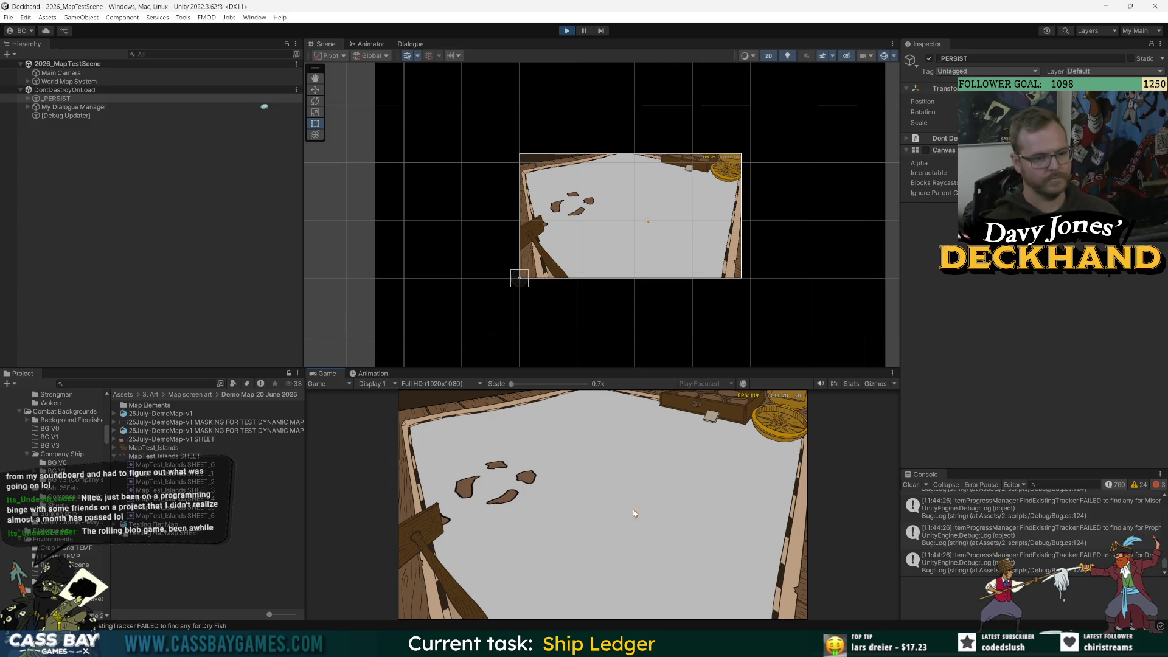
- Toggle the in-game menu, then inspect the DOTween object under DontDestroyOnLoad in the Inspector
key(Escape)
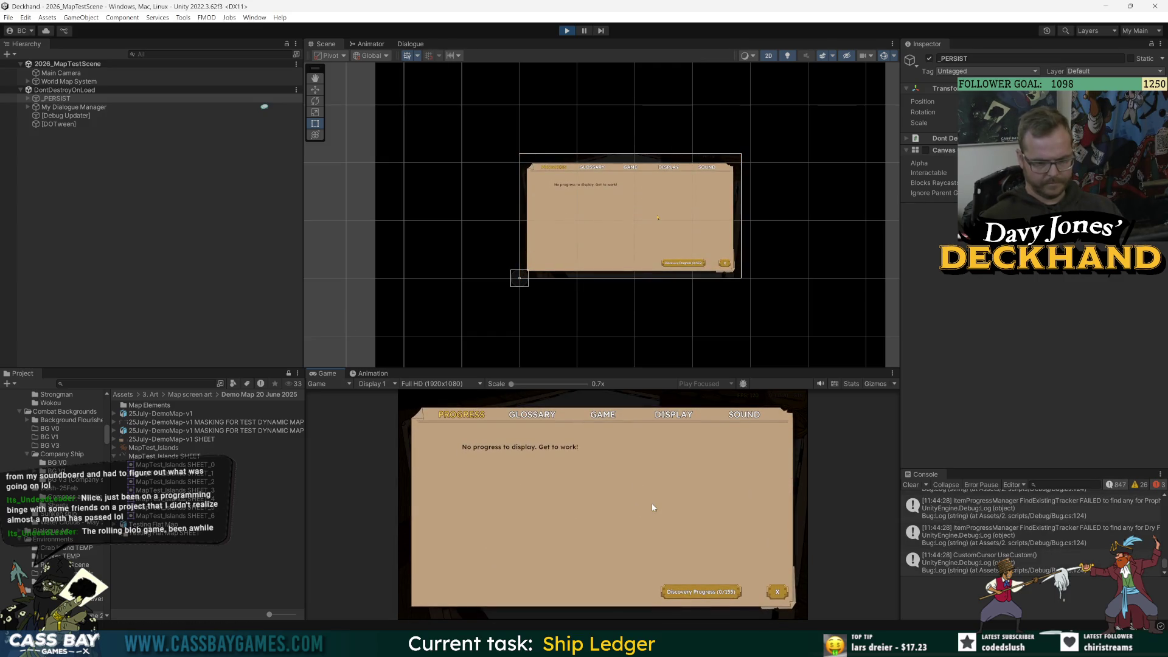
key(Escape)
key(Escape)
key(Escape)
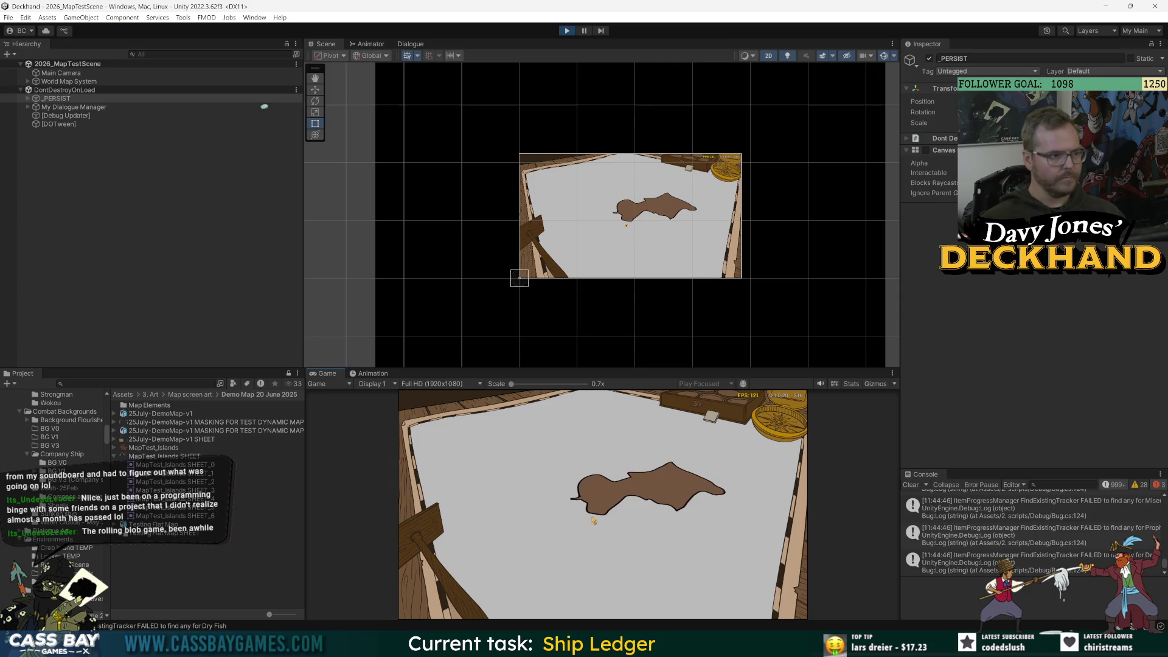
click(57, 126)
click(633, 476)
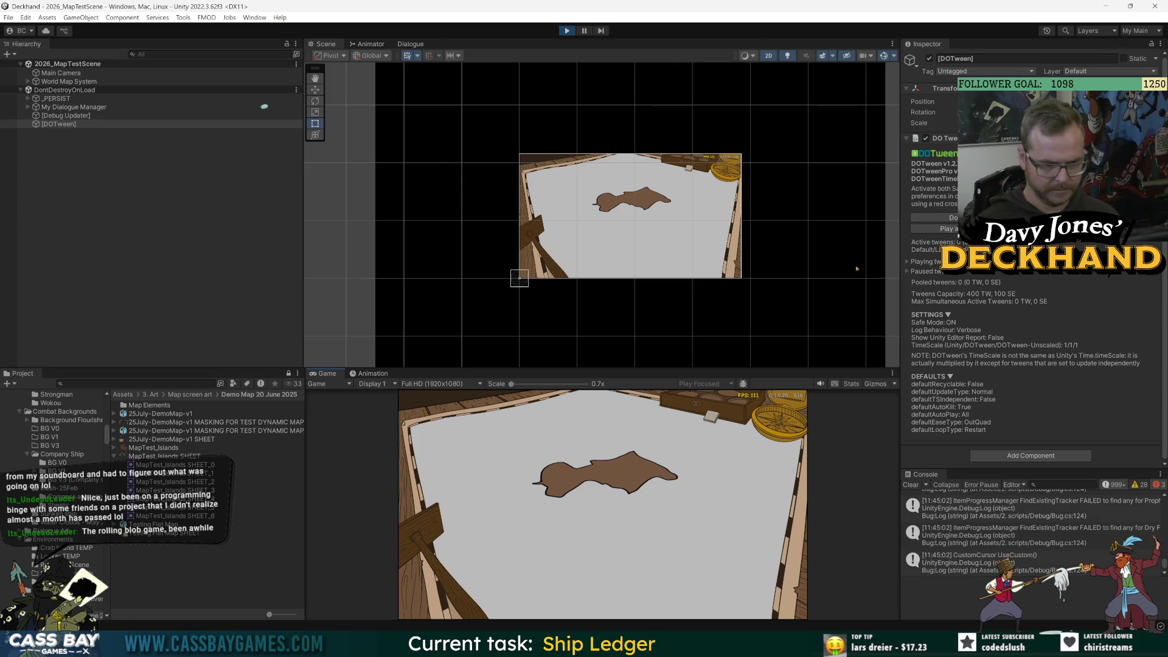
- Enlarge the game view and frame the 3D Map Viewer's Quad in the scene view
drag(608, 369, 609, 226)
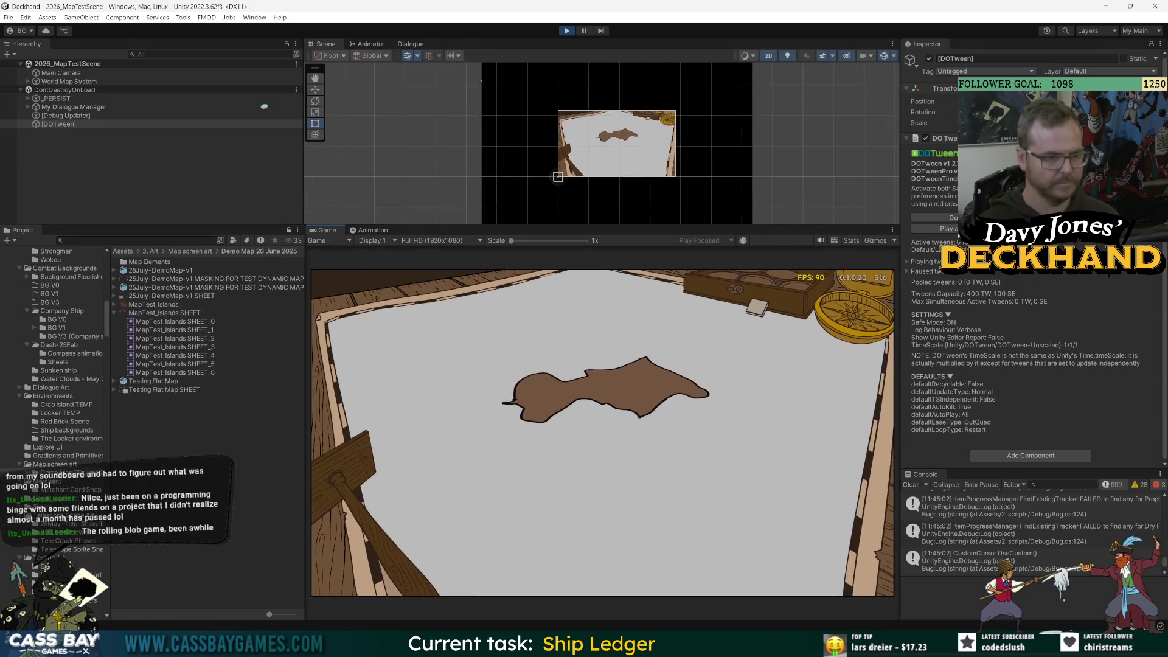
scroll(404, 114, down, 3)
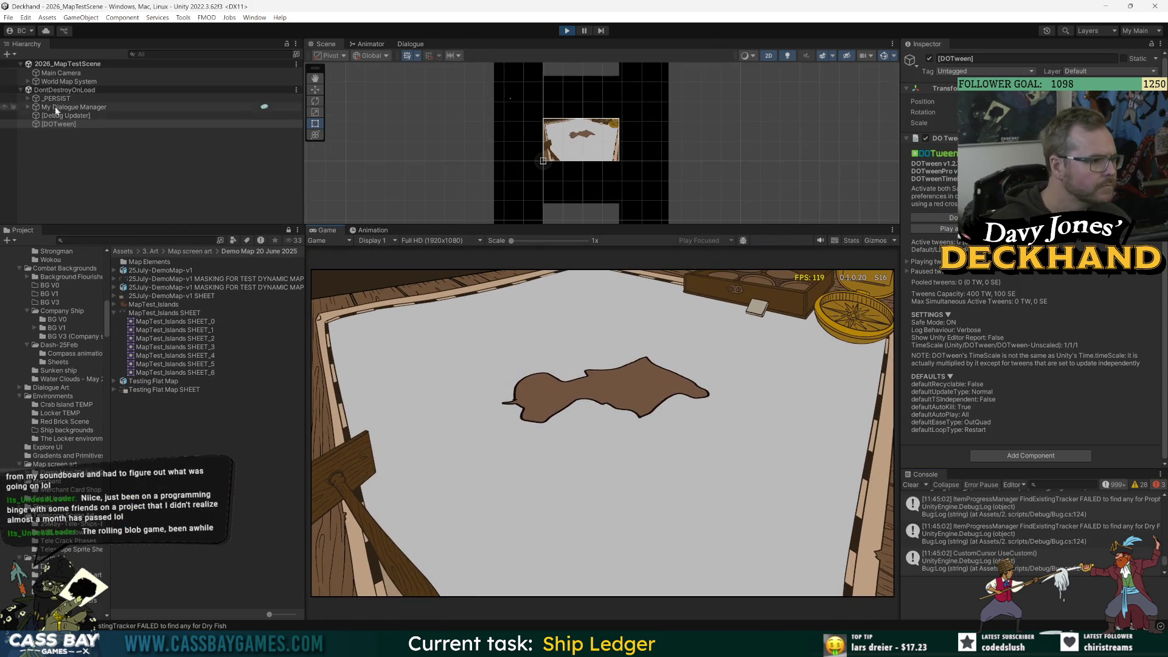
click(28, 81)
click(72, 115)
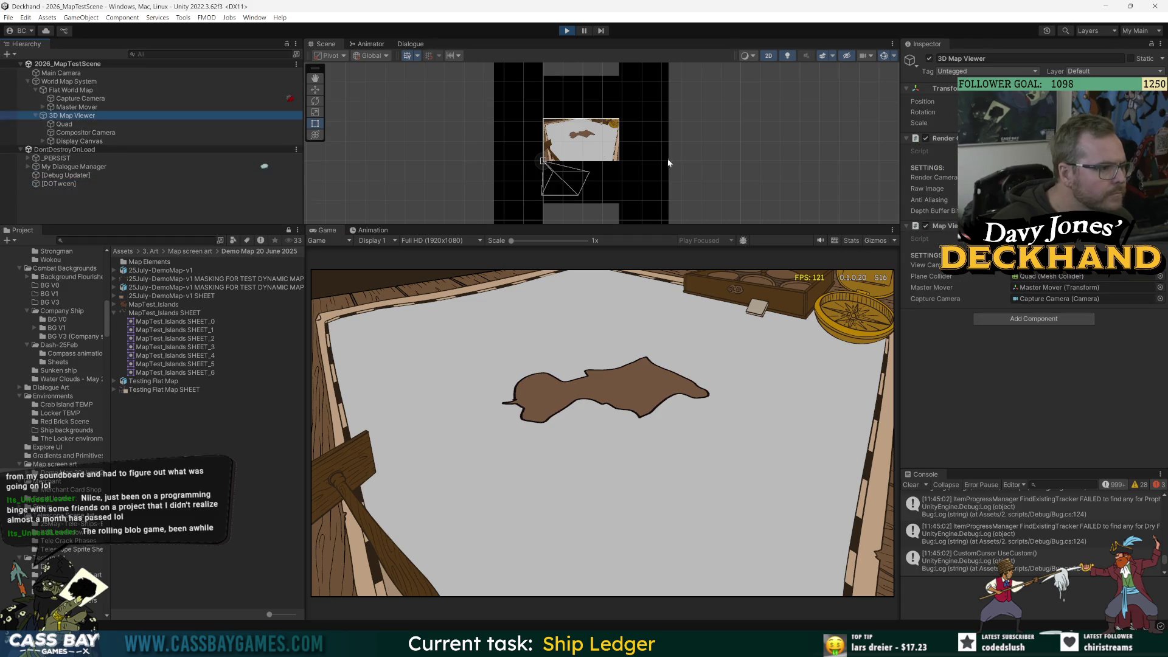
key(f)
click(65, 124)
key(f)
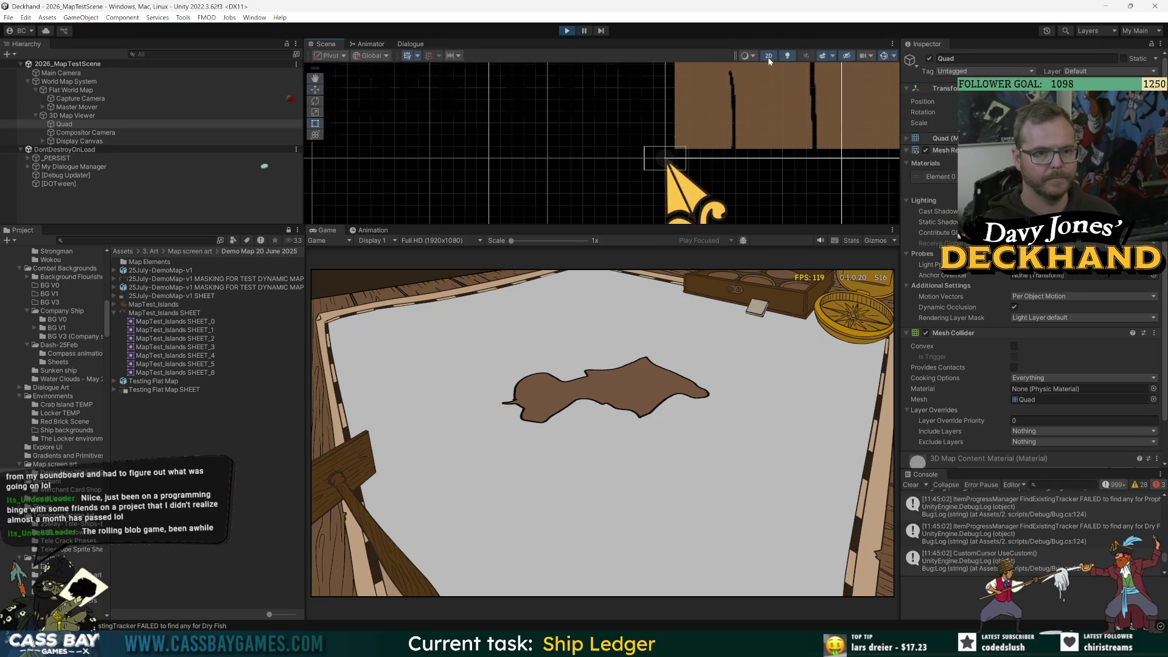
- Switch the scene view out of 2D mode, make it taller, and reselect the Quad
key(2)
scroll(529, 150, down, 3)
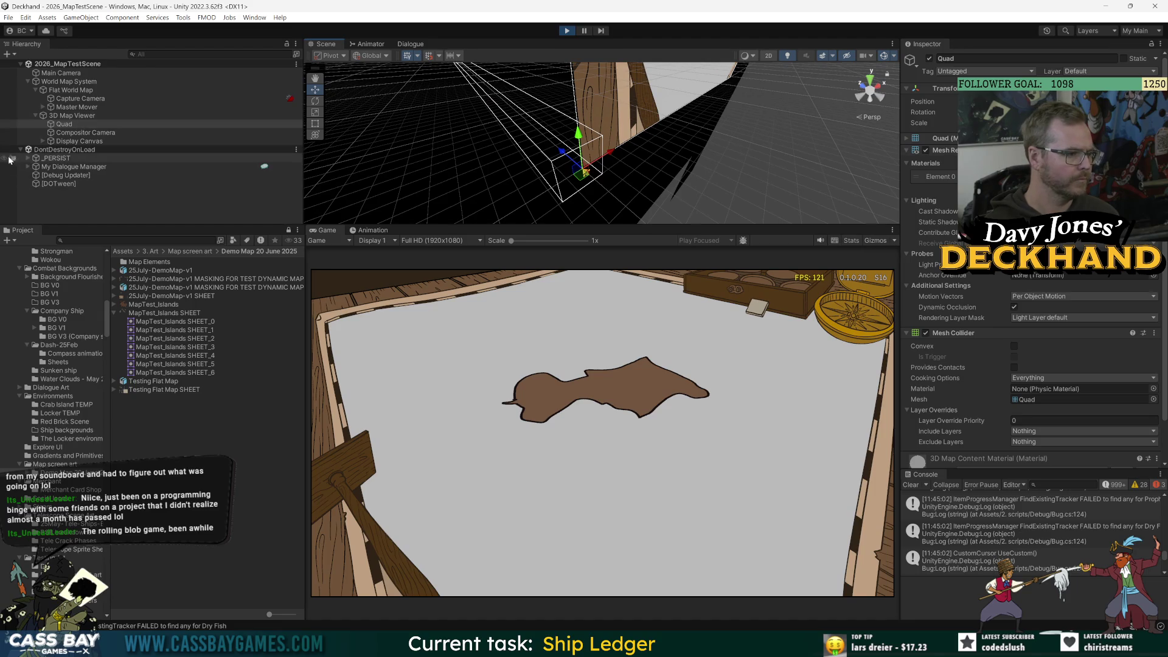
scroll(555, 157, up, 3)
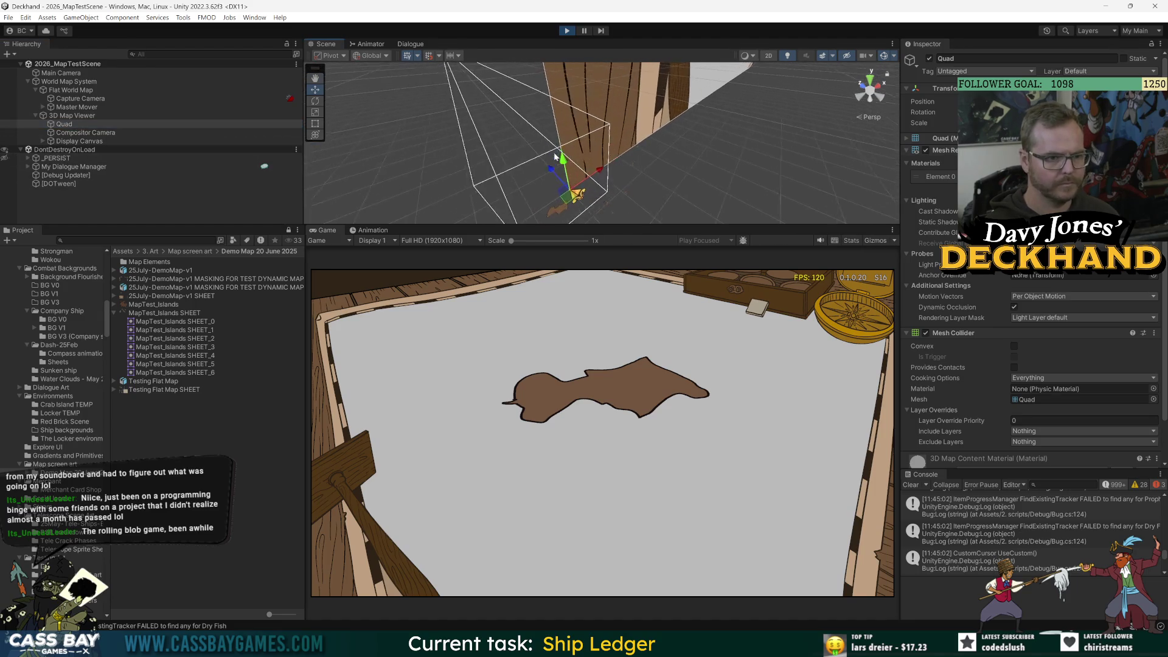
scroll(554, 157, down, 3)
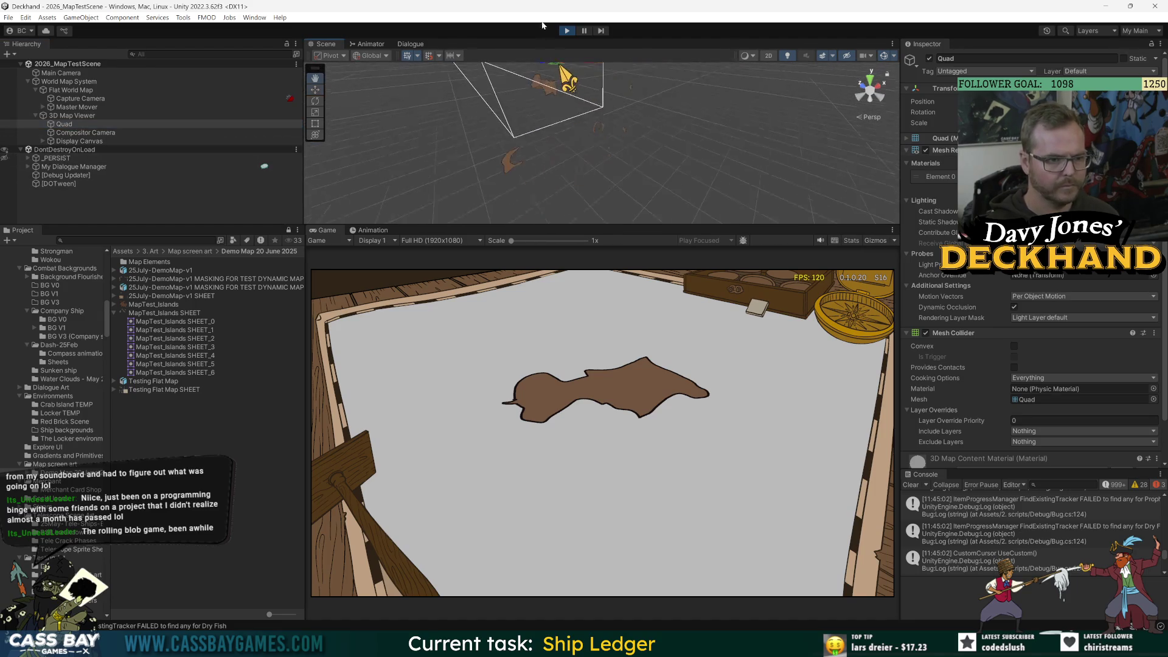
drag(655, 225, 655, 330)
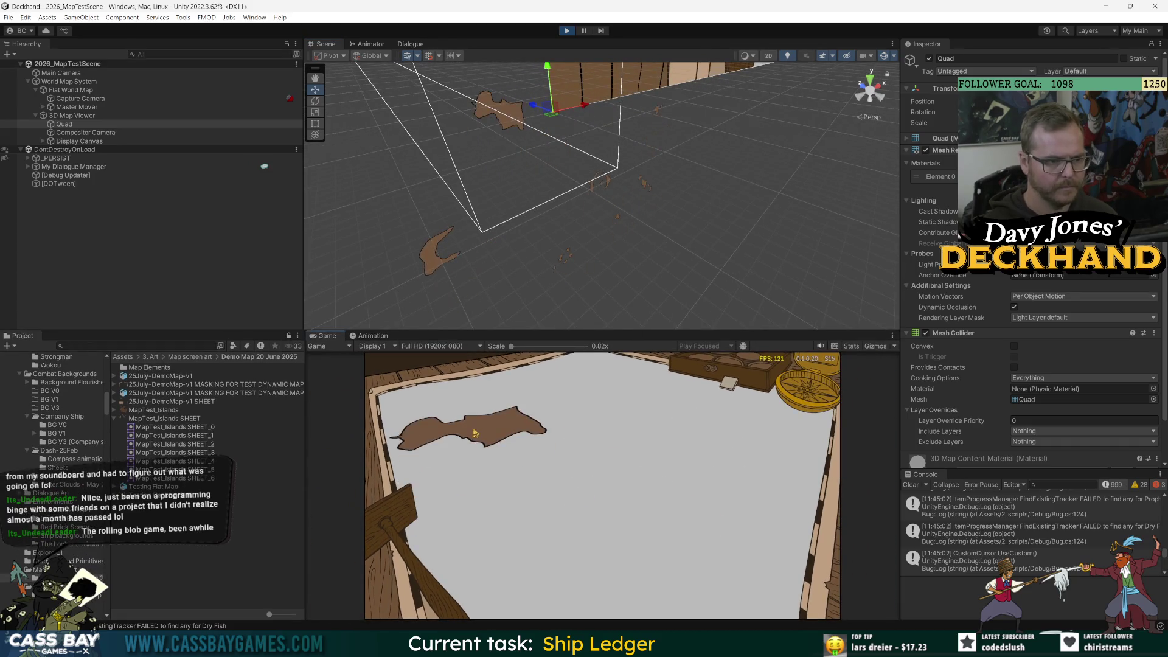
scroll(334, 129, up, 3)
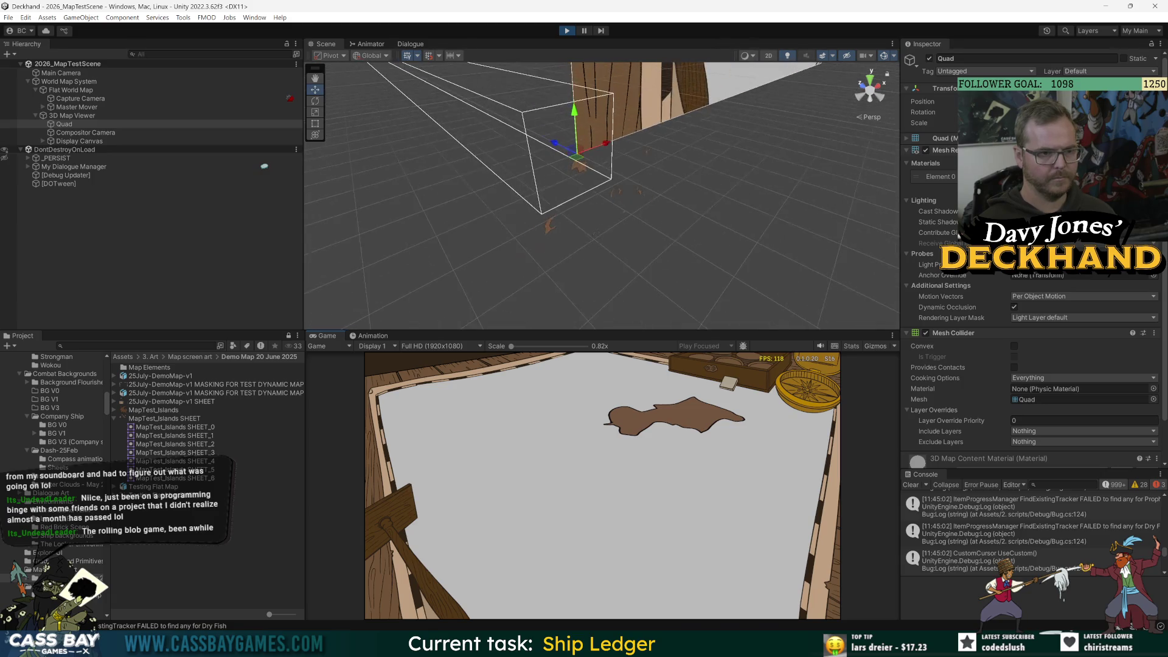
click(79, 133)
click(64, 124)
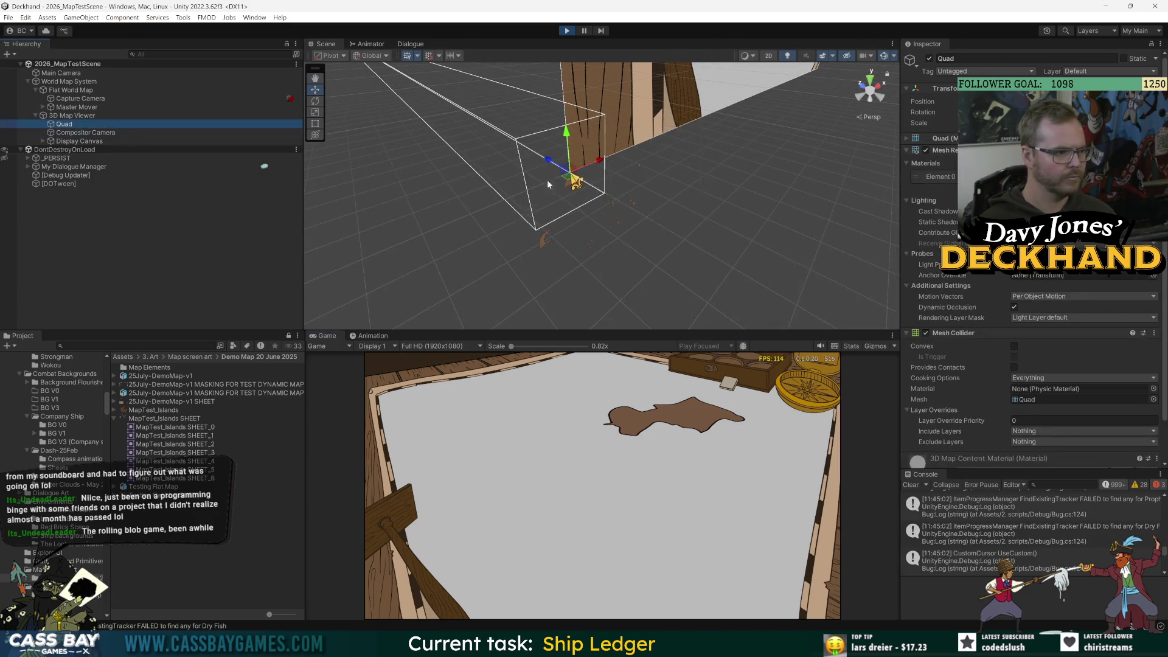
- Frame and orbit the scene view around the Quad, centring the island in the game view
key(f)
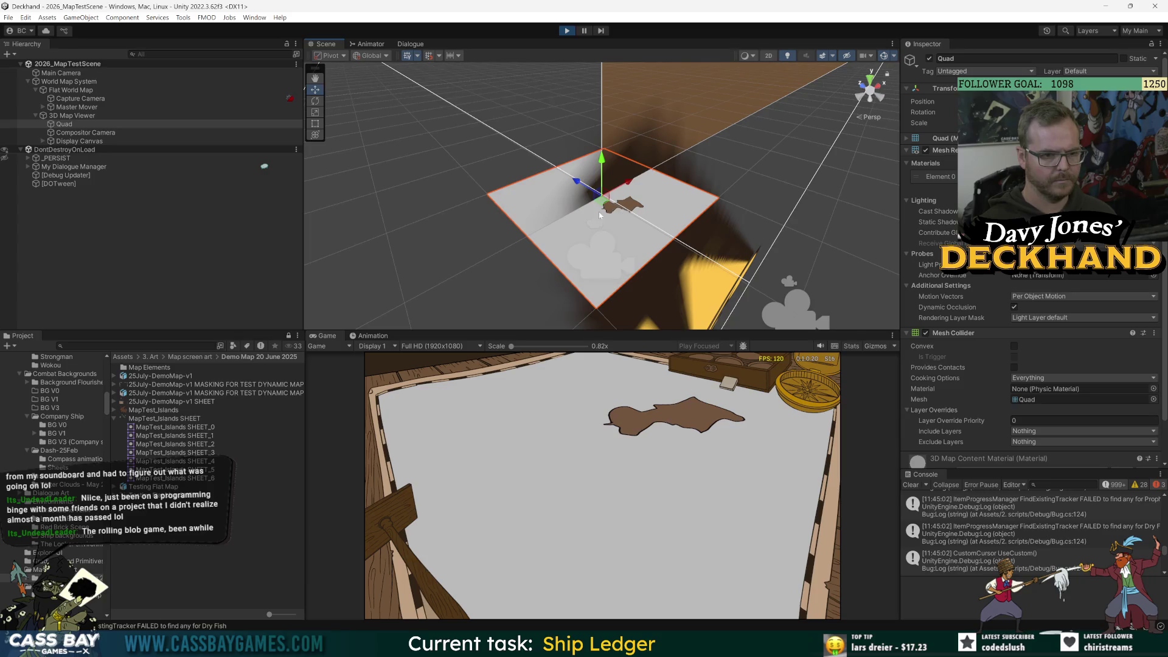
mouse_move(600, 214)
mouse_down()
mouse_move(720, 204)
mouse_move(626, 241)
mouse_up()
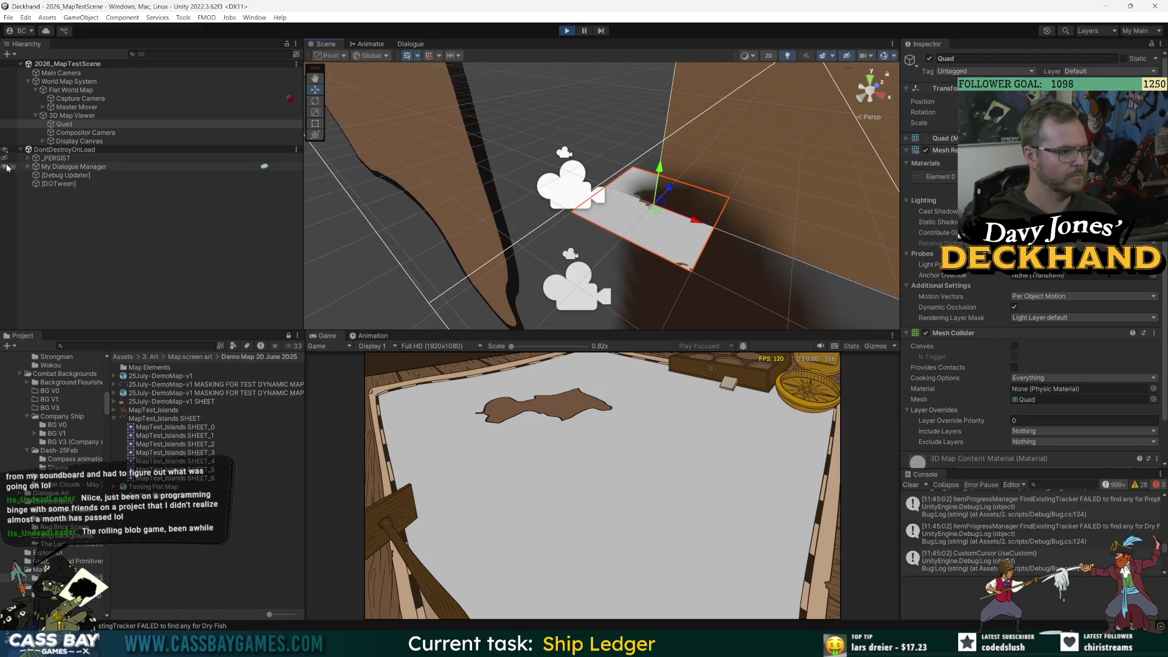
drag(596, 255, 700, 262)
mouse_move(714, 492)
mouse_down()
mouse_move(614, 409)
mouse_move(602, 426)
mouse_move(578, 420)
mouse_move(546, 436)
mouse_move(700, 450)
mouse_move(660, 480)
mouse_up()
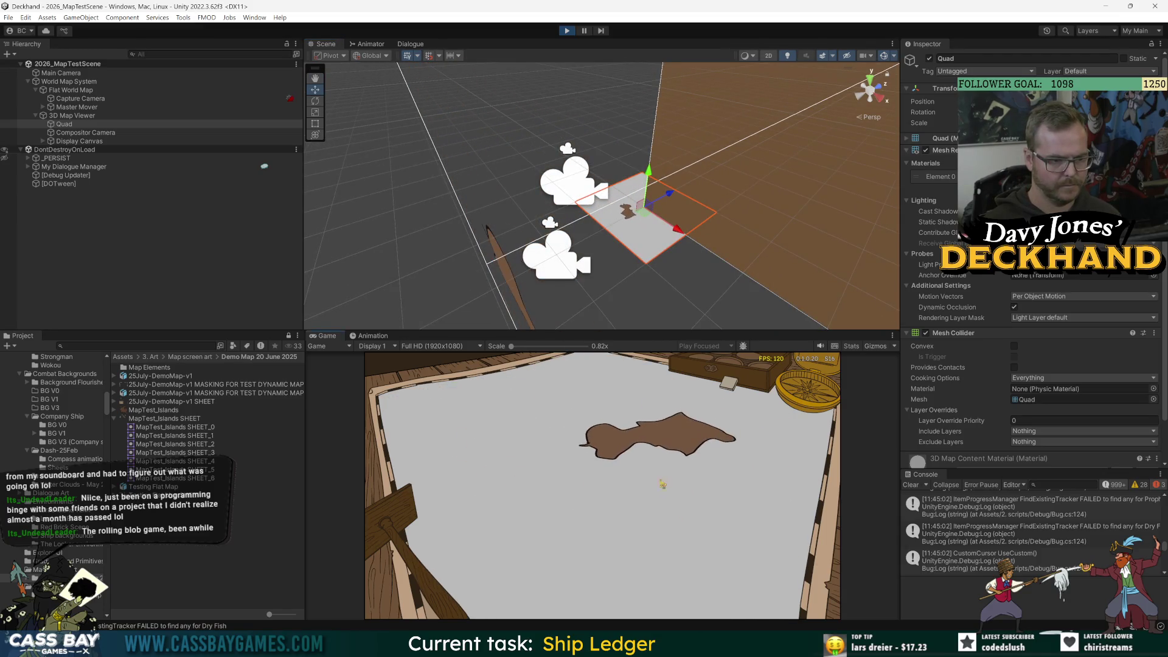
mouse_move(615, 213)
mouse_down()
mouse_move(644, 200)
mouse_move(602, 207)
mouse_move(615, 201)
mouse_up()
- Pan the game map back and forth across the parchment to reveal several islands
mouse_move(652, 543)
mouse_down()
mouse_move(593, 431)
mouse_move(641, 437)
mouse_move(521, 490)
mouse_up()
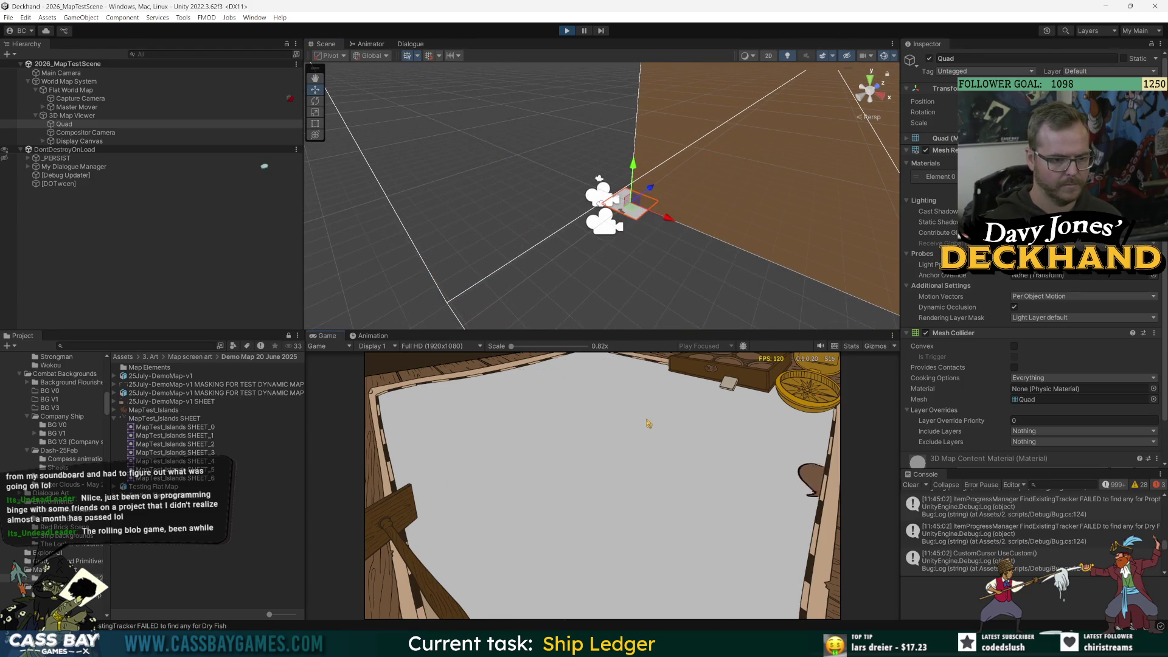
mouse_move(649, 425)
mouse_down()
mouse_move(475, 438)
mouse_move(469, 427)
mouse_up()
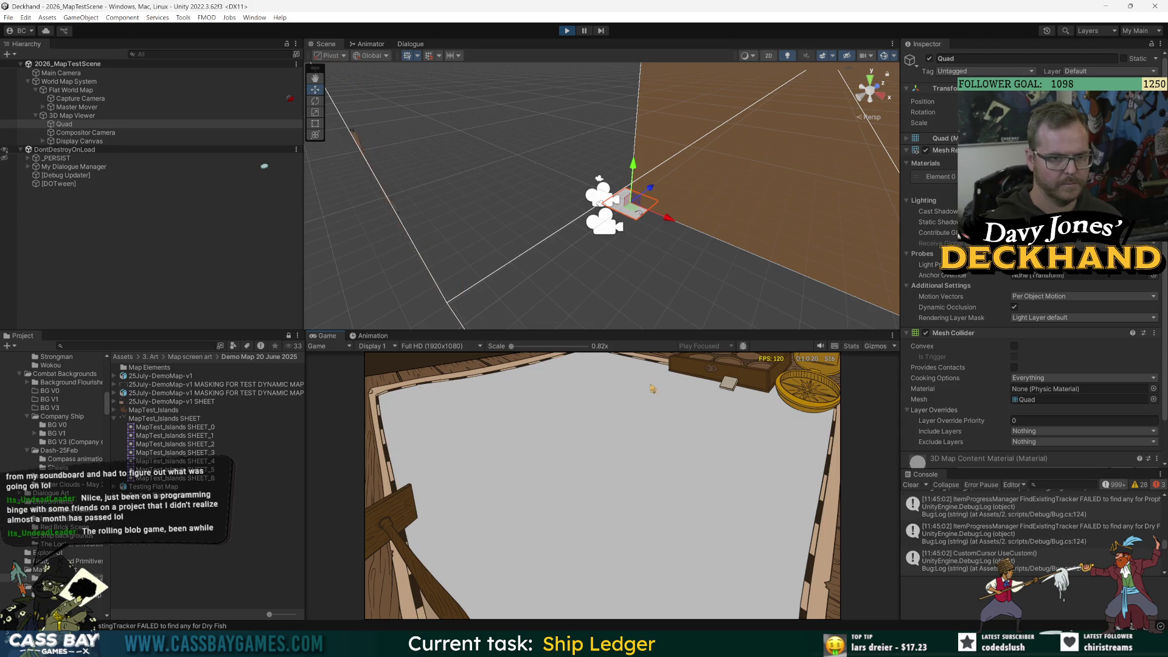
drag(620, 481, 753, 433)
drag(566, 396, 493, 487)
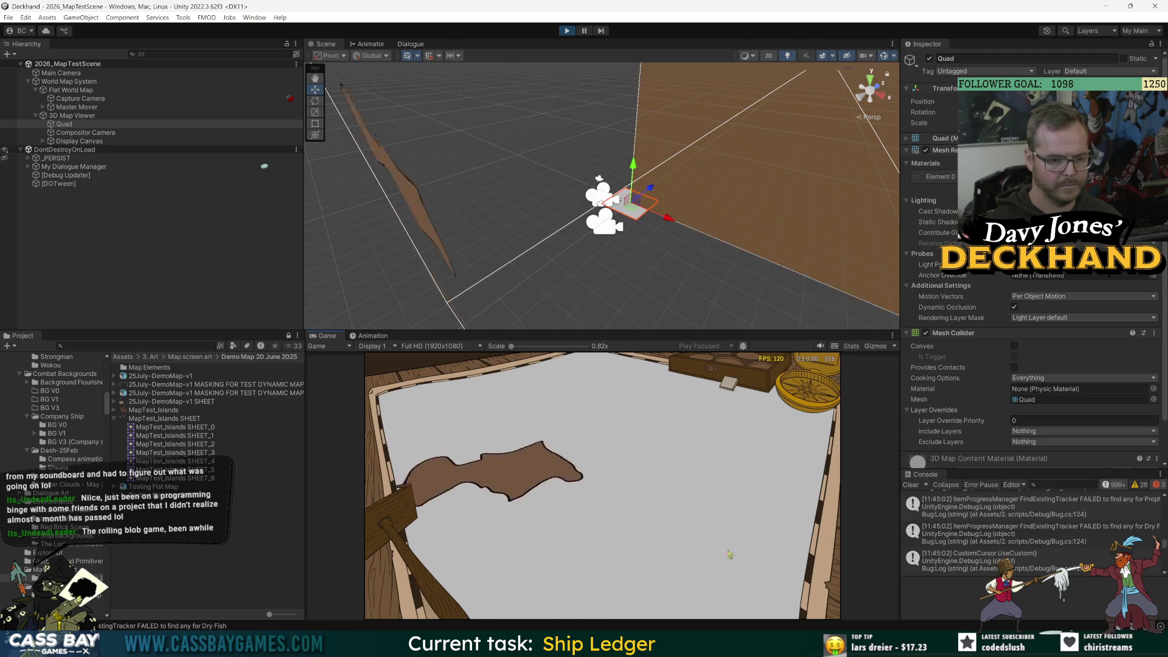
drag(420, 475, 610, 460)
mouse_move(517, 482)
mouse_down()
mouse_move(549, 496)
mouse_move(414, 409)
mouse_move(648, 524)
mouse_move(641, 550)
mouse_move(651, 531)
mouse_up()
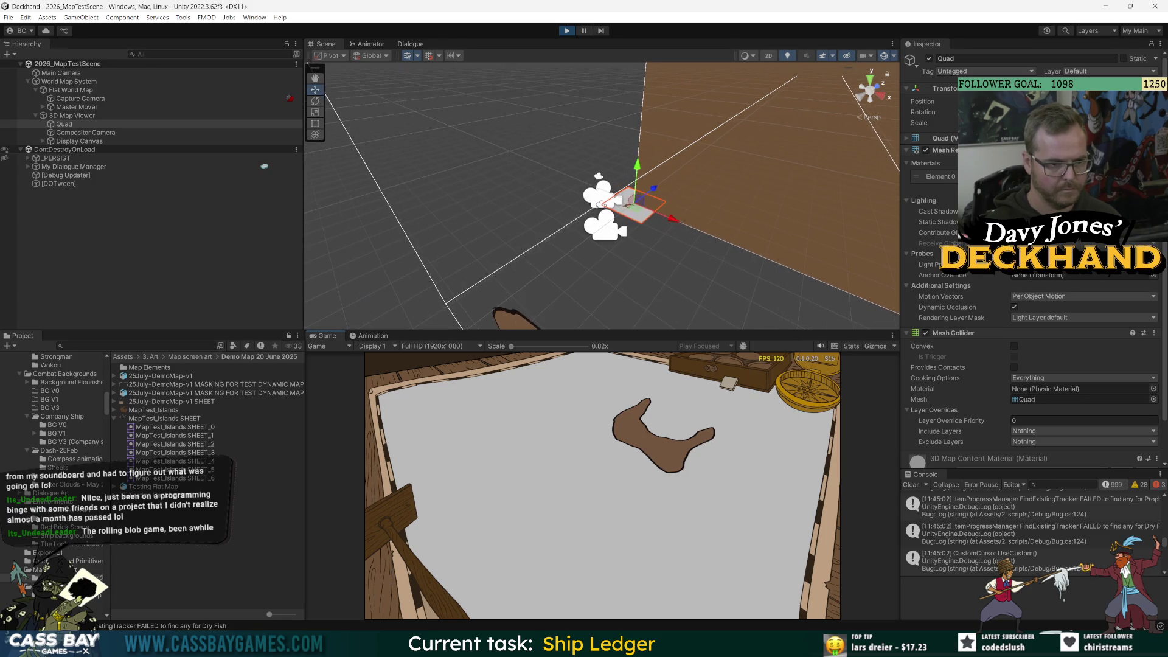
mouse_move(681, 458)
mouse_down()
mouse_move(673, 473)
mouse_move(608, 466)
mouse_move(724, 501)
mouse_up()
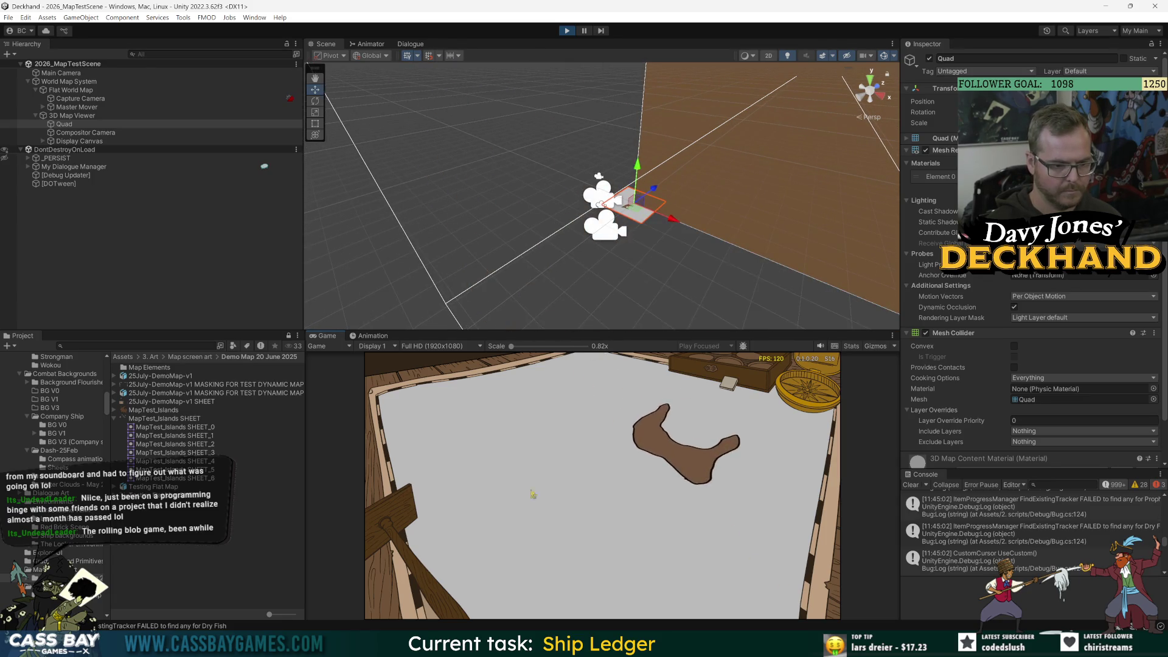
mouse_move(533, 494)
mouse_down()
mouse_move(515, 457)
mouse_move(651, 417)
mouse_move(627, 487)
mouse_move(629, 446)
mouse_move(660, 399)
mouse_move(714, 473)
mouse_move(561, 507)
mouse_move(580, 469)
mouse_move(590, 365)
mouse_up()
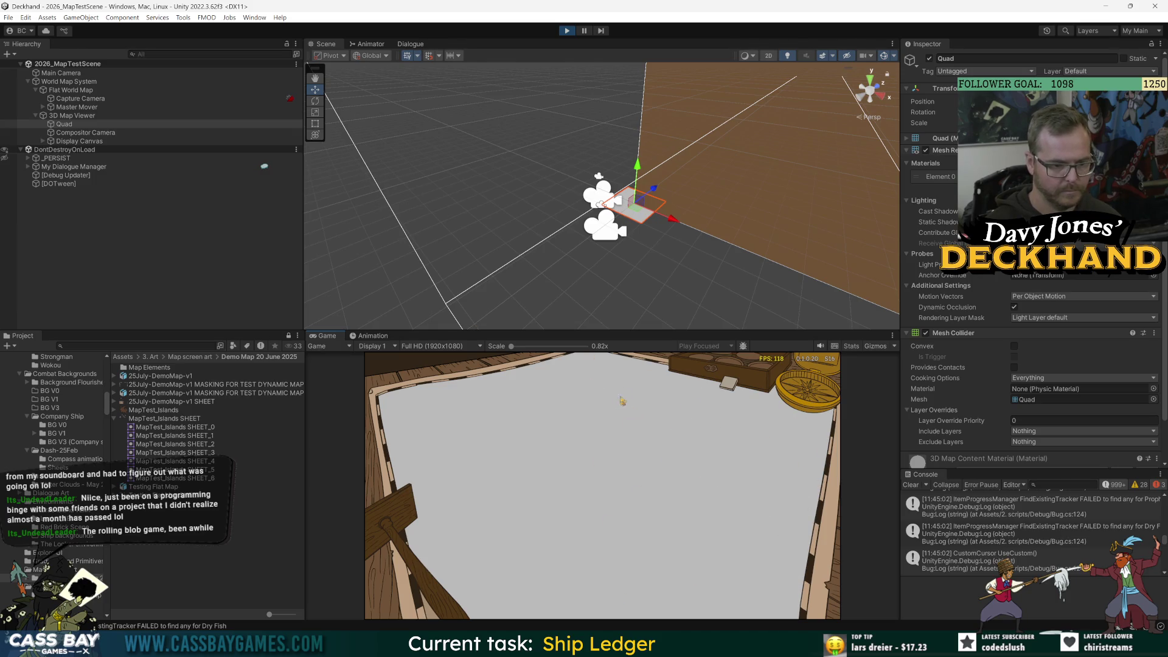
mouse_move(622, 400)
mouse_down()
mouse_move(617, 470)
mouse_move(605, 465)
mouse_move(609, 428)
mouse_up()
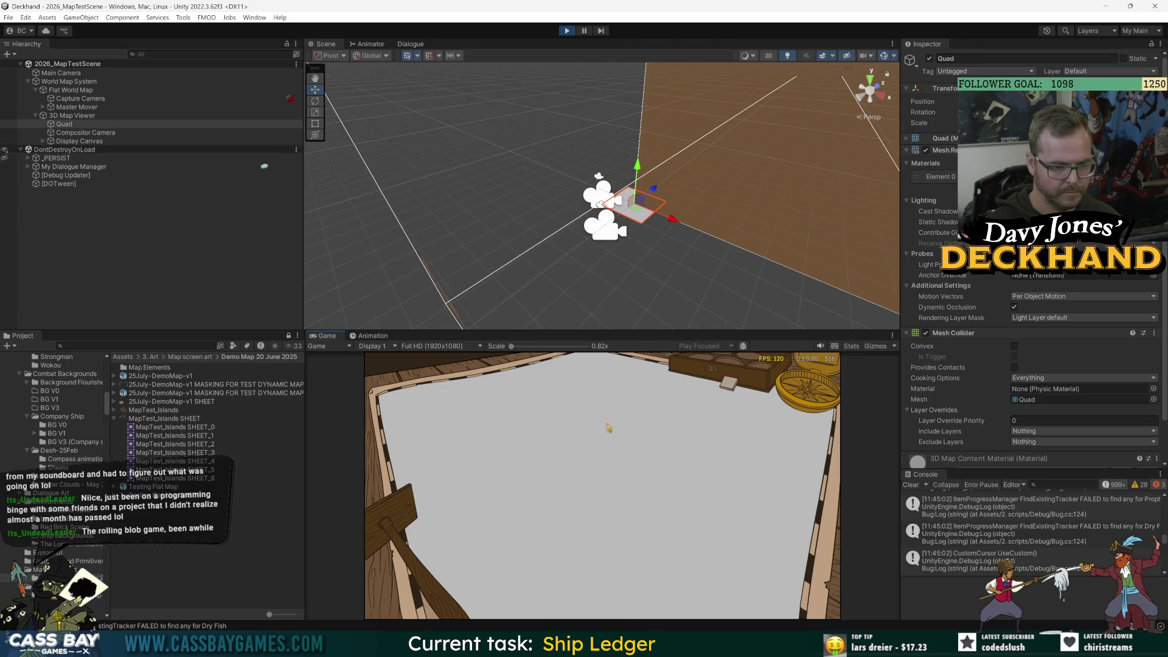
mouse_move(599, 509)
mouse_down()
mouse_move(597, 428)
mouse_move(631, 440)
mouse_up()
mouse_move(627, 201)
mouse_down()
mouse_move(576, 200)
mouse_move(621, 187)
mouse_move(664, 207)
mouse_up()
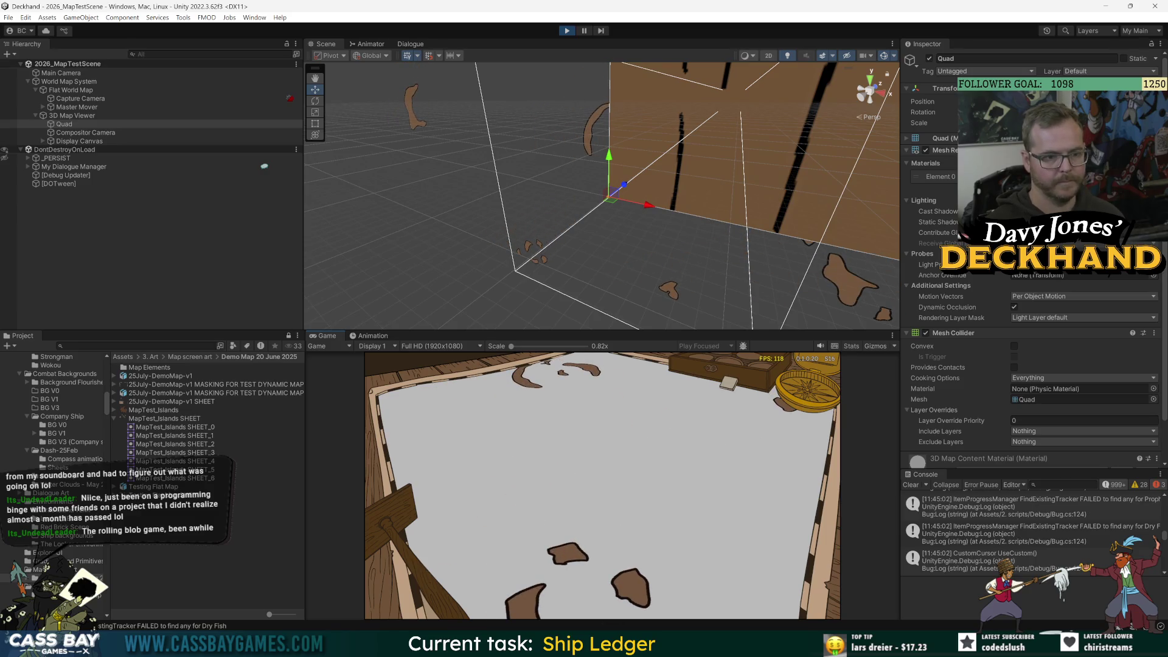
- Select the Quad under 3D Map Viewer and frame it in the scene view
click(56, 158)
click(65, 125)
double_click(64, 125)
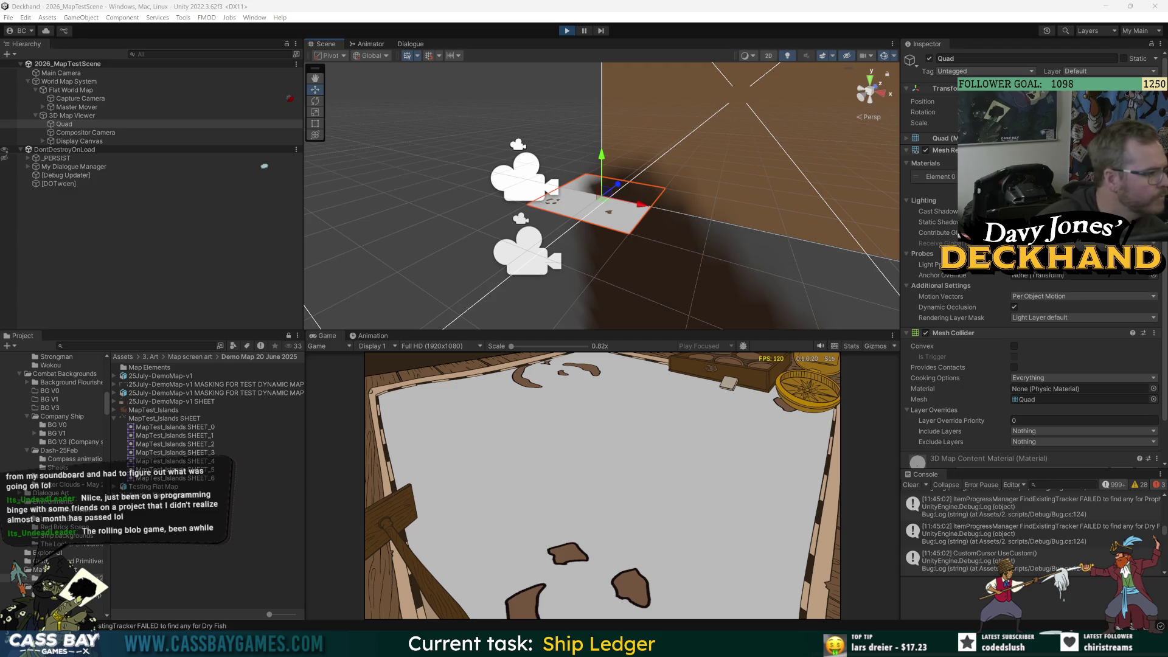
- Fit Bandicam's capture area to 16:9 over the Unity editor and start recording with F7
key(alt+Tab)
drag(500, 271, 310, 81)
click(155, 79)
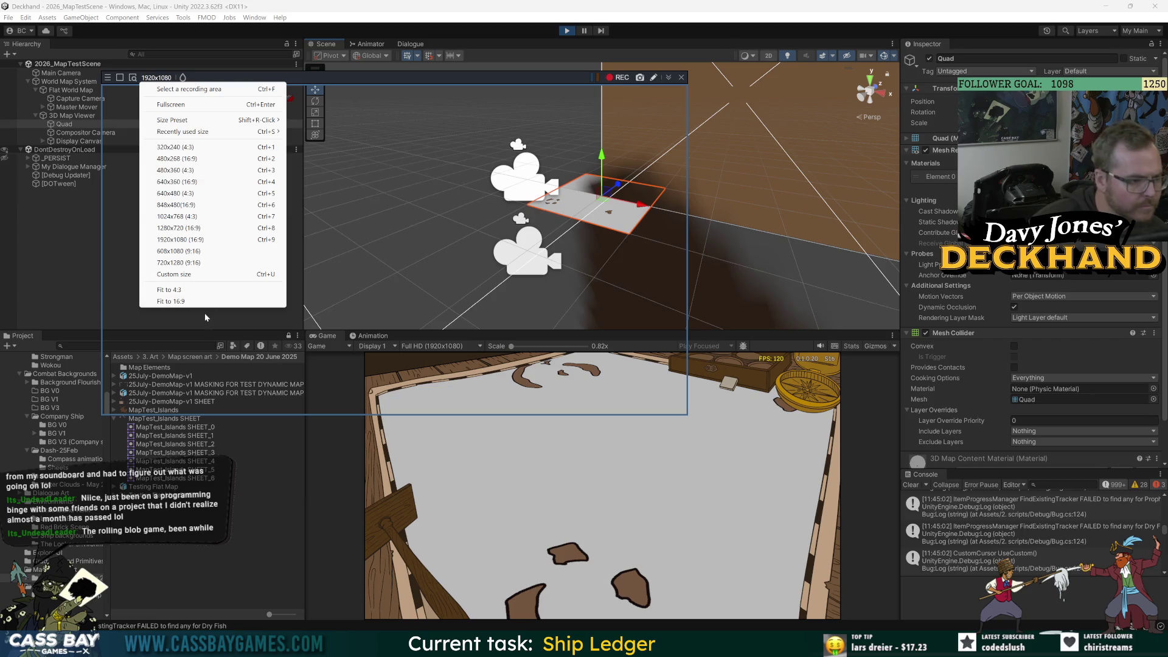
click(183, 301)
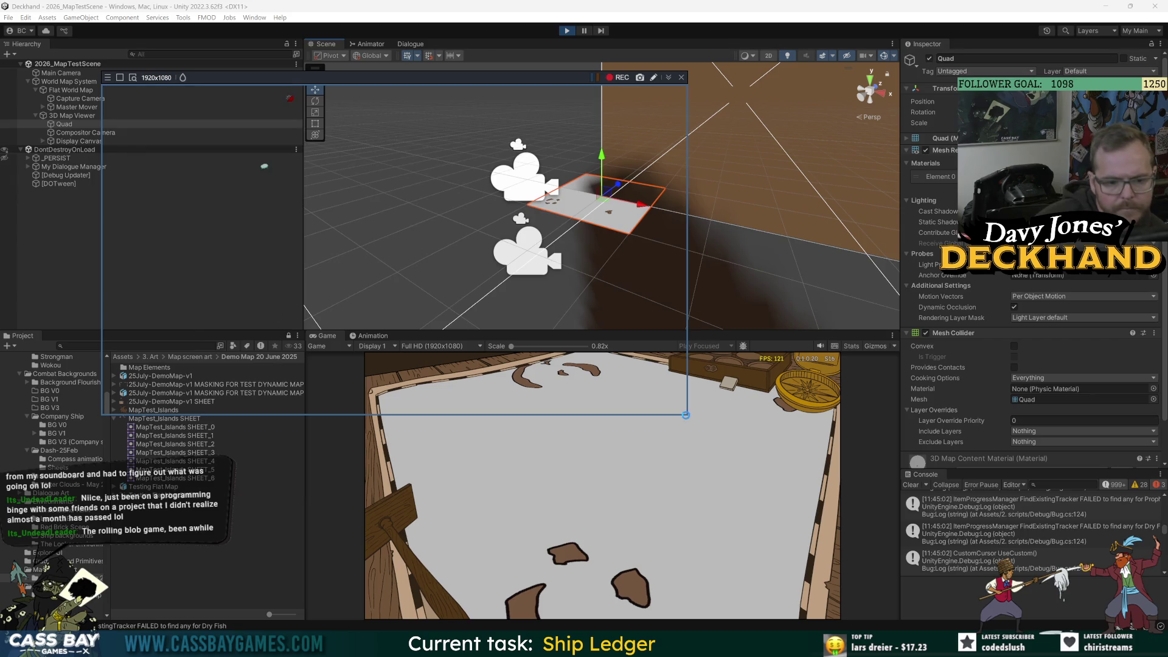
drag(684, 418, 1018, 556)
click(153, 78)
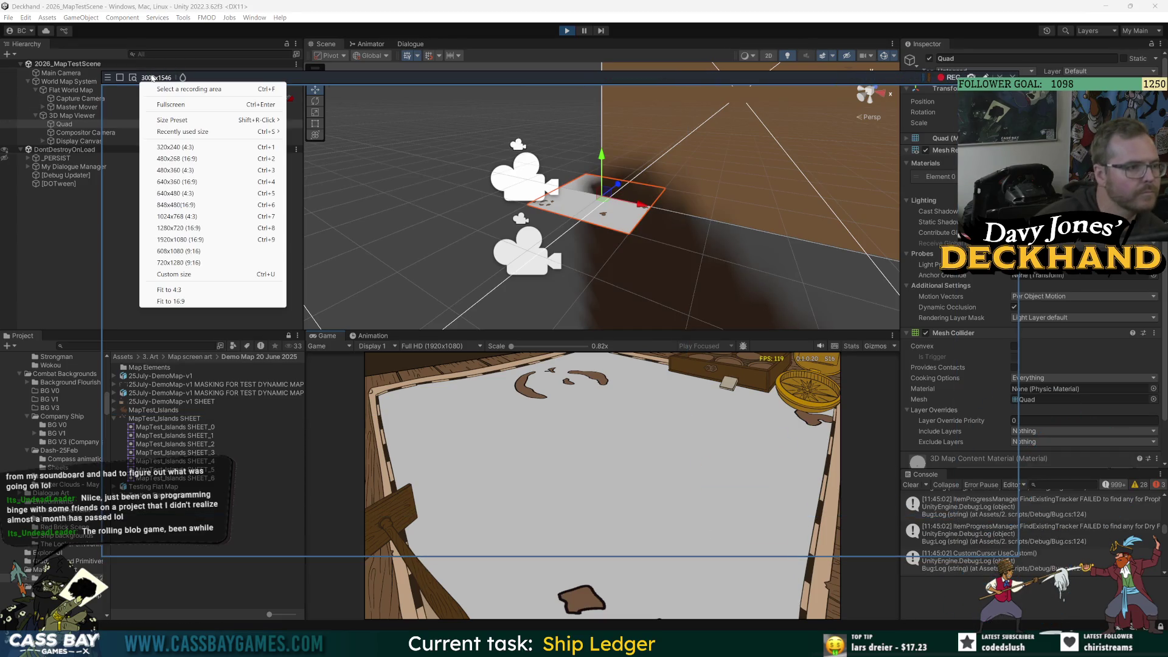
click(170, 301)
drag(476, 79, 522, 90)
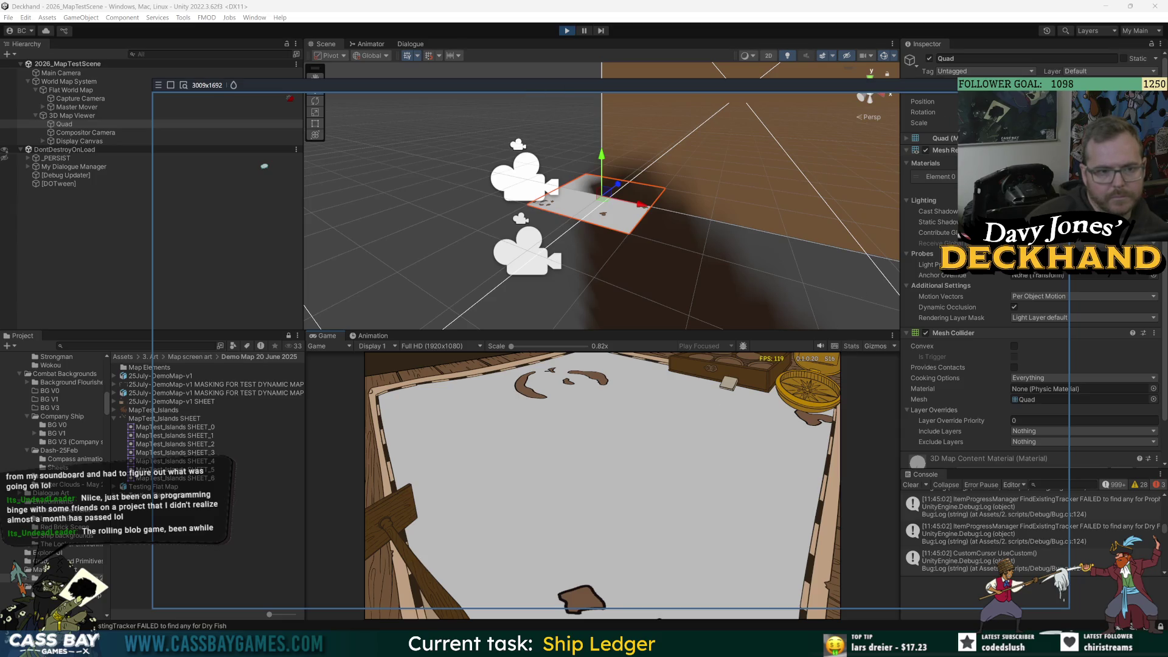
key(F7)
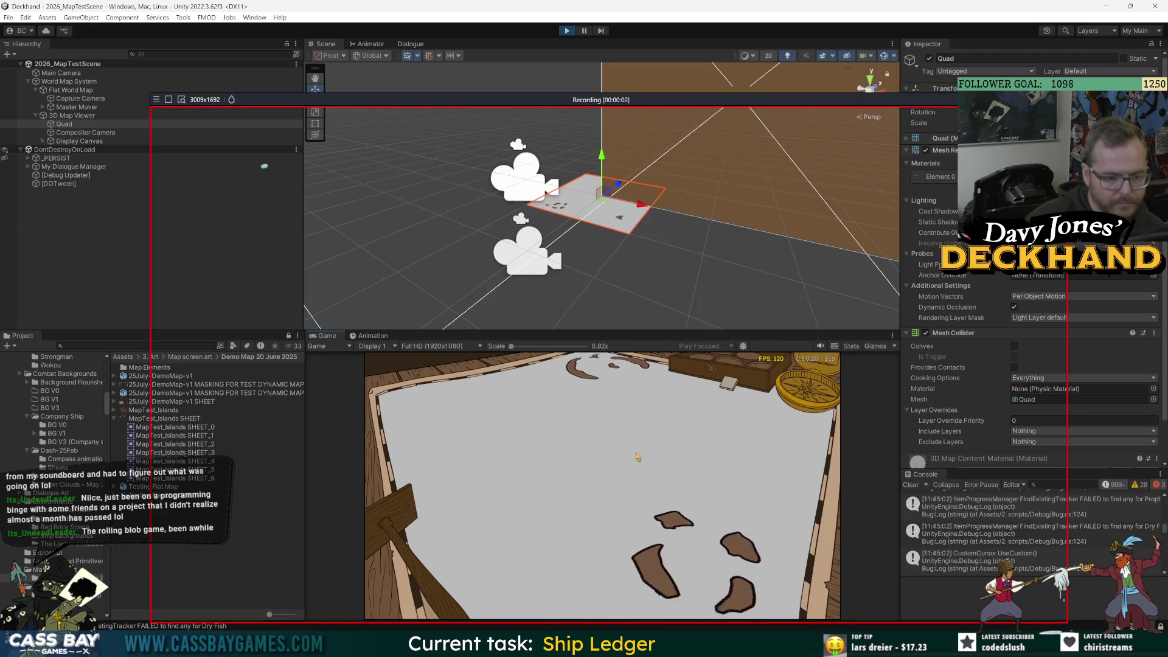
- Stop the Bandicam recording and exit Unity's Play mode
key(F7)
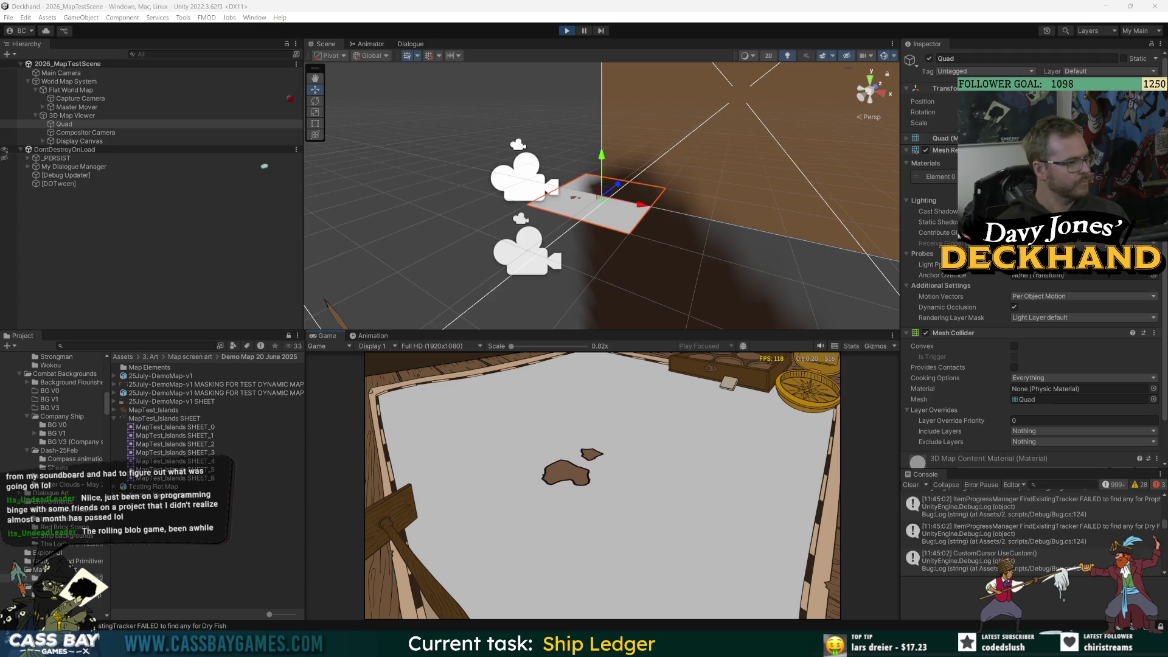
click(565, 31)
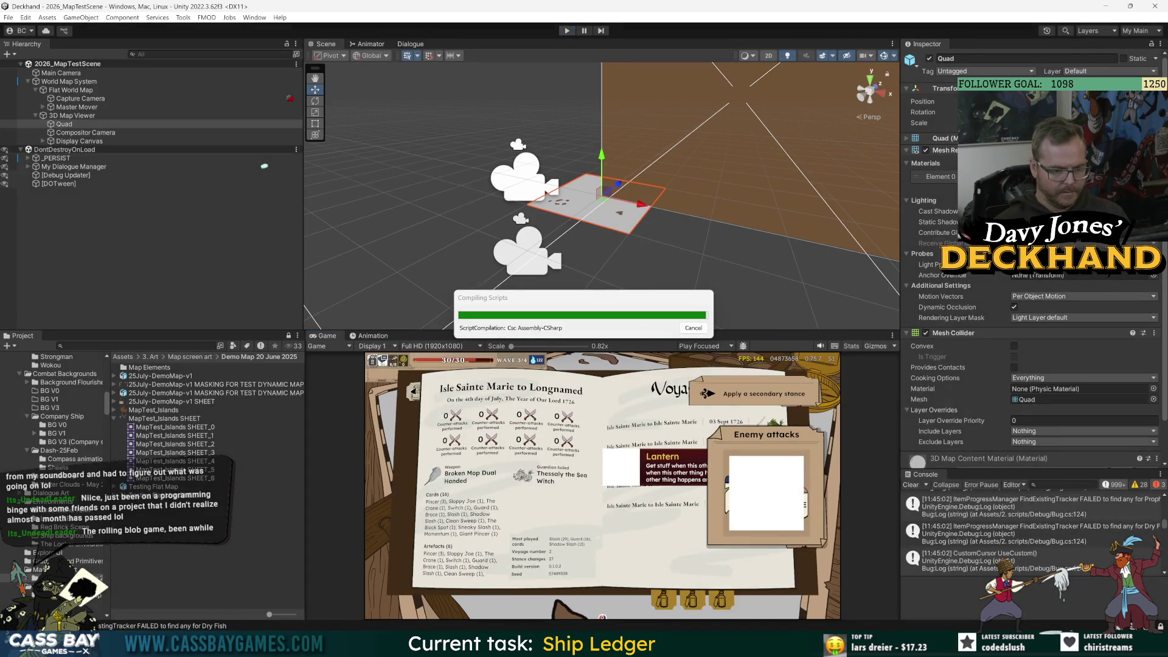
key(alt+Tab)
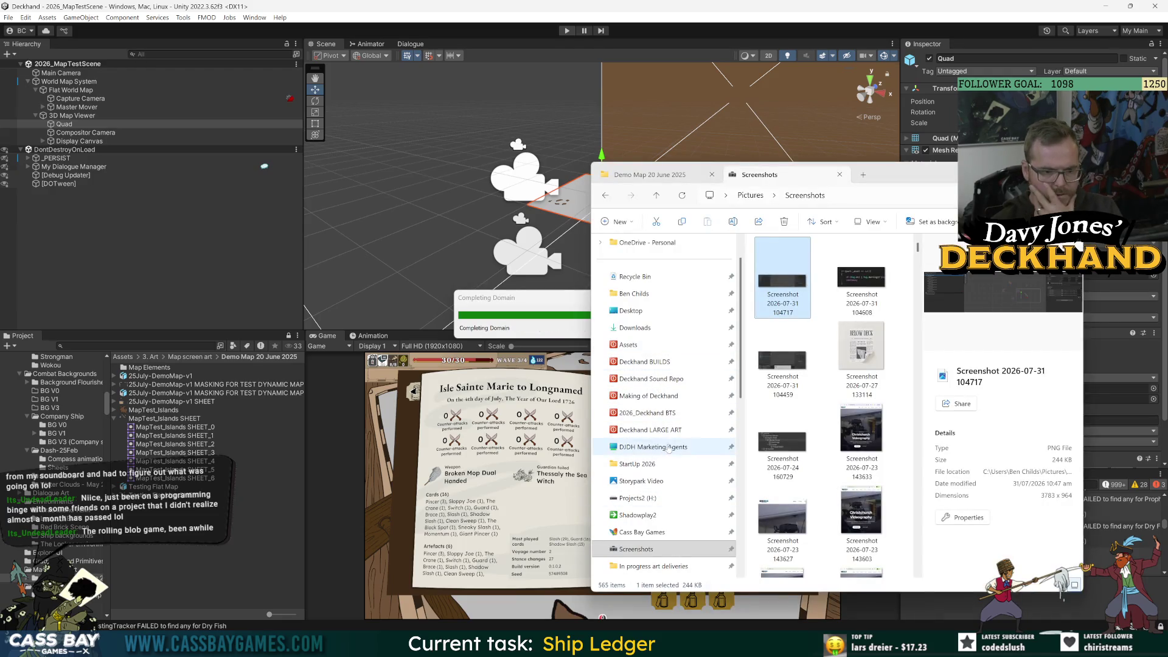
- Sort Shadowplay2 > Bandicam by date and rename the newest recording 'first dynamic map test'
scroll(677, 435, down, 7)
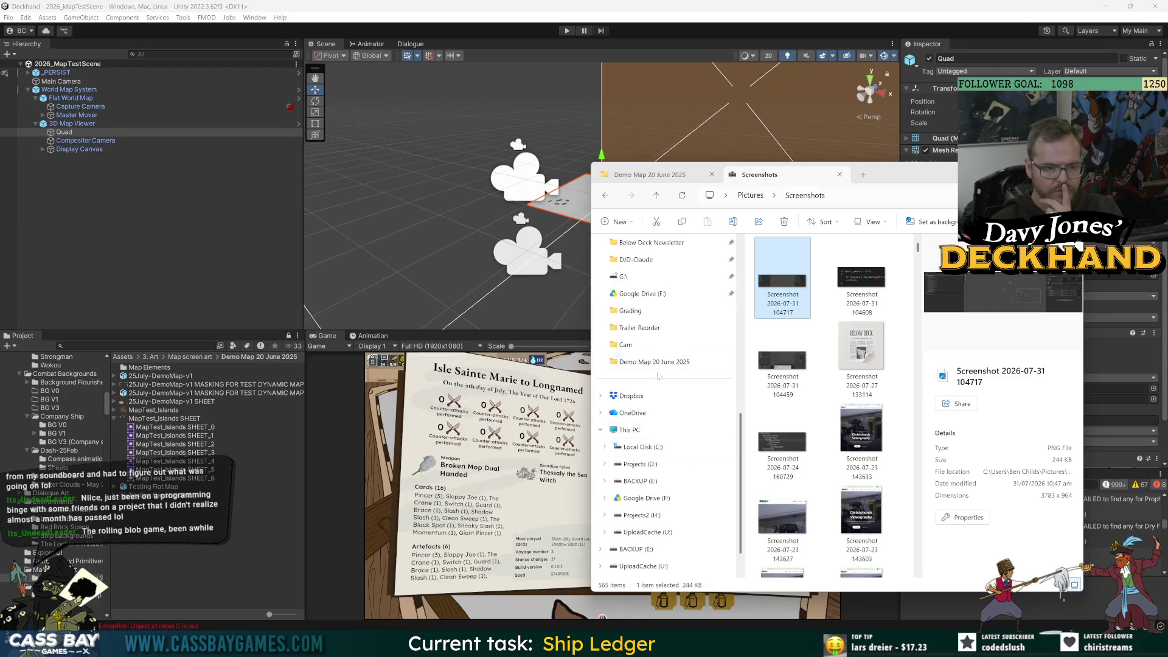
scroll(679, 419, up, 6)
scroll(677, 406, down, 6)
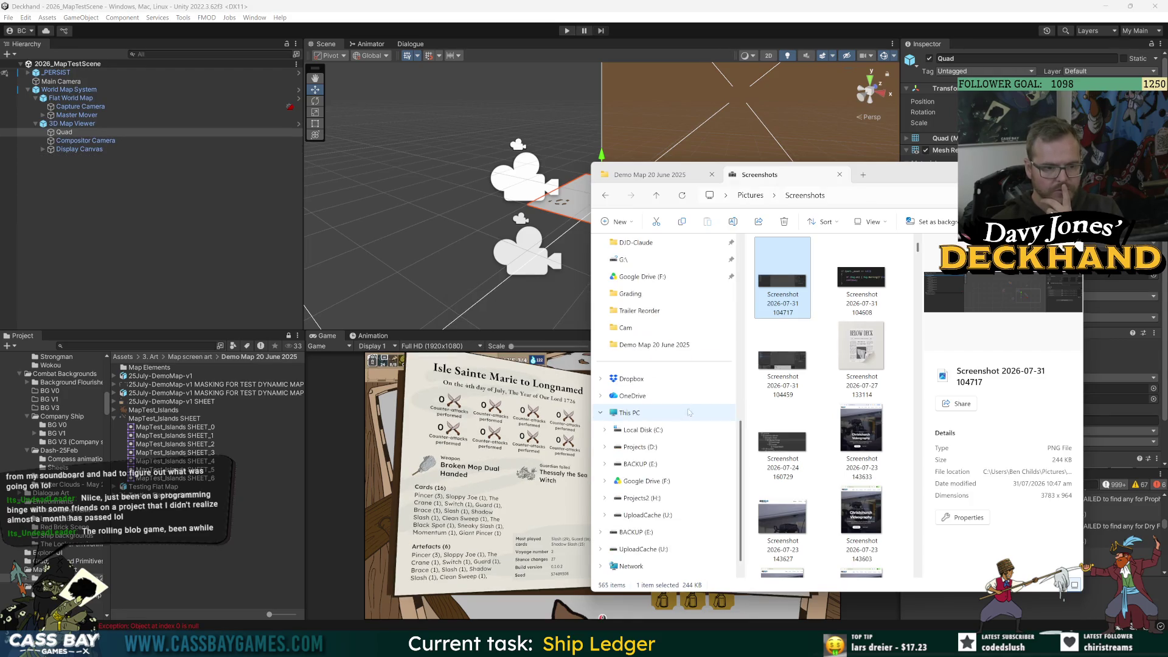
scroll(683, 438, up, 5)
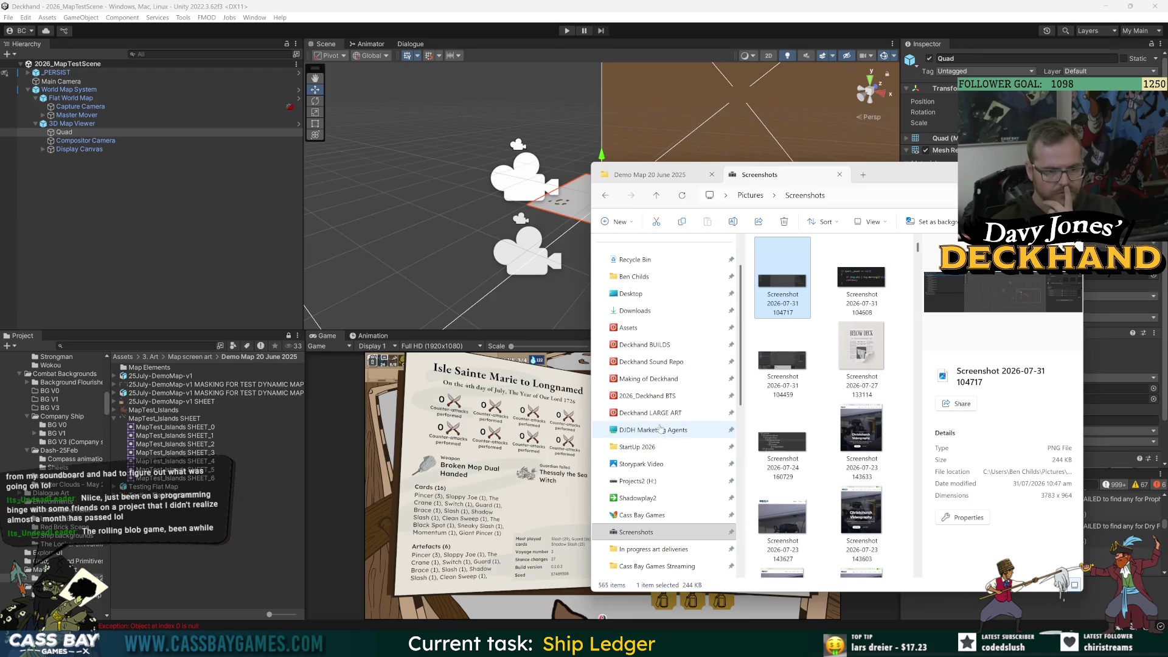
click(663, 396)
click(637, 499)
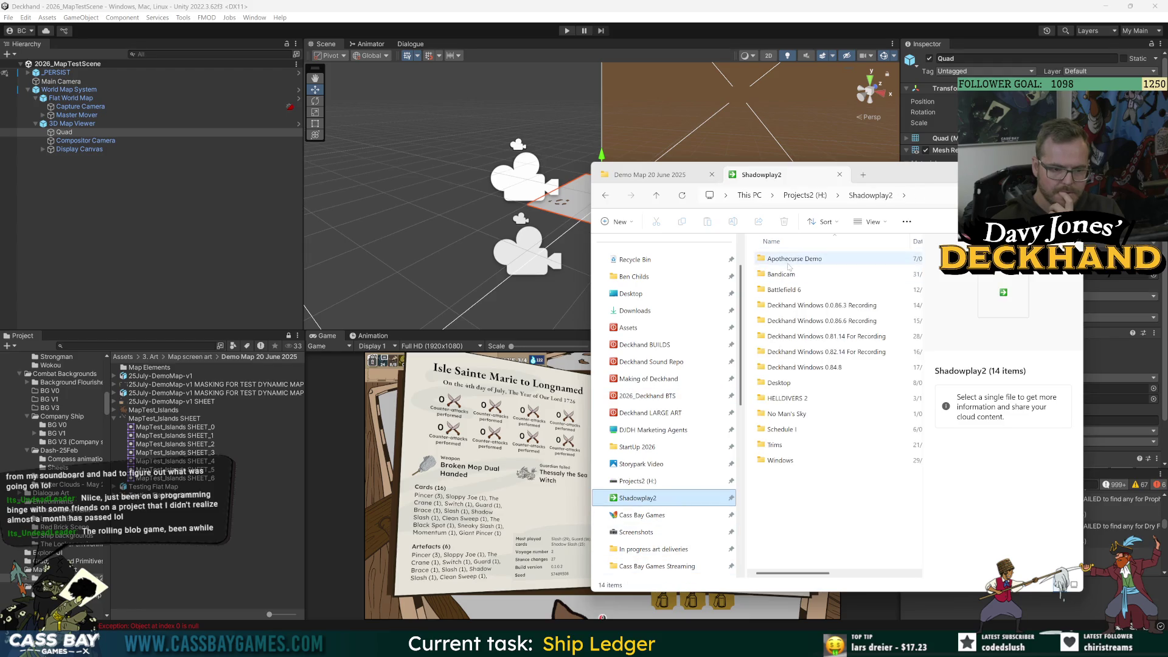
double_click(781, 274)
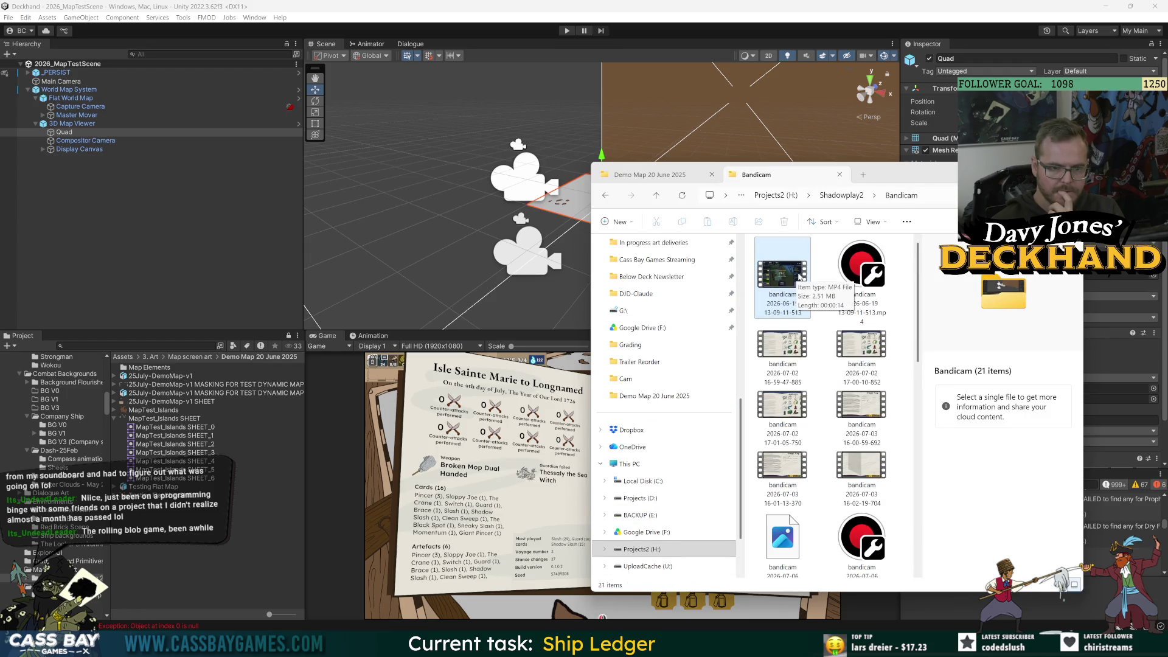
click(823, 222)
click(815, 348)
click(779, 298)
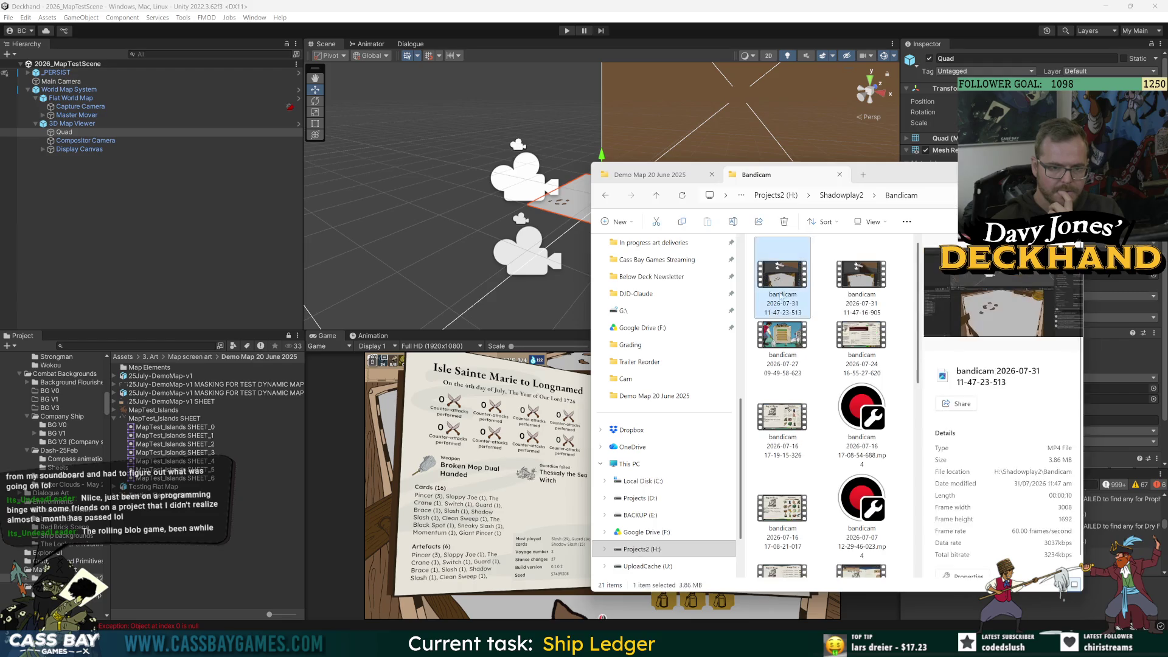
key(F2)
text(first)
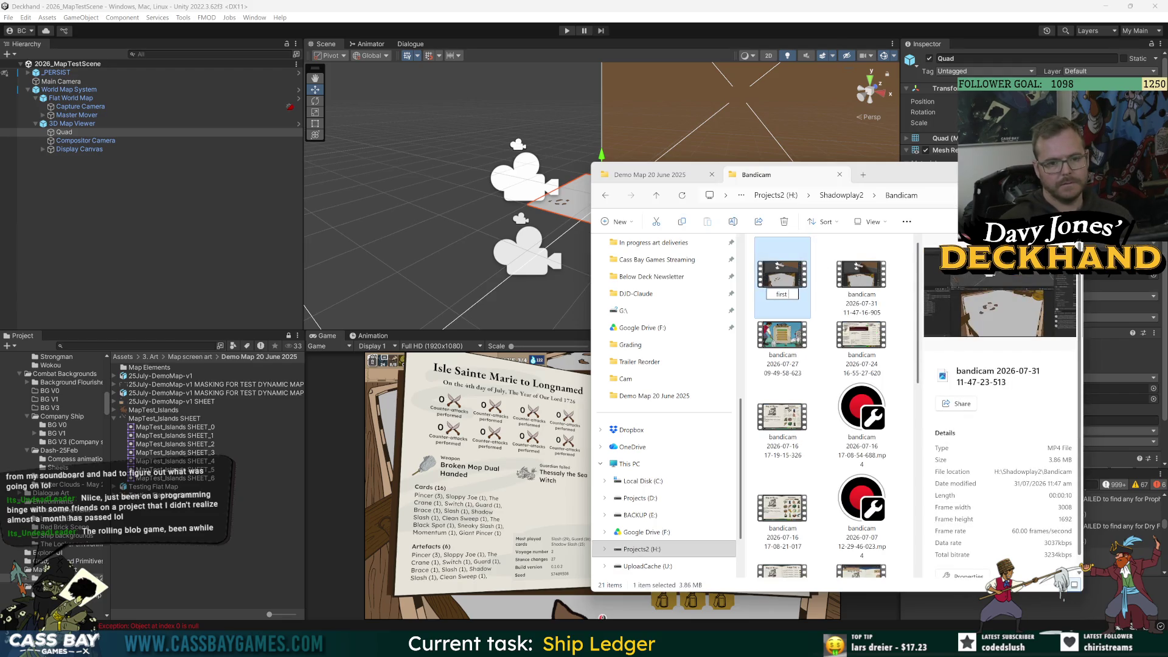
text( dynamic map test)
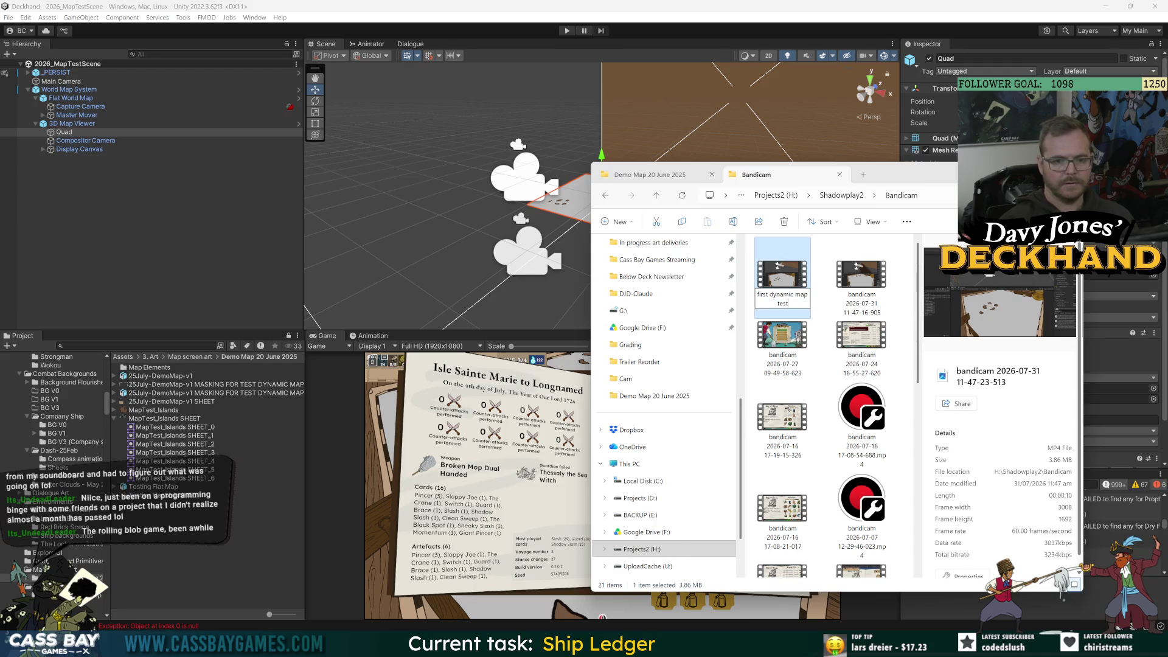
key(Return)
- Paste the renamed recording into 2026_Deckhand BTS > 1. Footage > 7 July 2026
scroll(667, 371, up, 10)
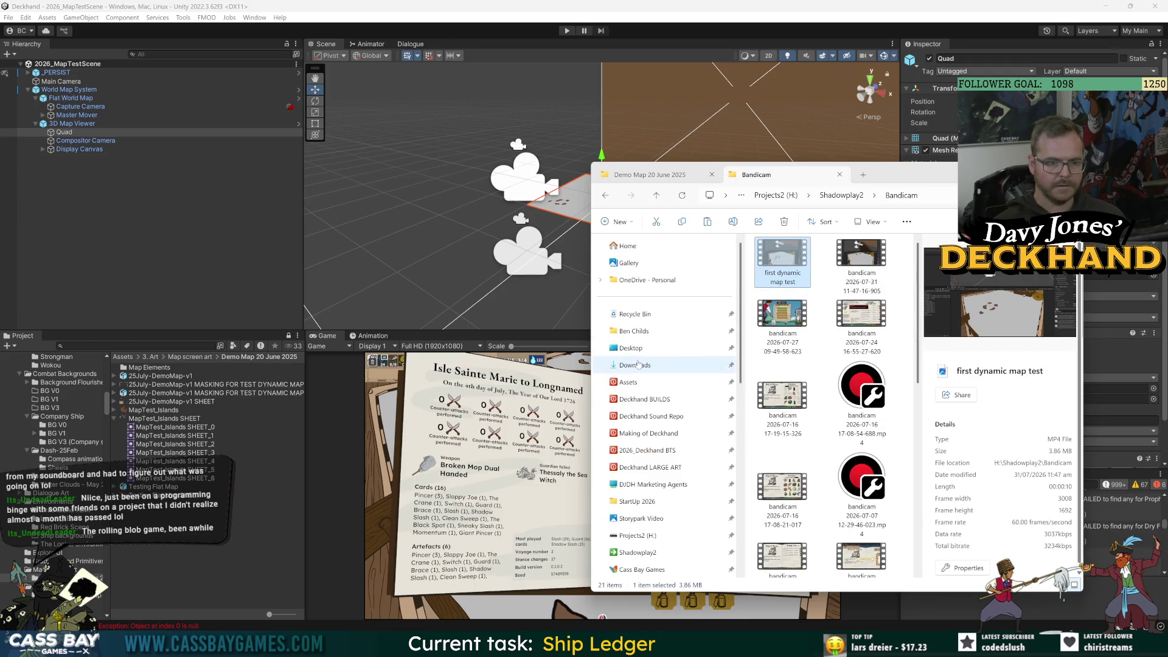
click(655, 450)
double_click(779, 258)
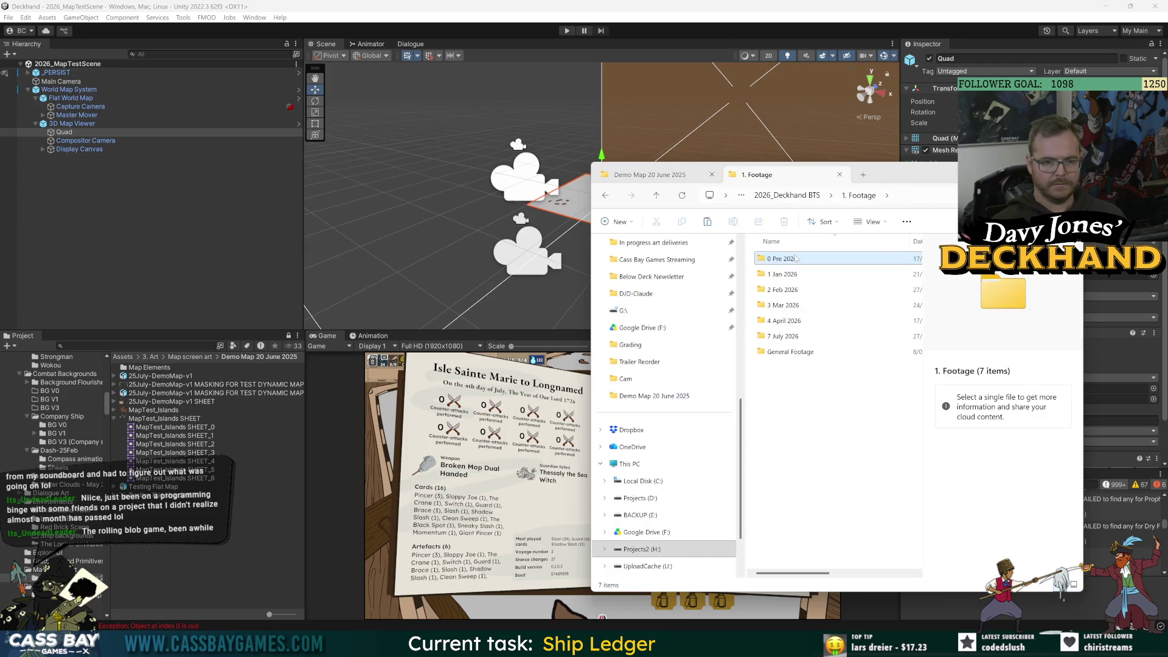
right_click(810, 404)
mouse_move(835, 311)
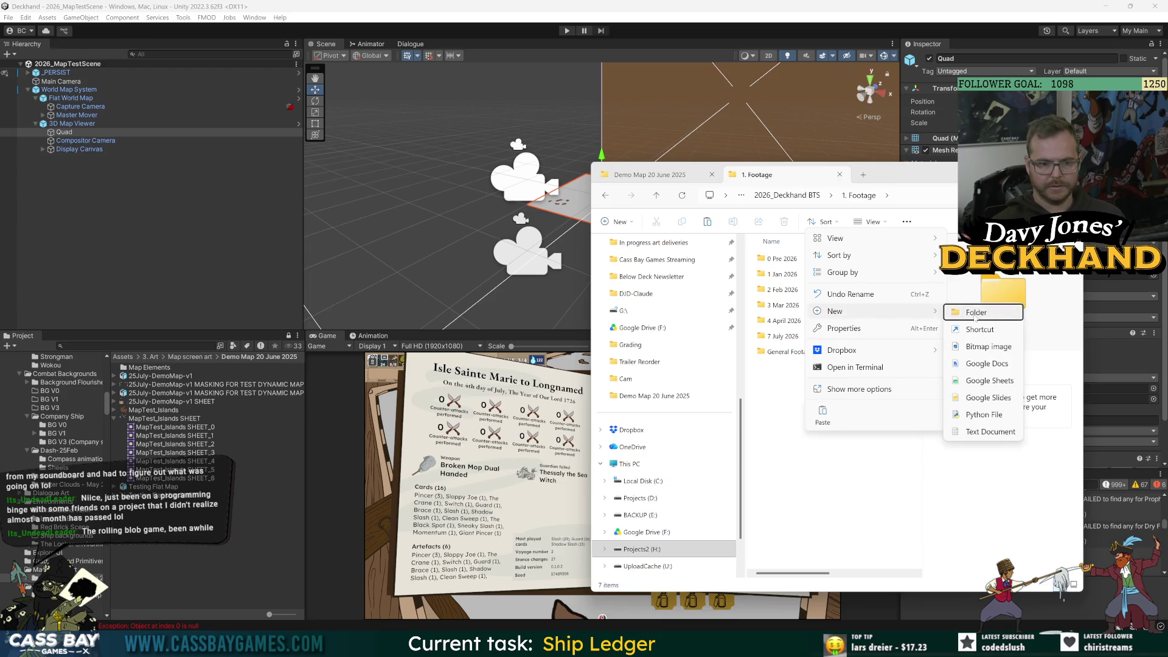
click(766, 437)
double_click(785, 336)
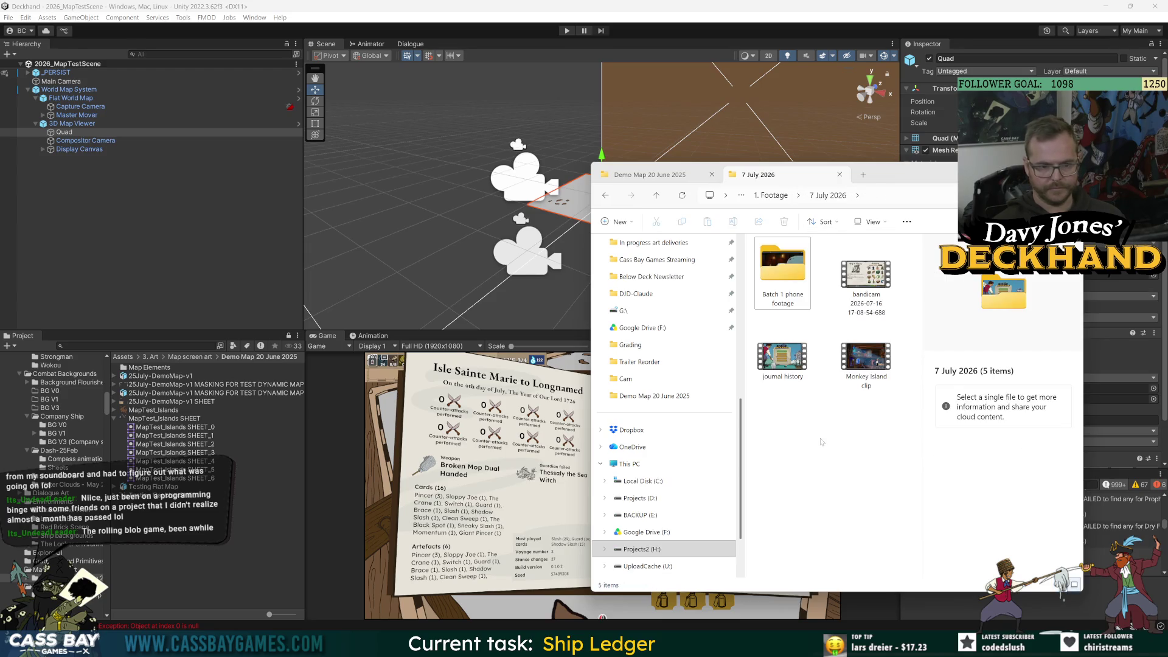
click(808, 433)
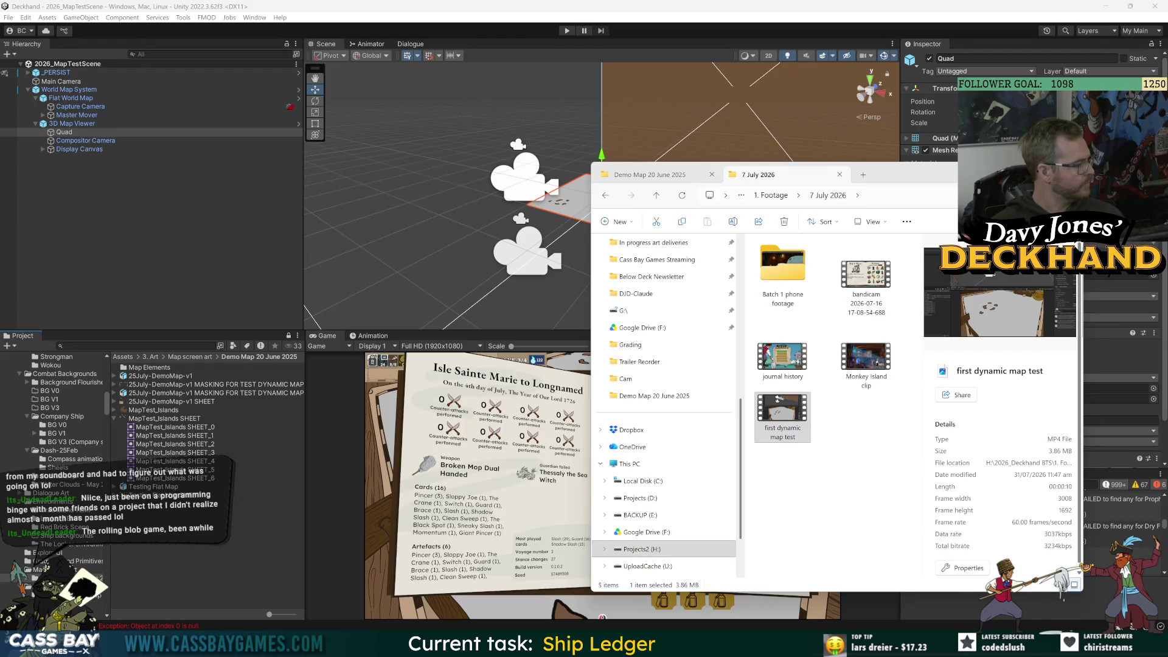
- Watch the 'first dynamic map test' video in Photos, then close it and return to Unity
double_click(783, 417)
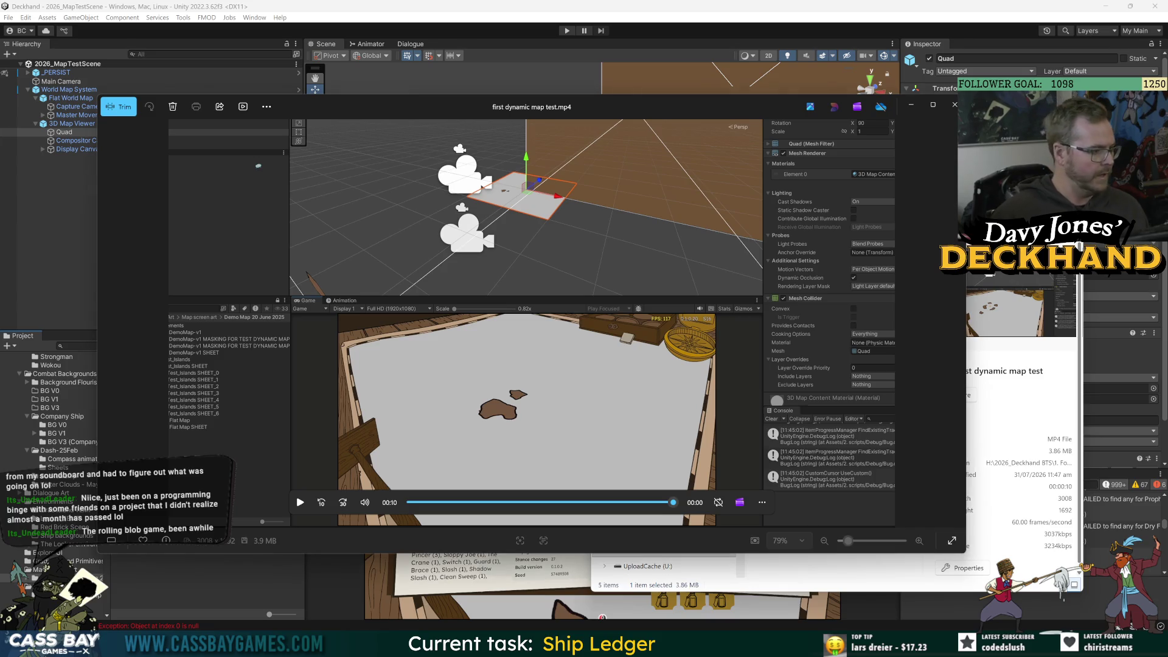
click(955, 105)
click(374, 145)
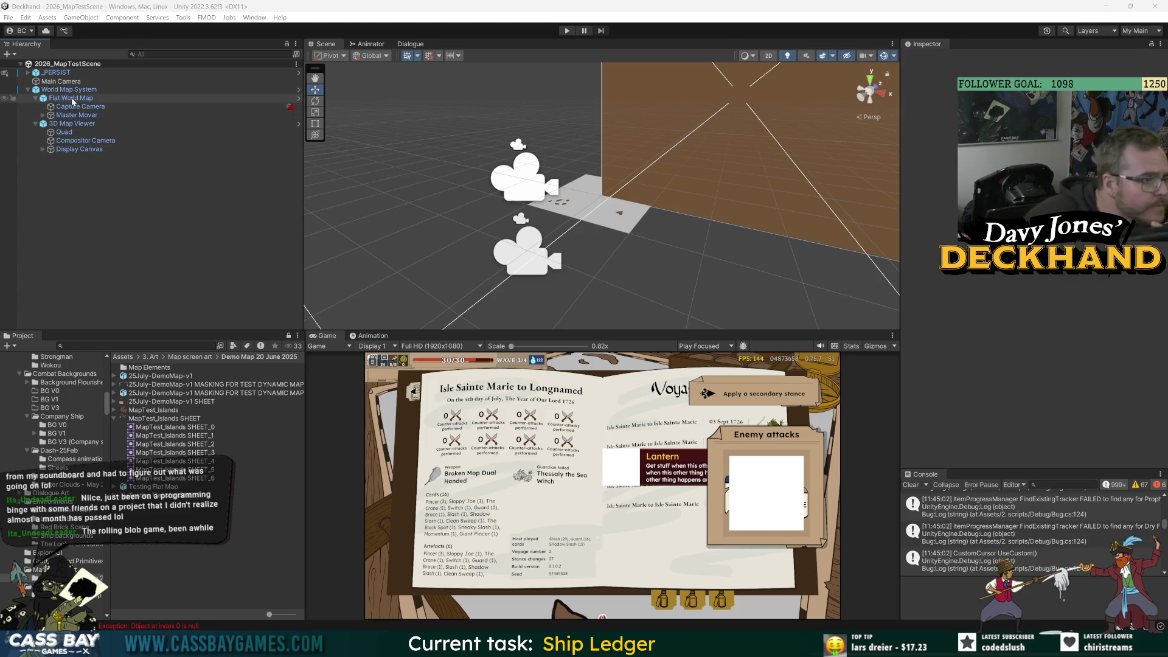
- Inspect the 3D Map Viewer and Capture Camera settings and enlarge the game preview
click(111, 125)
key(F2)
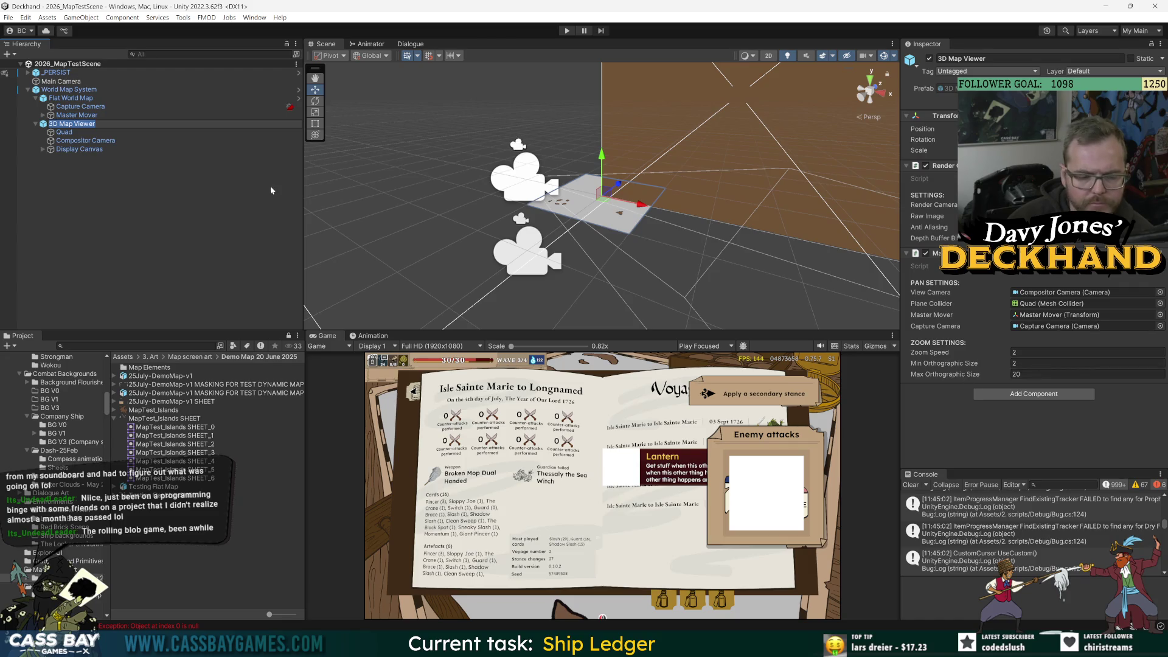
click(66, 122)
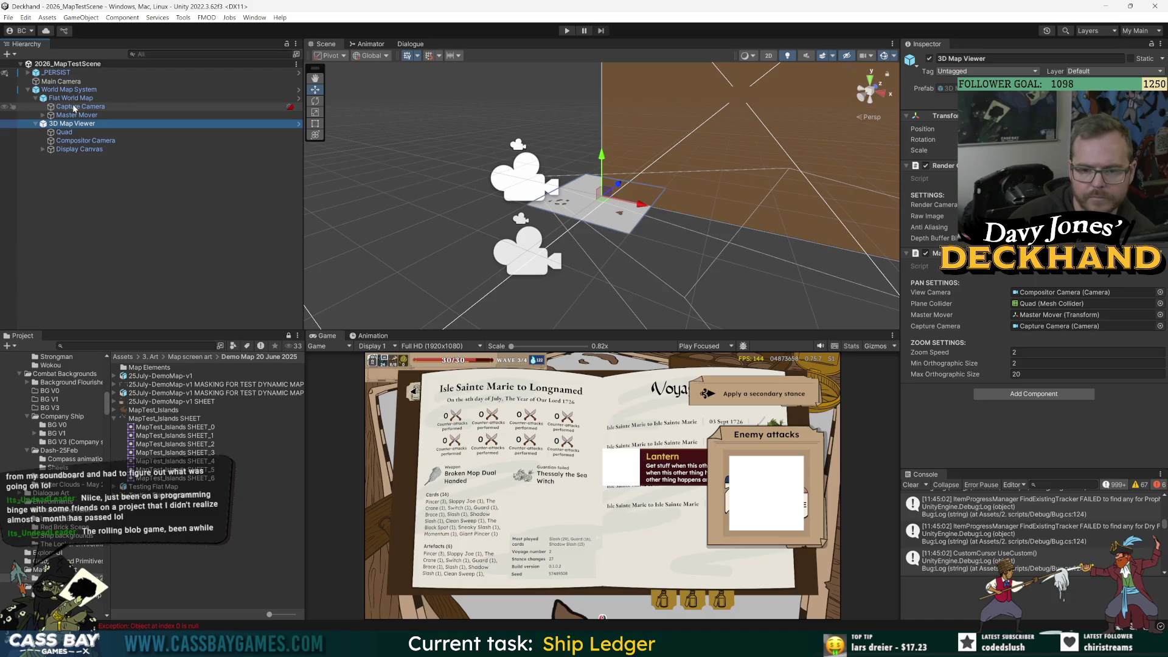
click(76, 107)
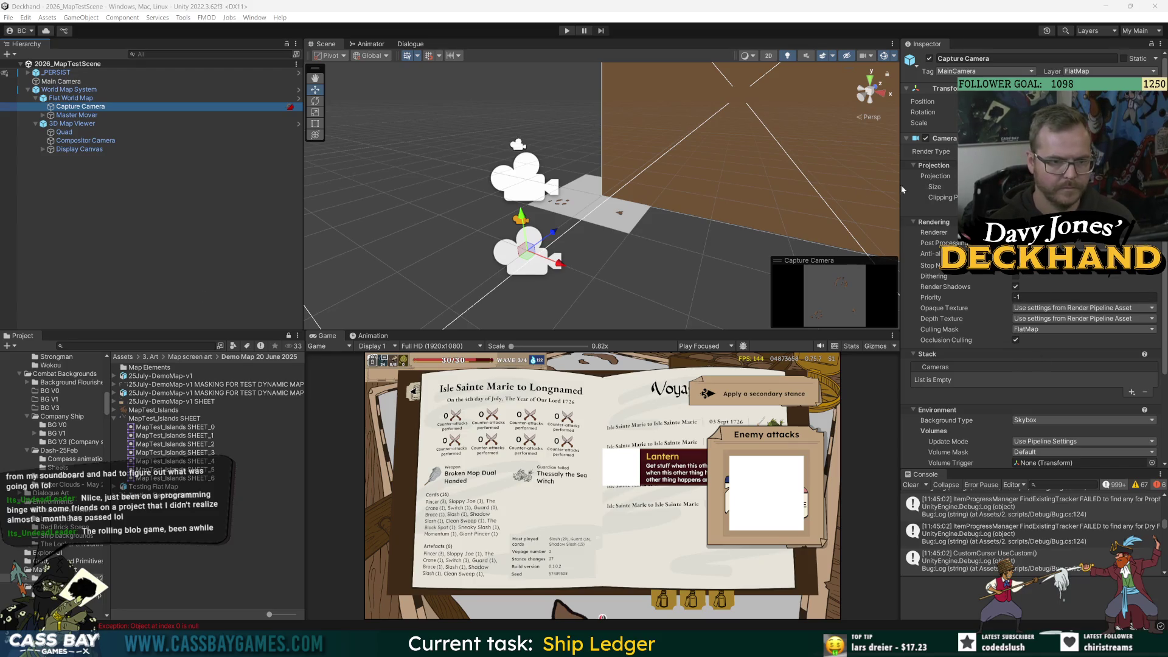
scroll(462, 243, up, 3)
drag(641, 331, 638, 240)
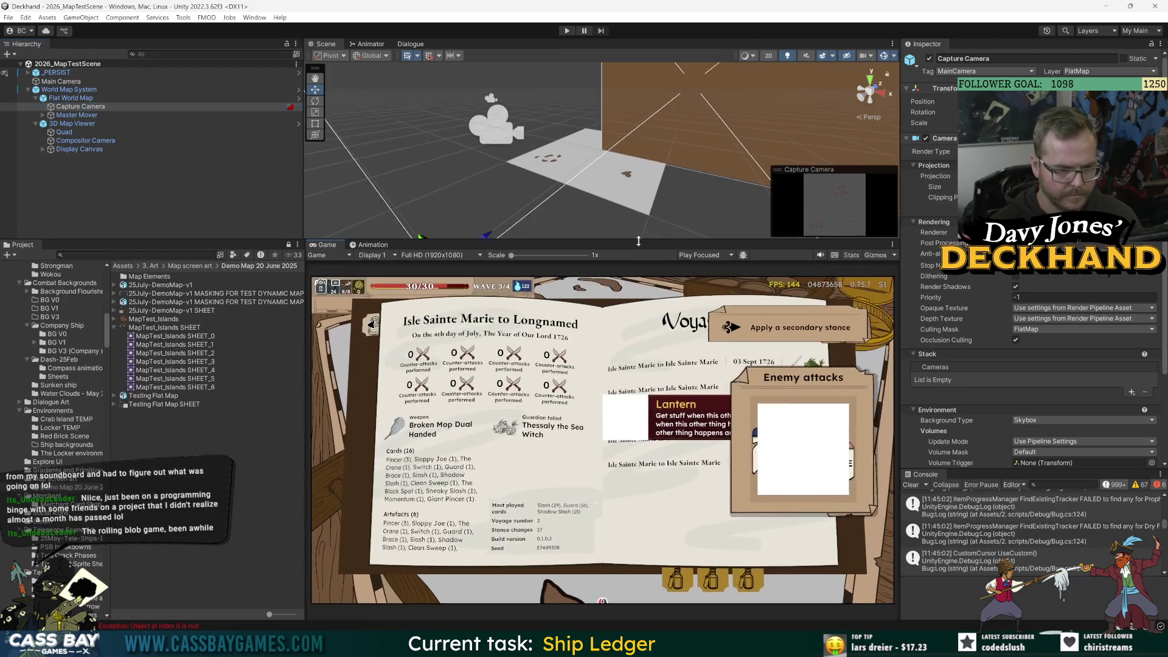
- Set the 3D Map Viewer's Min Orthographic Size to 70 and Max Orthographic Size to 125
click(73, 123)
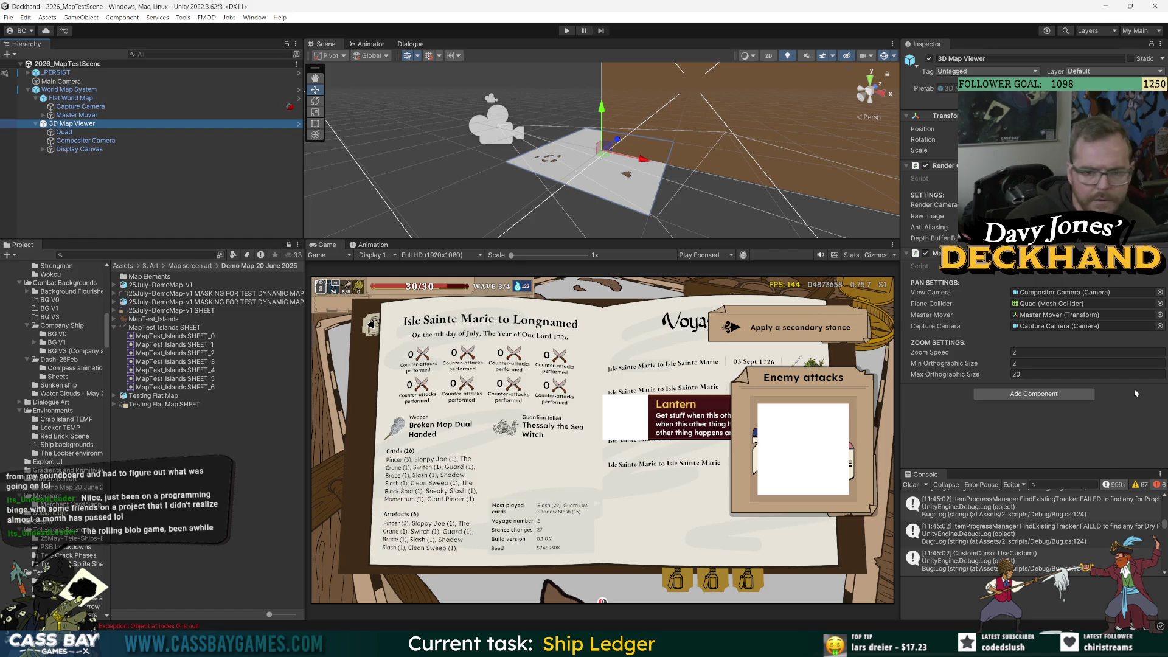
click(925, 365)
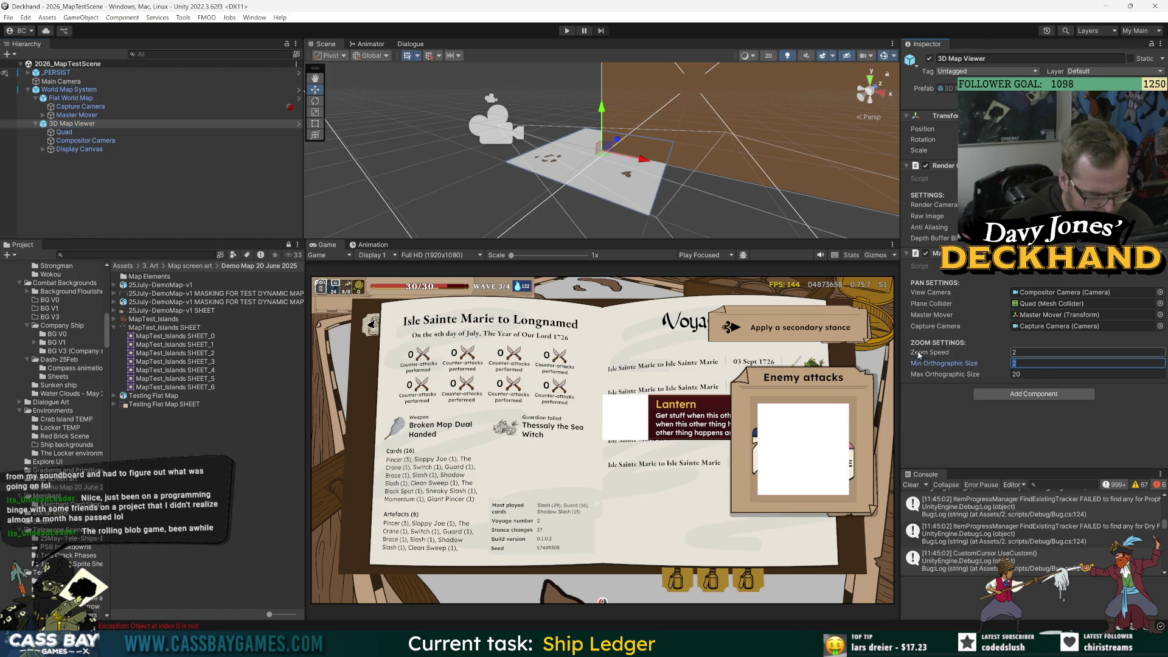
text(70)
click(915, 368)
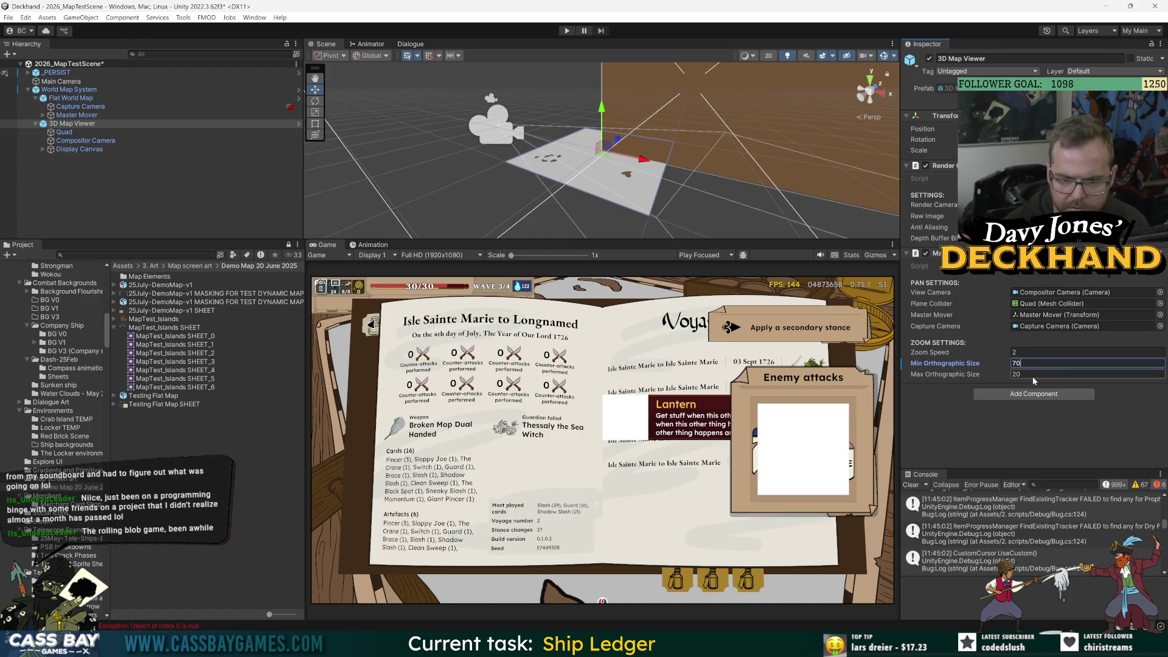
text(100)
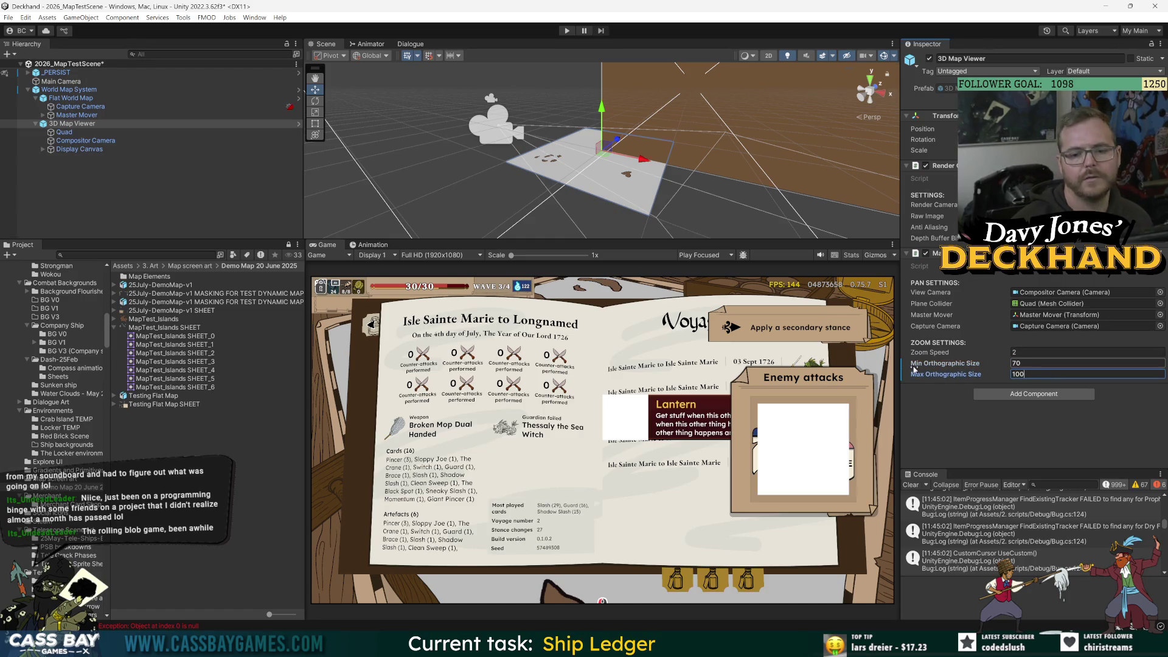
key(BackSpace)
key(BackSpace)
text(25)
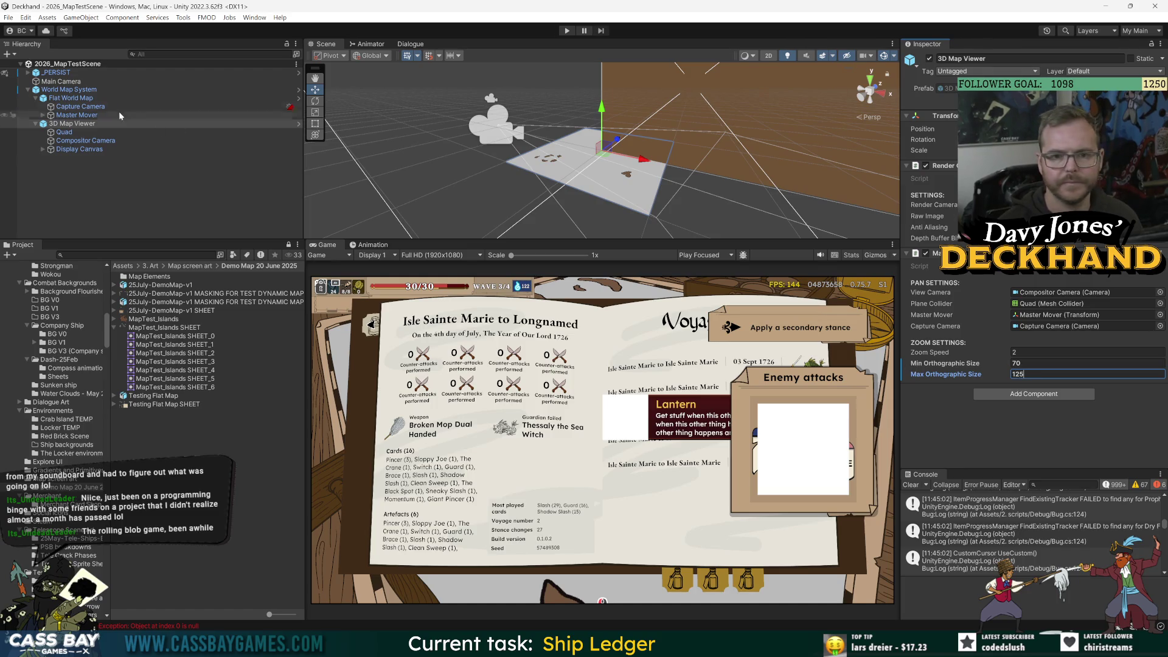
click(69, 89)
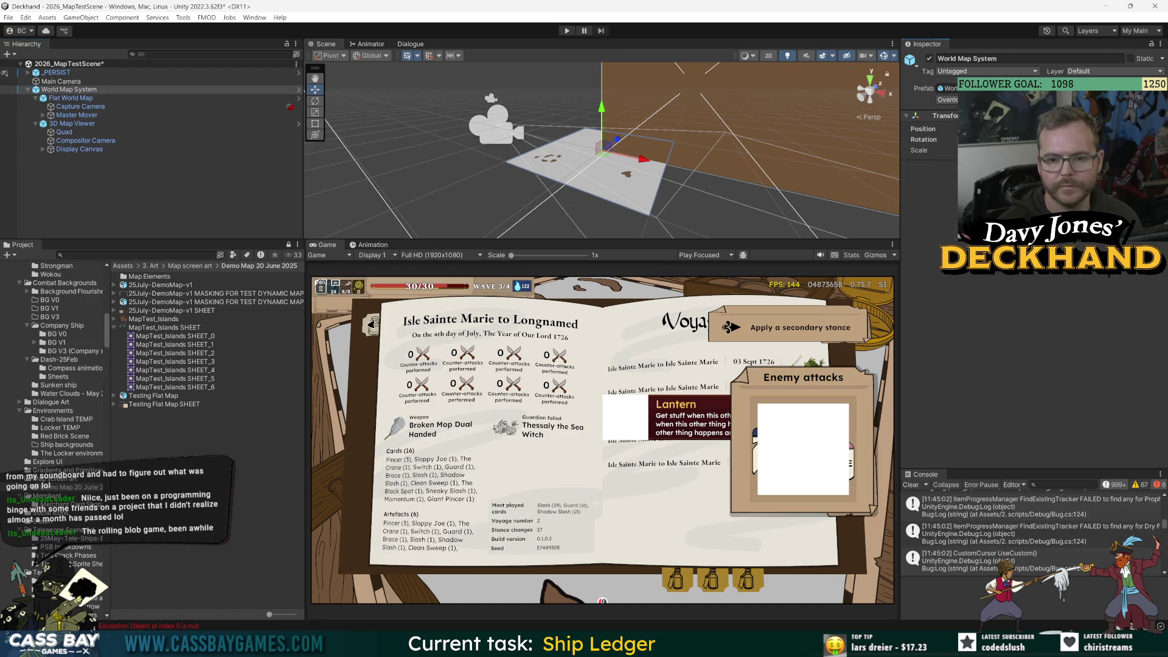
double_click(90, 90)
click(90, 93)
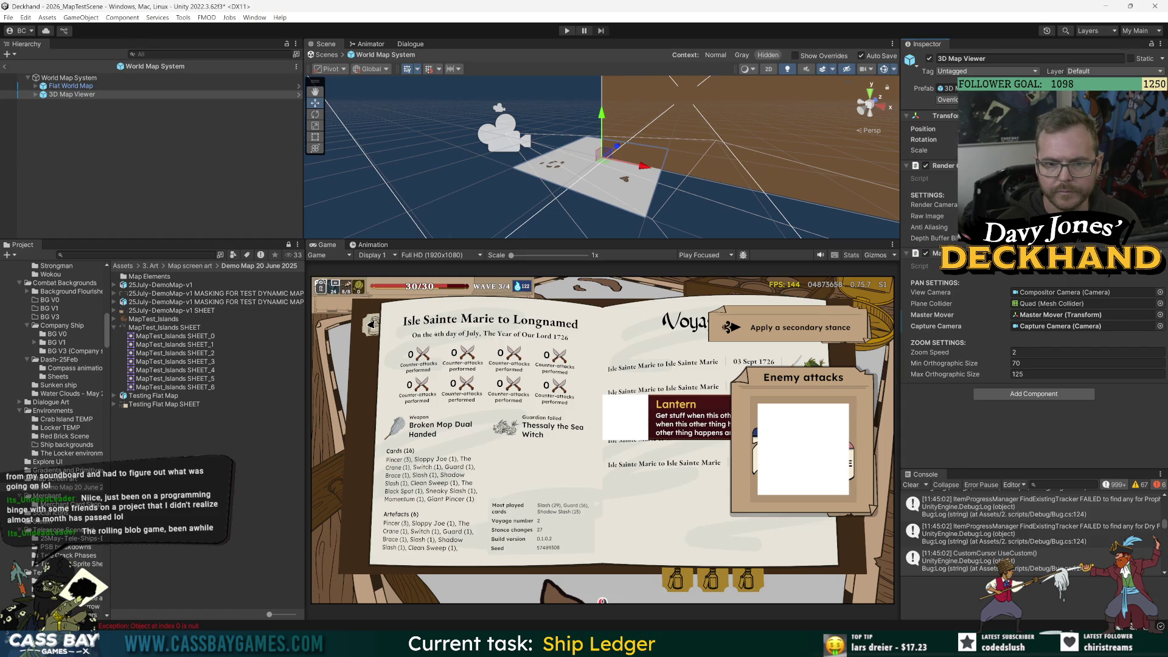
double_click(90, 94)
click(5, 66)
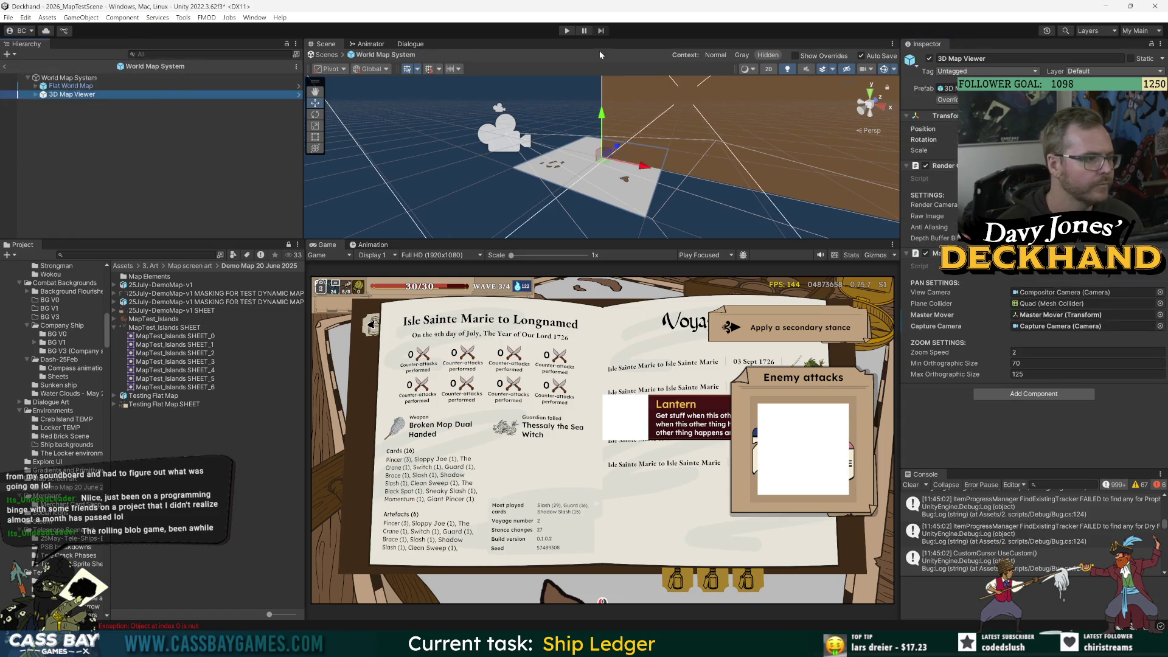
click(566, 30)
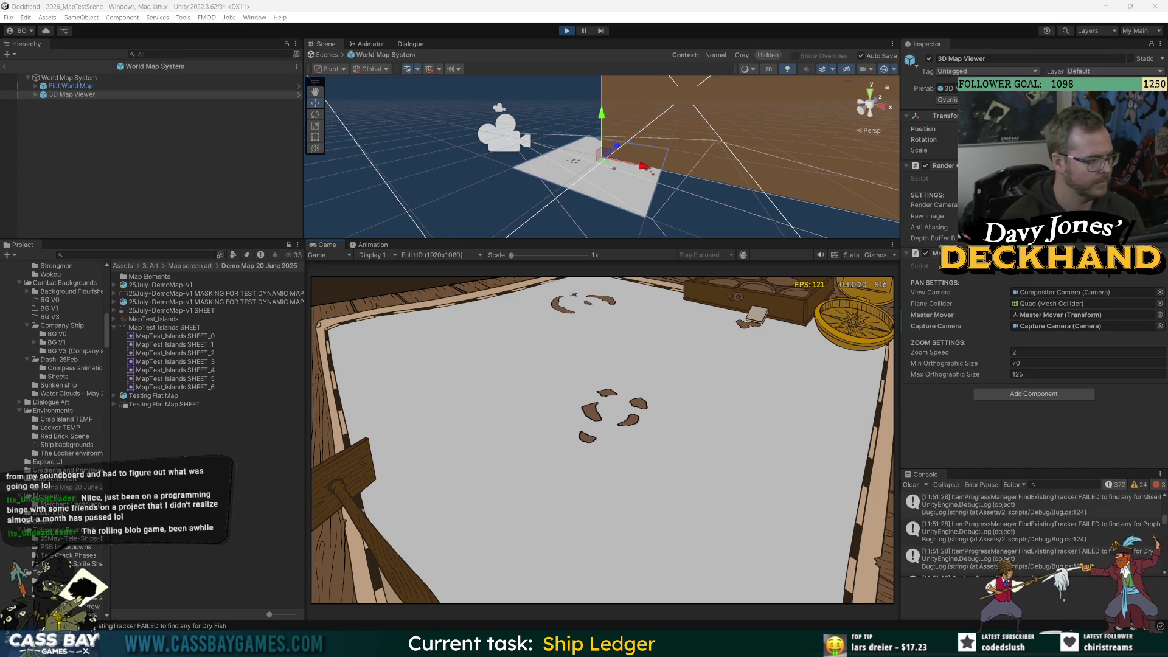
- Set the map viewer prefab's Zoom Speed to 0.2 and test zooming the map
click(1023, 349)
text(0.2)
key(Return)
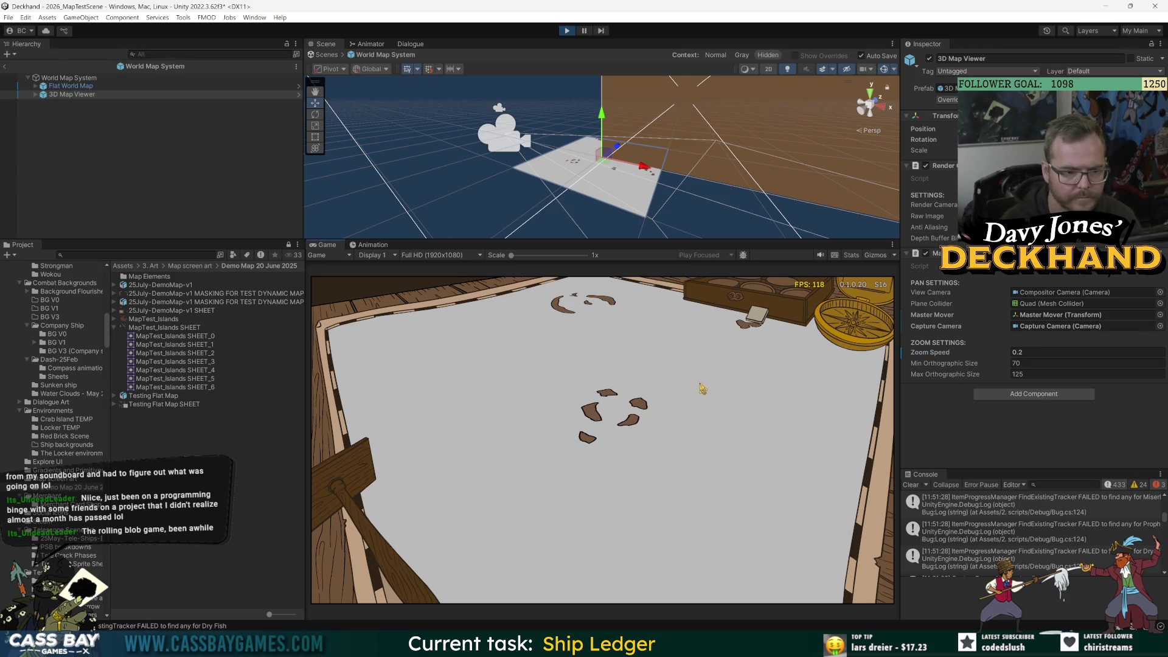
scroll(699, 389, up, 2)
scroll(654, 399, down, 2)
scroll(654, 399, up, 2)
scroll(654, 399, down, 2)
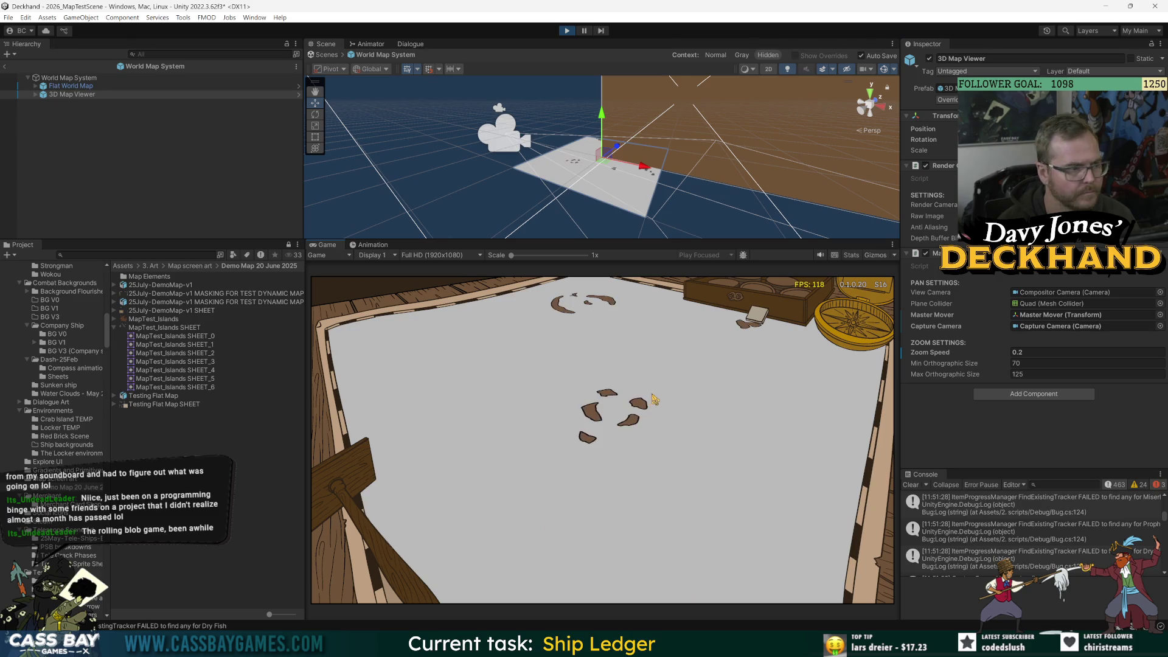
- Exit Prefab Mode, set the scene 3D Map Viewer's Zoom Speed to 0.02, and test zooming
click(5, 66)
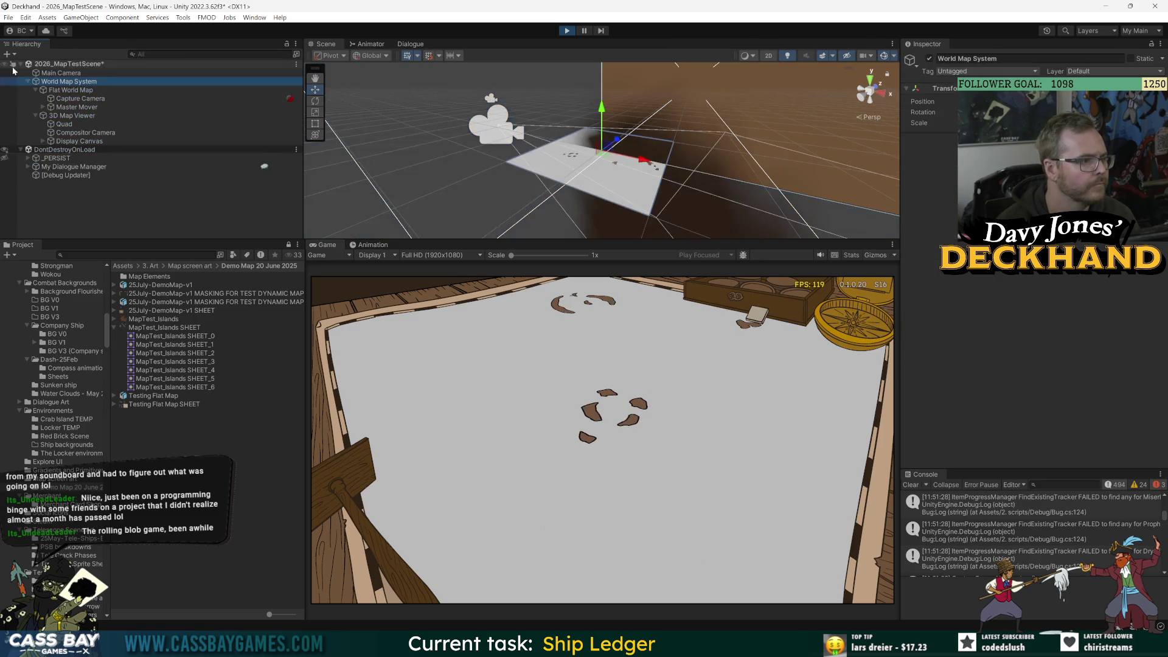
click(70, 116)
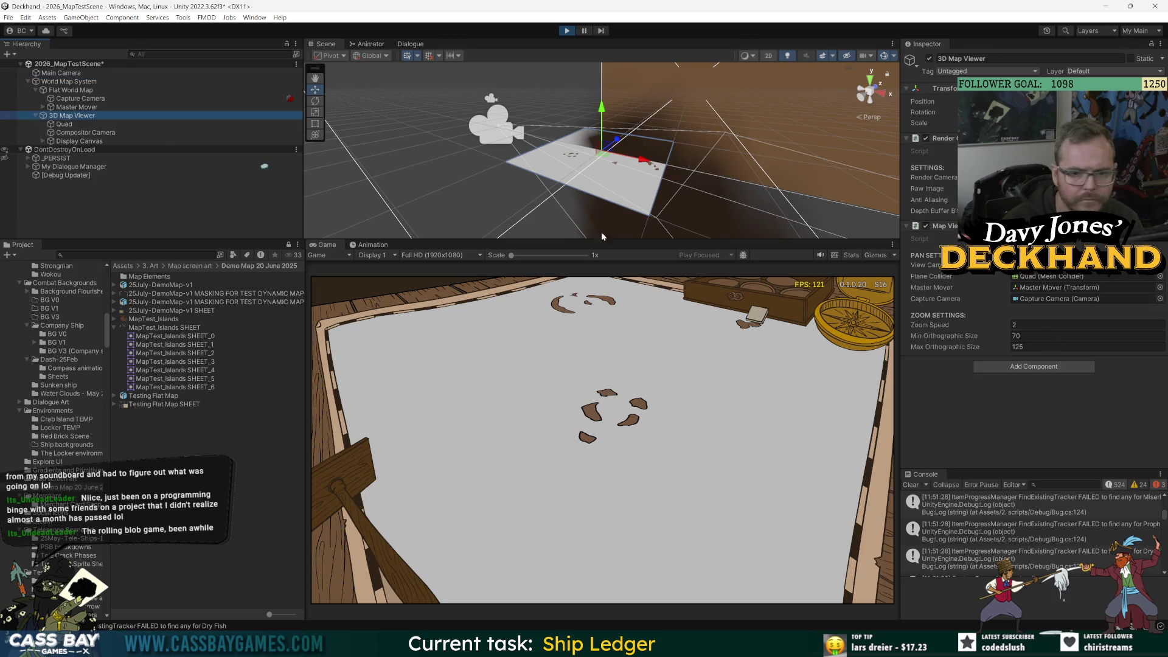
click(1046, 325)
text(0.02)
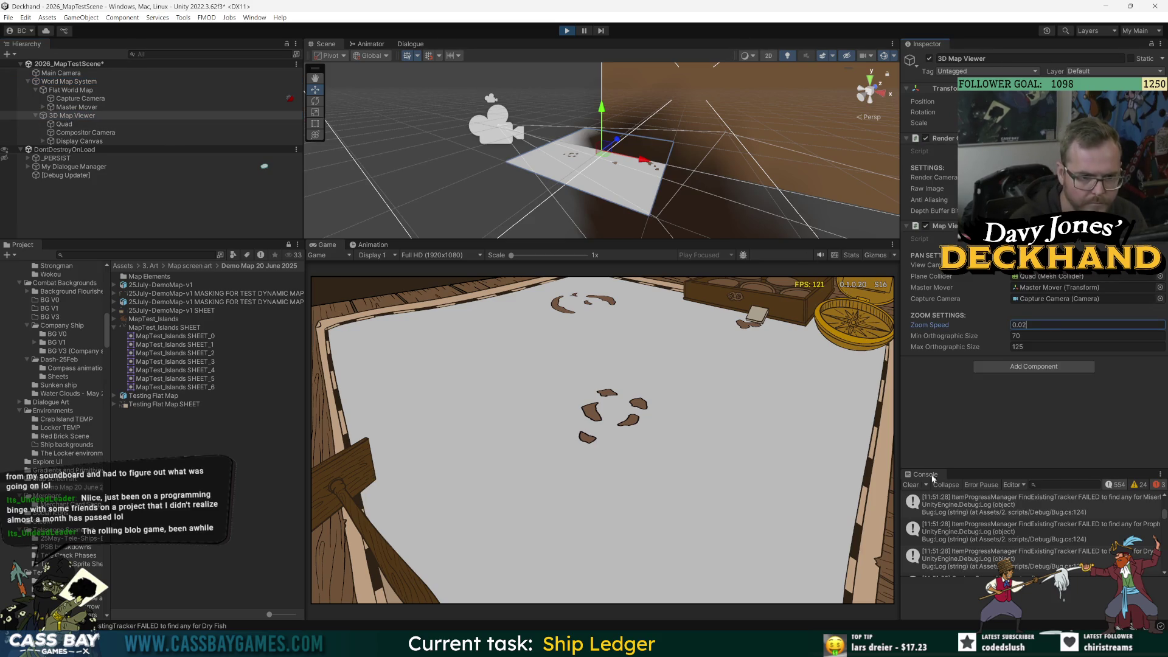
key(Return)
scroll(676, 399, up, 5)
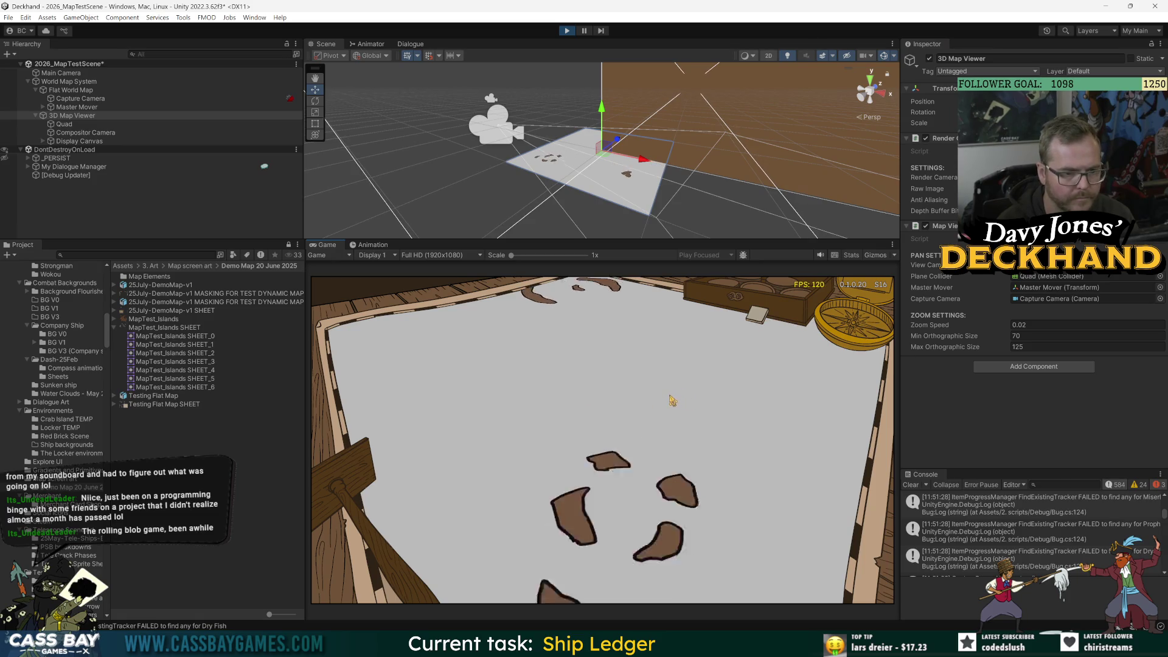
scroll(676, 399, down, 3)
scroll(605, 429, up, 2)
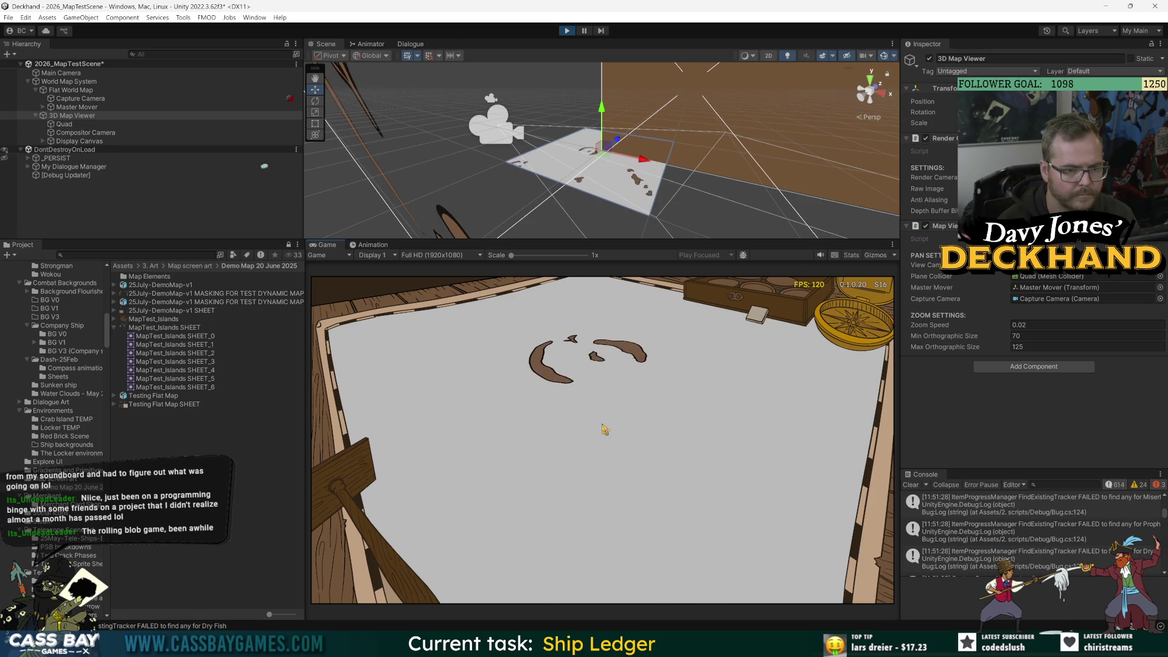
scroll(596, 390, down, 4)
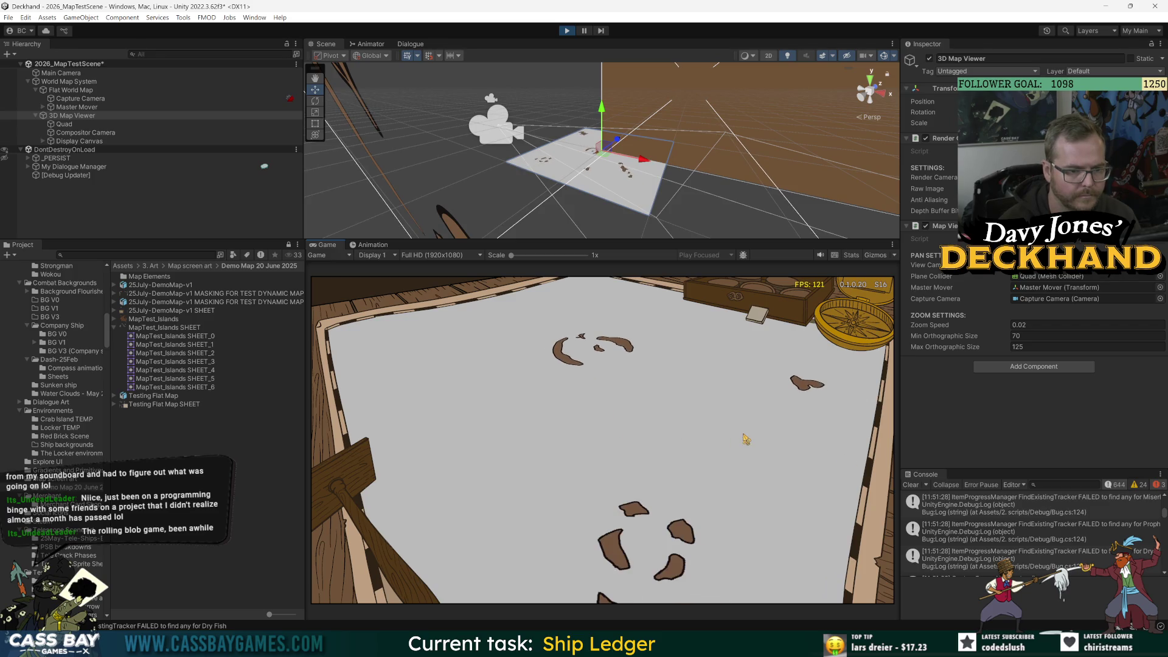
scroll(739, 441, down, 2)
scroll(673, 438, up, 3)
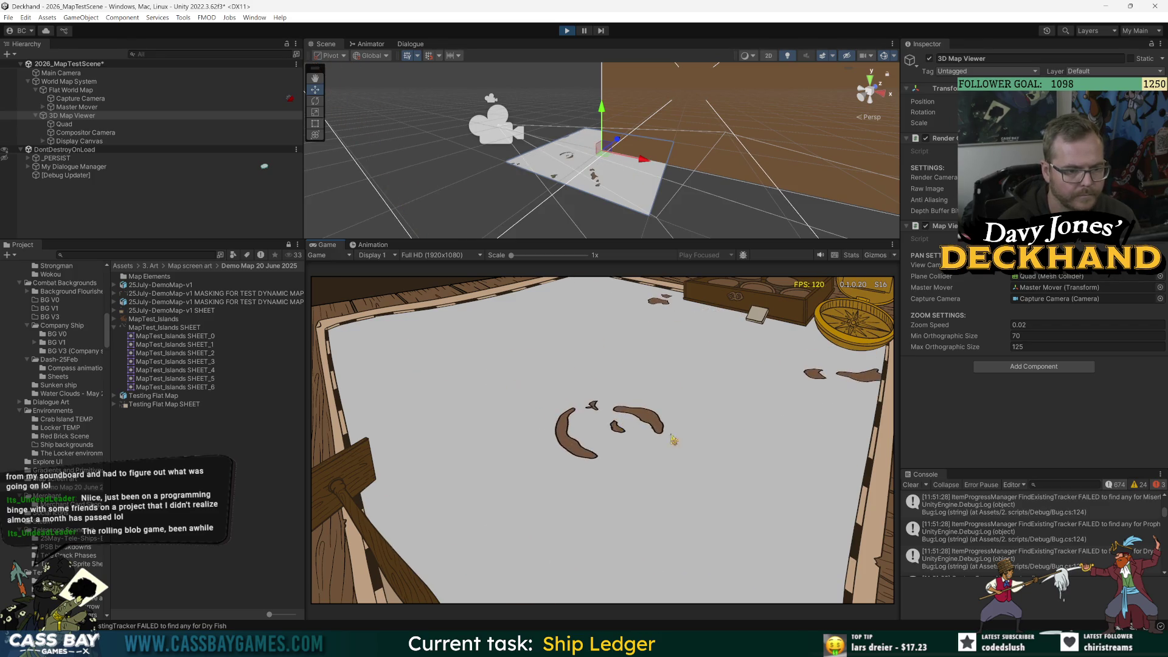
scroll(639, 450, up, 2)
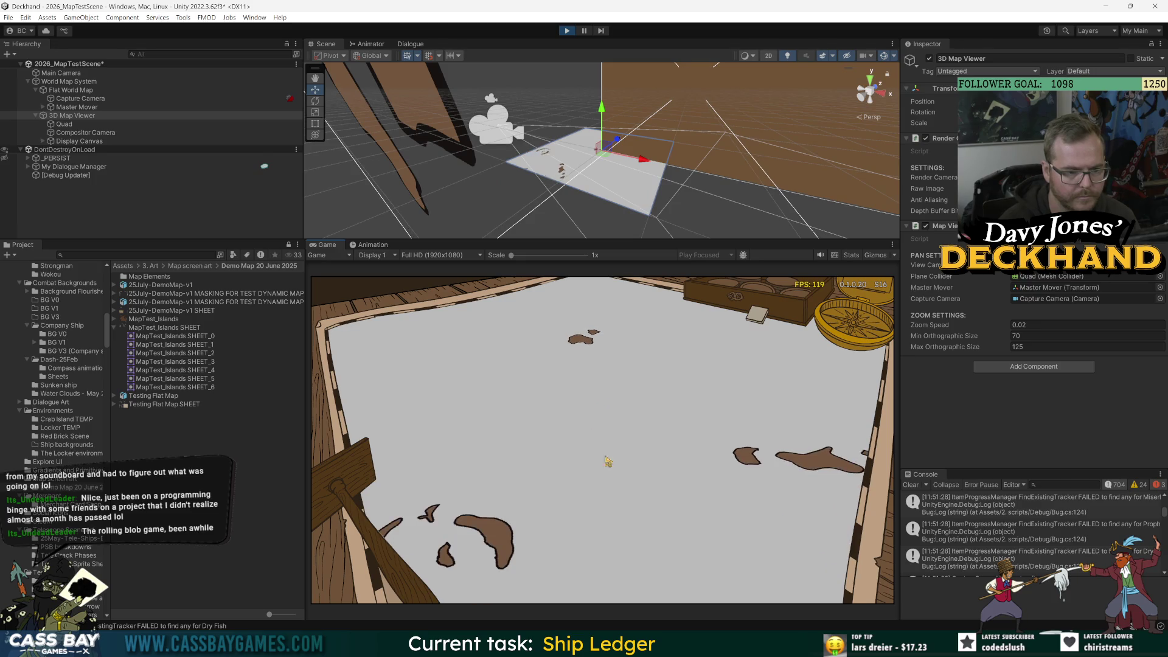
scroll(658, 429, up, 2)
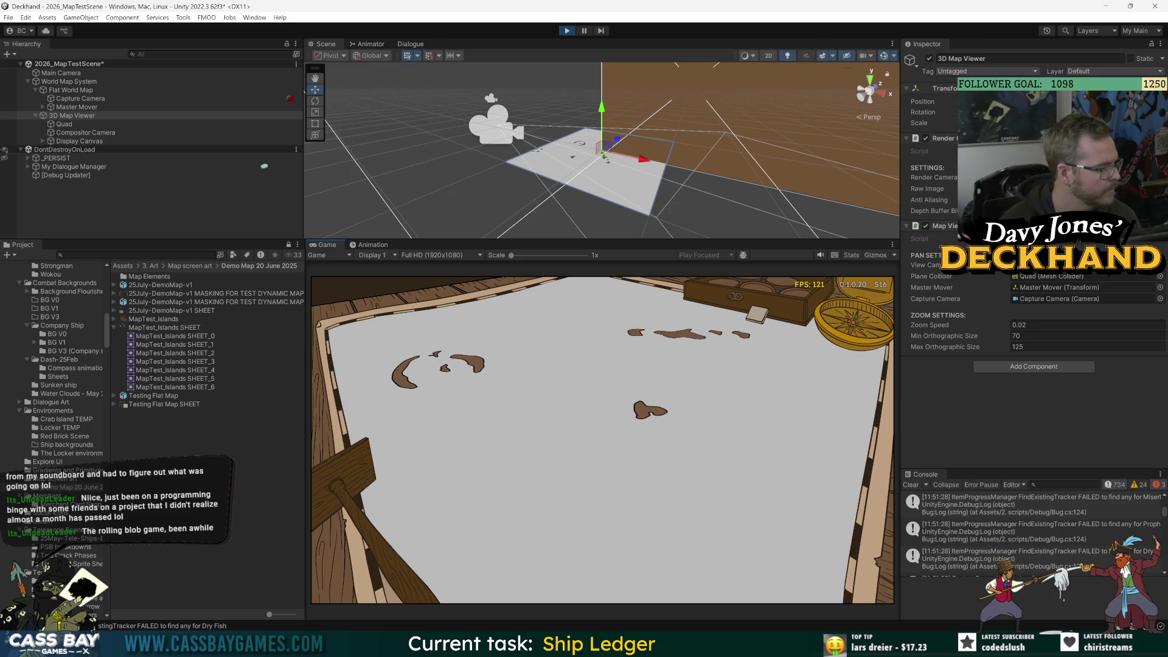
scroll(603, 426, up, 2)
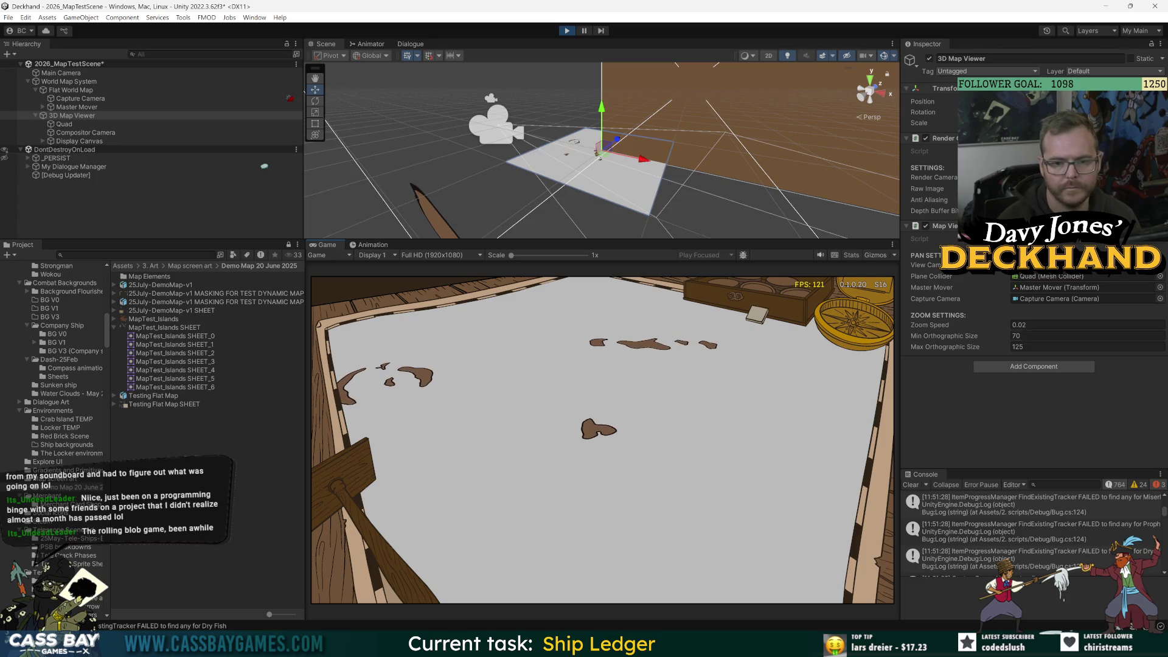
- Raise the 3D Map Viewer's Zoom Speed to 0.05 and test zooming the running map
click(1055, 327)
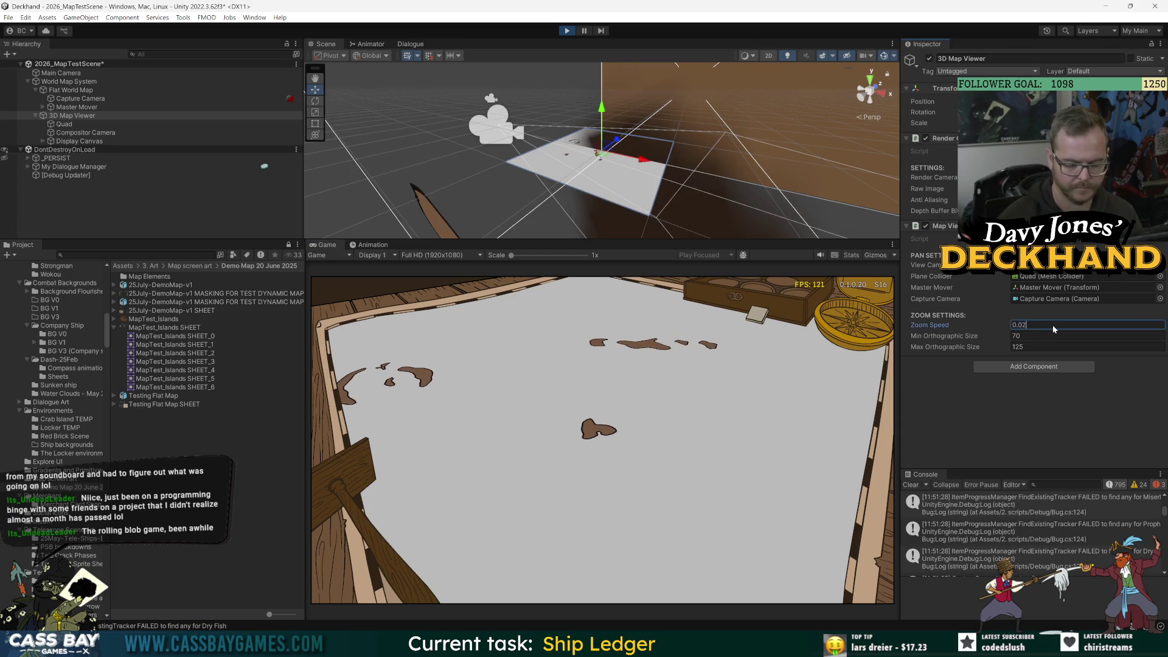
click(594, 429)
scroll(594, 436, up, 3)
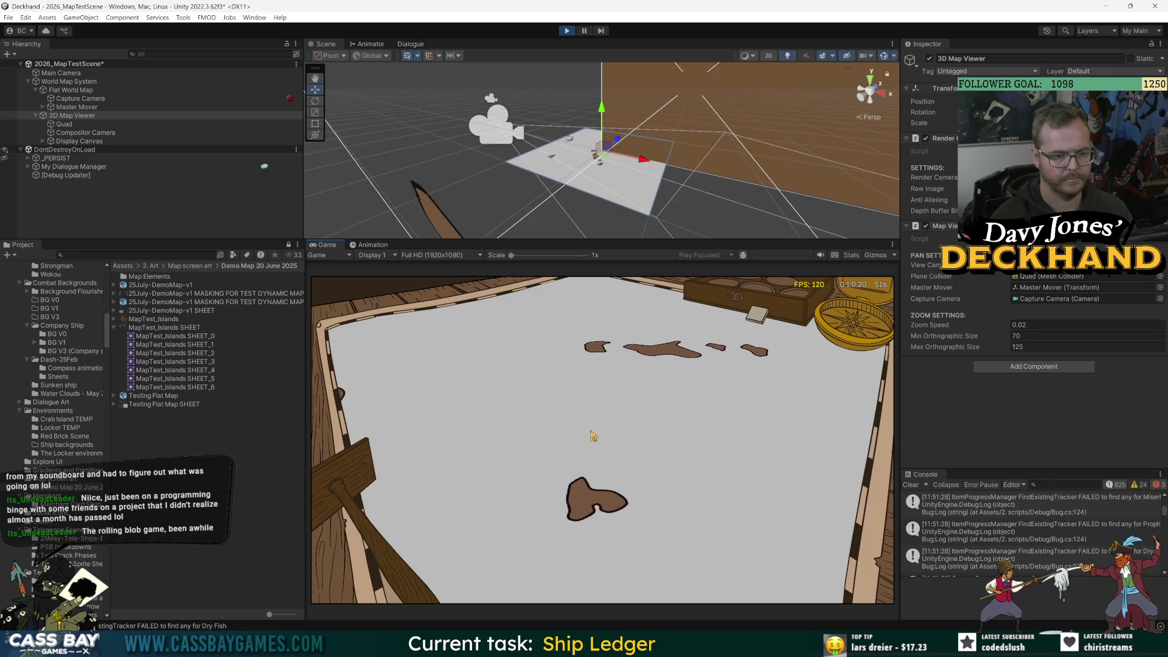
scroll(593, 436, down, 3)
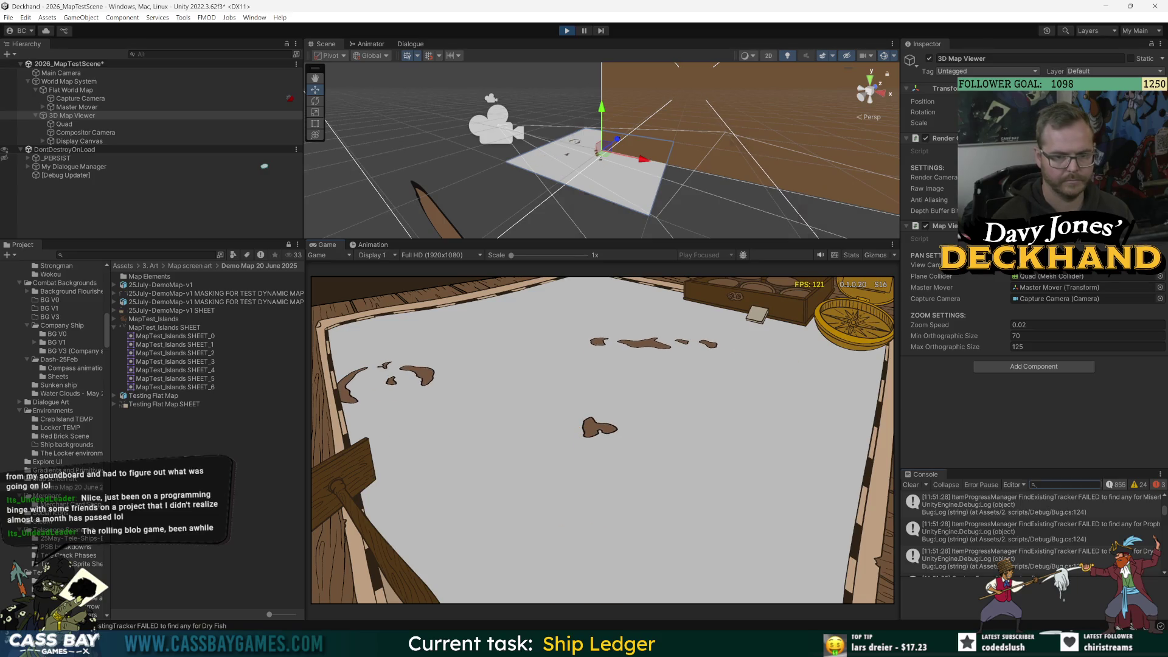
click(1038, 325)
text(0.05)
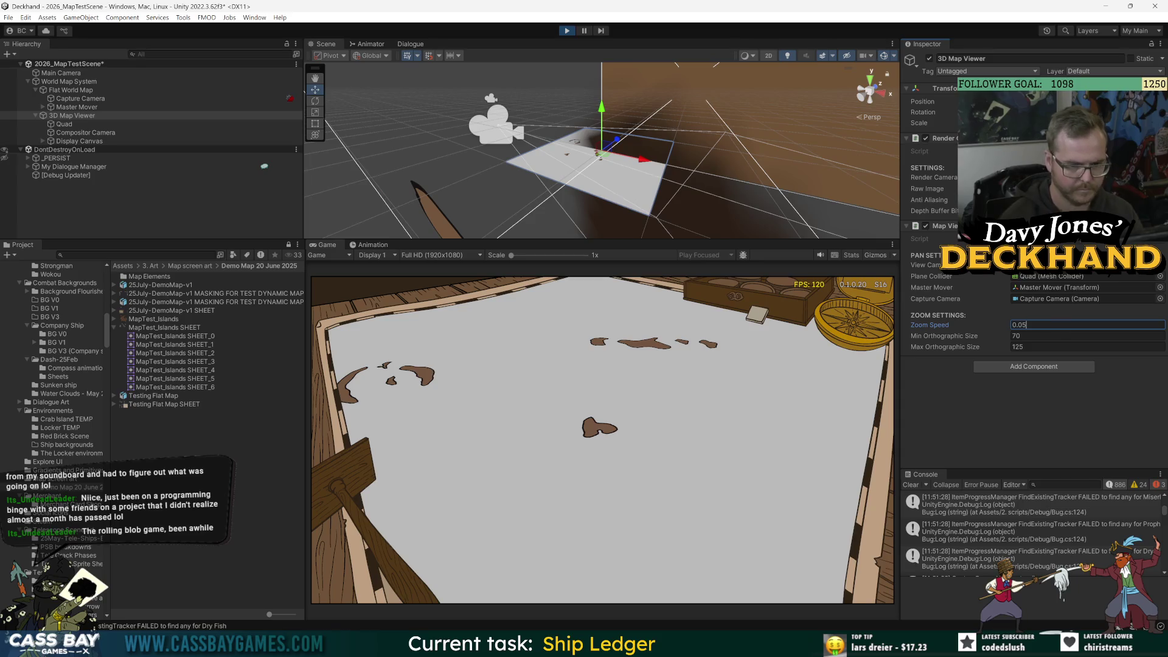
click(642, 436)
scroll(613, 448, up, 3)
scroll(533, 409, down, 3)
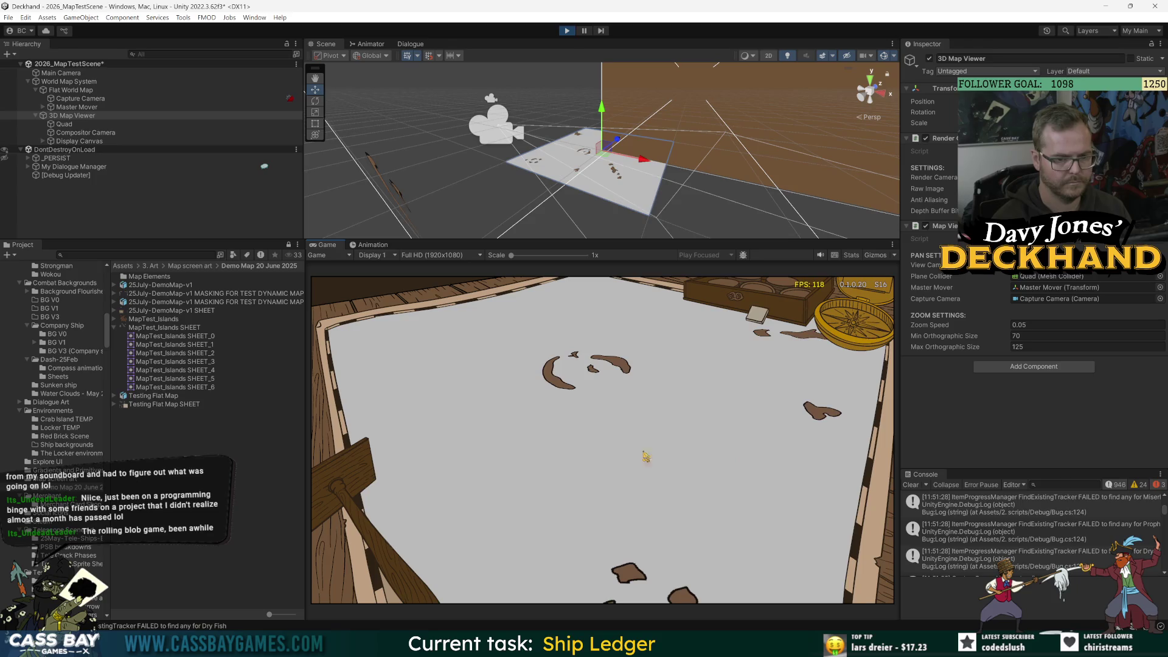
scroll(727, 453, up, 5)
scroll(734, 428, down, 5)
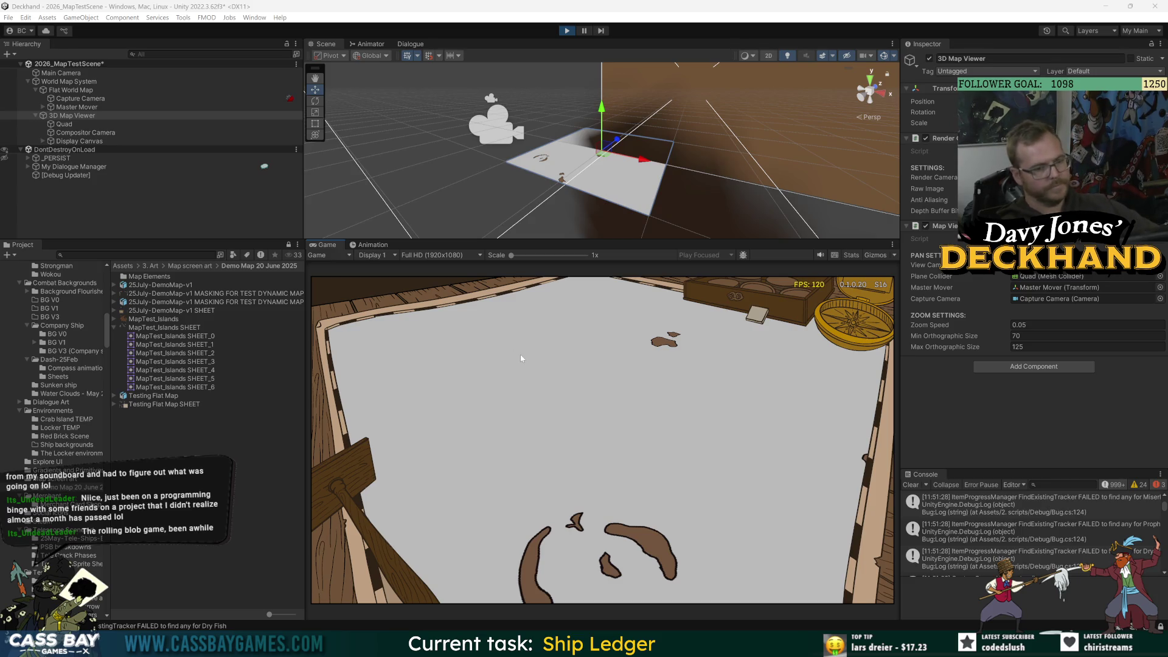
- Drag the running map around to view other island groups at the new zoom speed
mouse_move(525, 363)
mouse_down()
mouse_move(613, 459)
mouse_move(581, 391)
mouse_move(496, 318)
mouse_up()
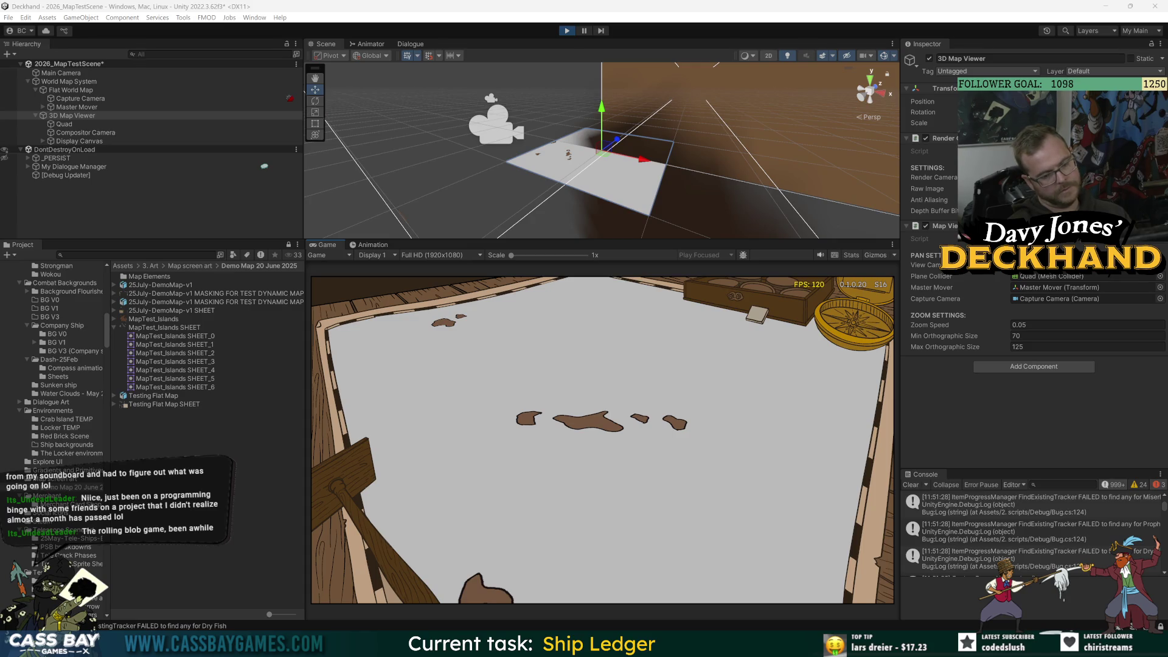
mouse_move(496, 318)
mouse_down()
mouse_move(490, 334)
mouse_move(611, 399)
mouse_move(587, 429)
mouse_move(554, 421)
mouse_move(568, 365)
mouse_move(568, 467)
mouse_move(590, 370)
mouse_move(654, 400)
mouse_move(718, 523)
mouse_move(568, 444)
mouse_move(693, 501)
mouse_move(545, 373)
mouse_move(519, 448)
mouse_move(764, 508)
mouse_move(556, 477)
mouse_move(561, 439)
mouse_move(652, 448)
mouse_move(461, 403)
mouse_move(613, 440)
mouse_move(587, 444)
mouse_move(564, 404)
mouse_move(608, 420)
mouse_move(523, 426)
mouse_move(451, 410)
mouse_move(725, 455)
mouse_up()
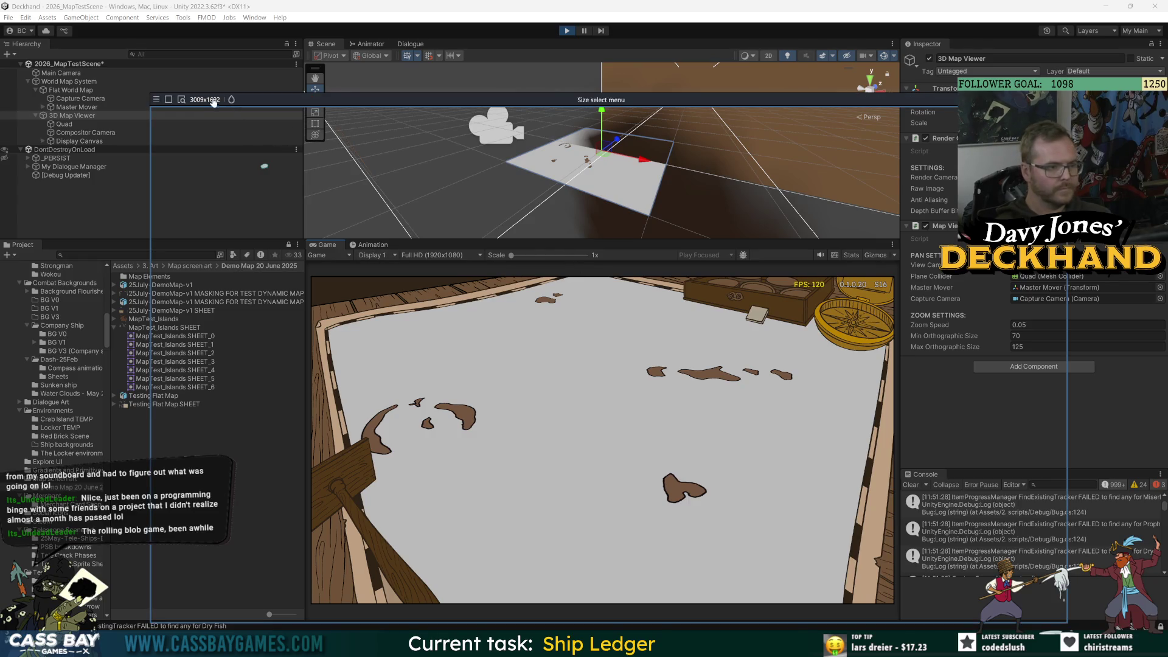
- Record a 1920x1080 Bandicam clip over the running map, then stop and close the recorder
click(205, 99)
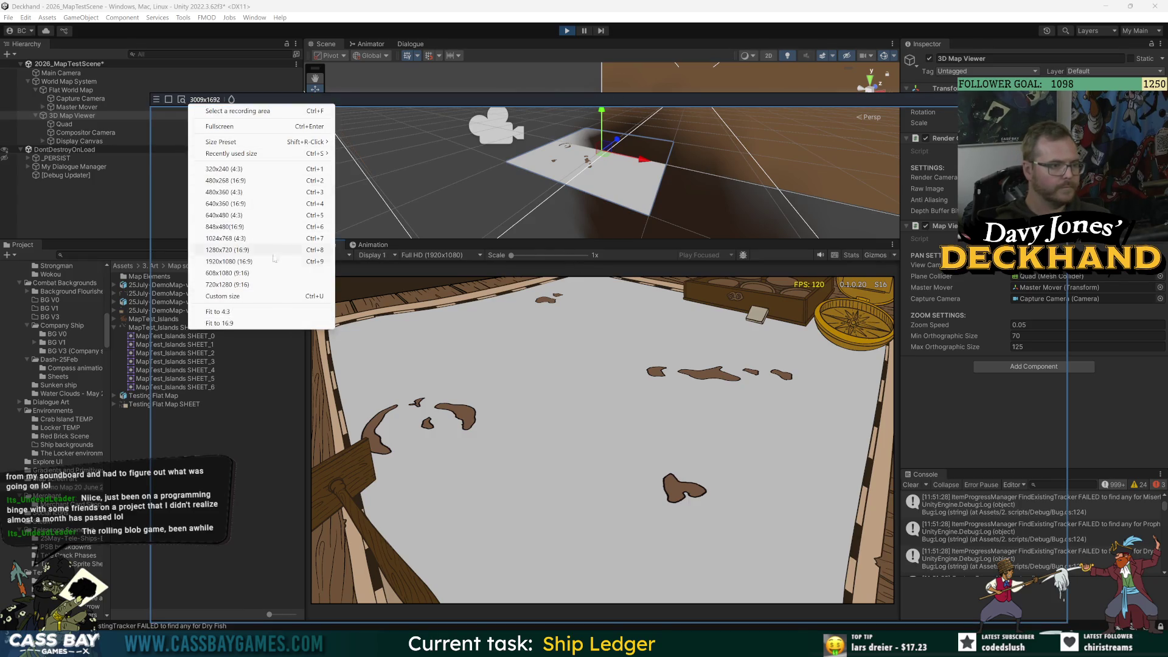
click(212, 265)
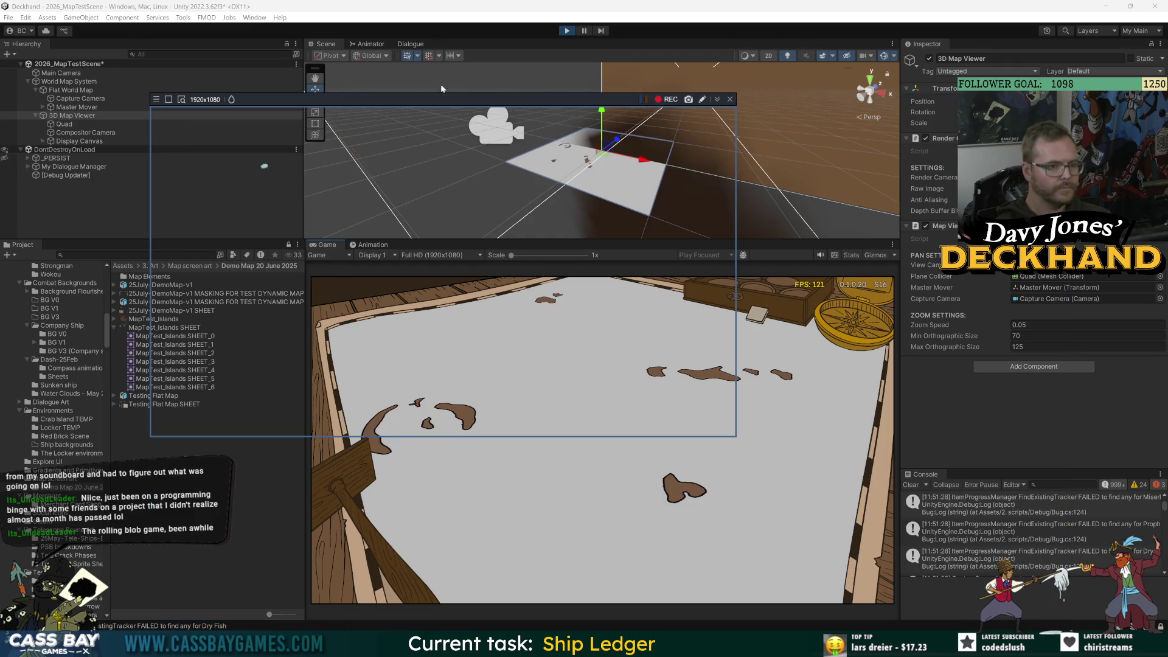
mouse_move(441, 99)
mouse_down()
mouse_move(613, 239)
mouse_move(604, 268)
mouse_up()
click(829, 267)
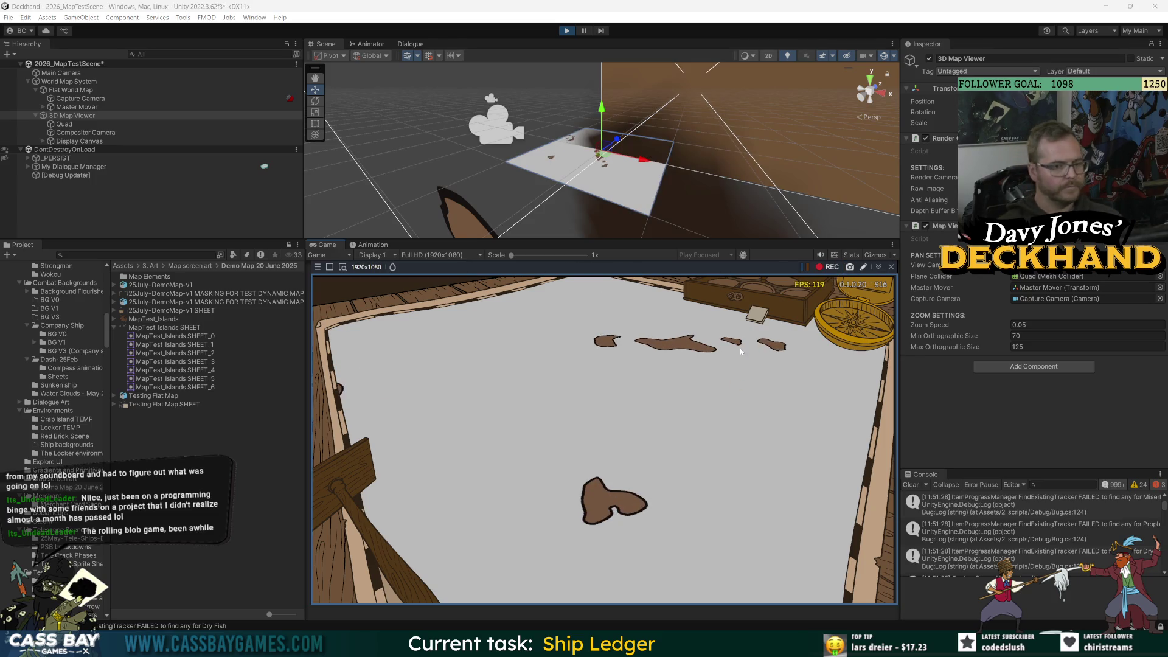
click(891, 267)
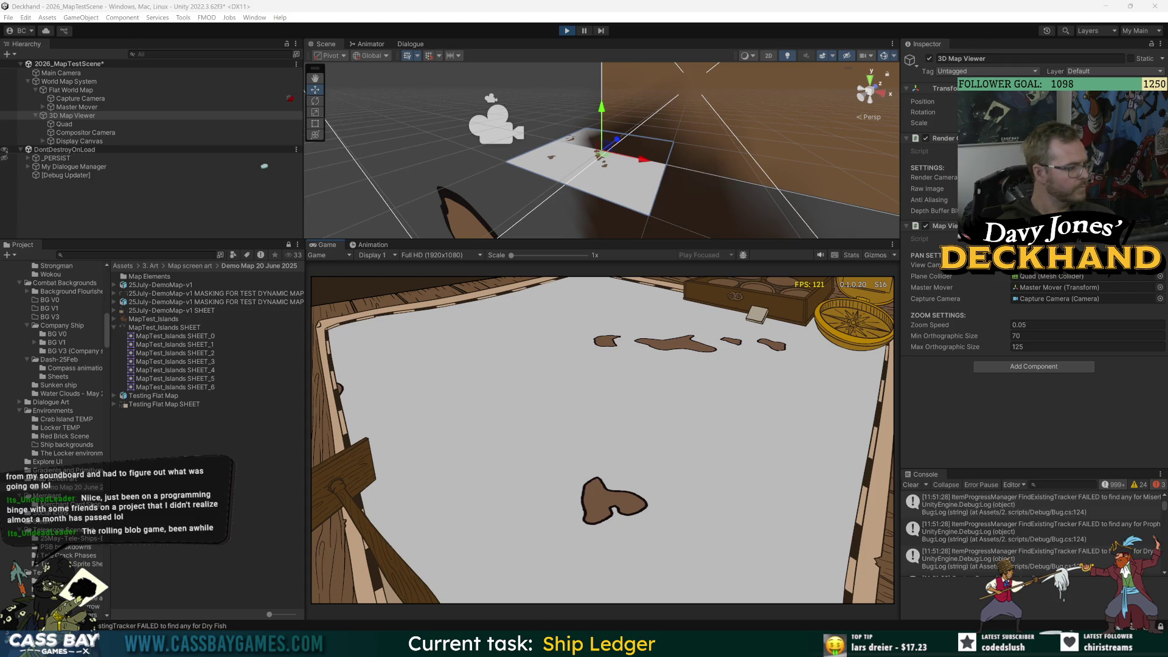
- In a new Explorer tab, open Shadowplay2's Bandicam folder and select the newest recording
key(alt+Tab)
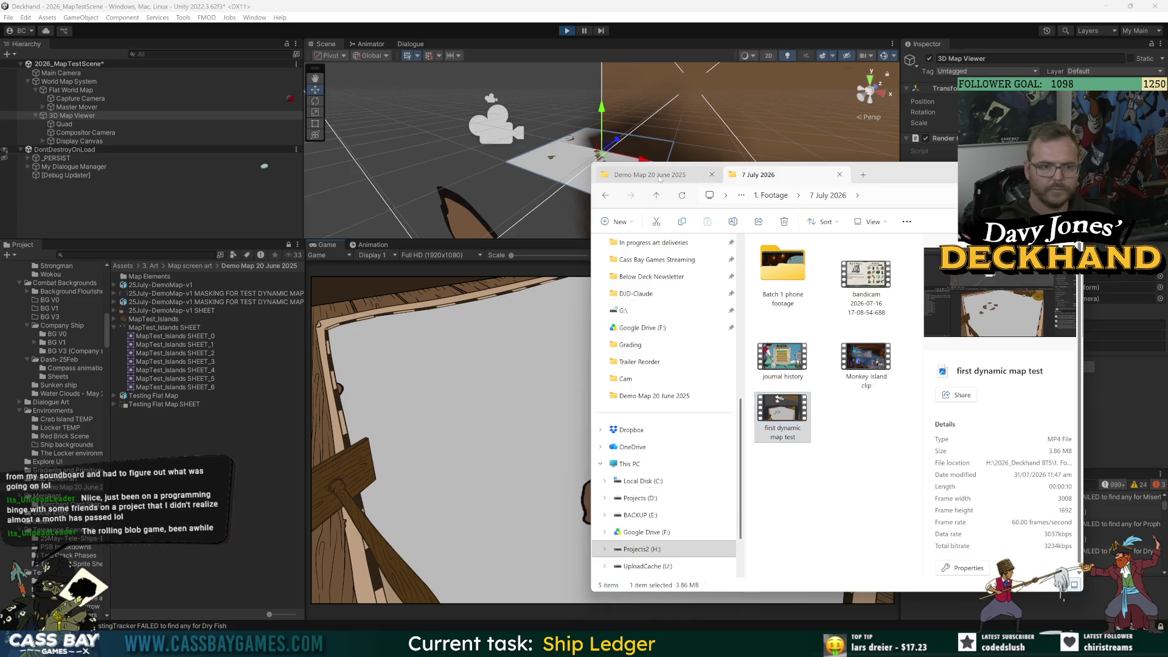
key(ctrl+t)
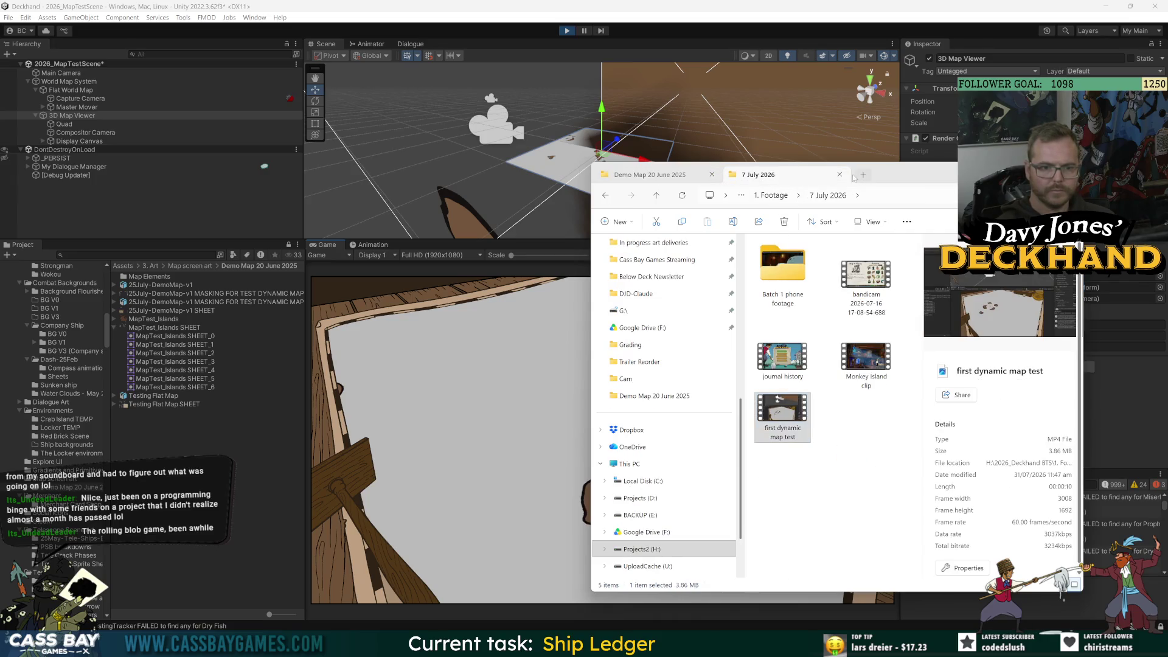
click(638, 515)
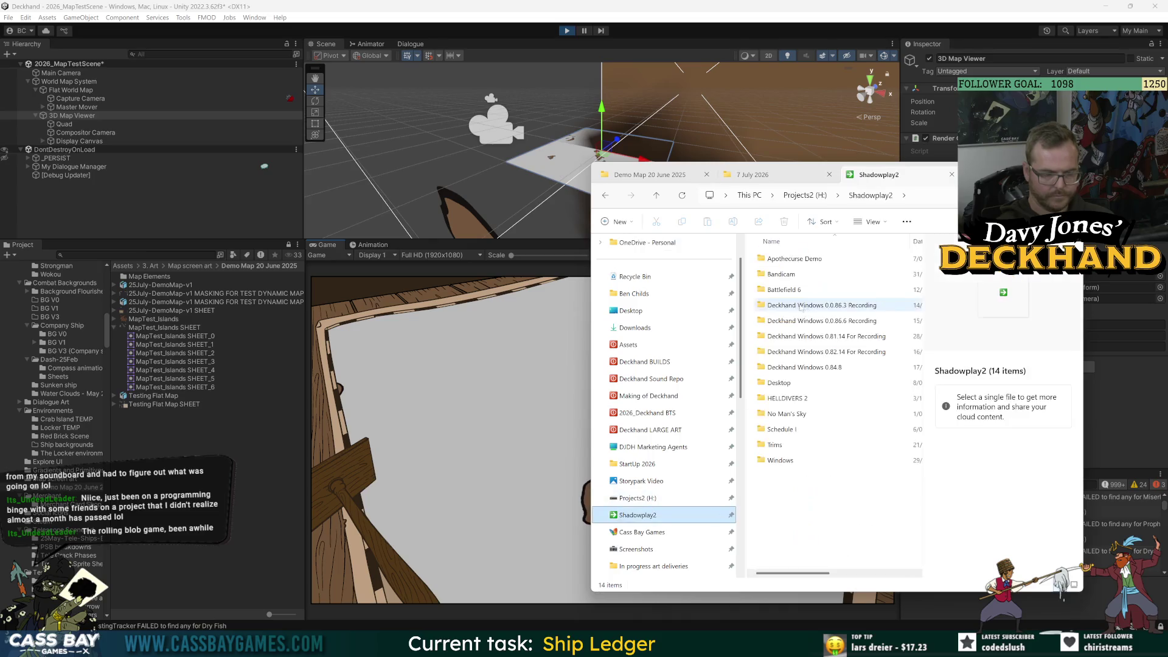
click(781, 275)
double_click(781, 275)
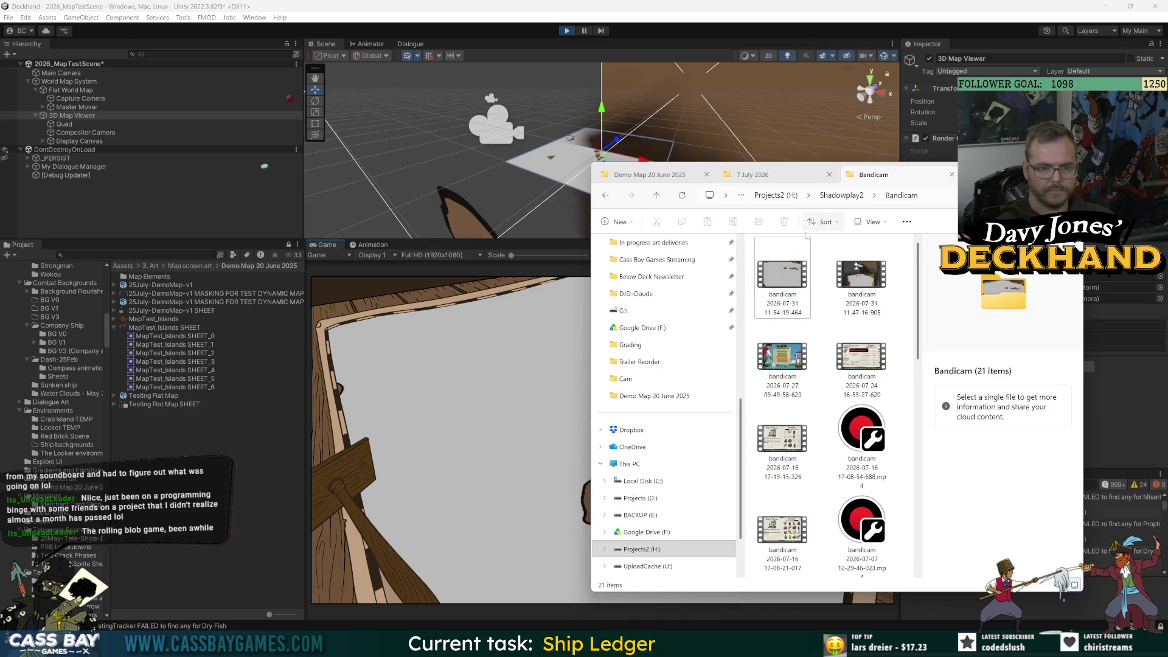
click(823, 222)
click(822, 264)
click(822, 222)
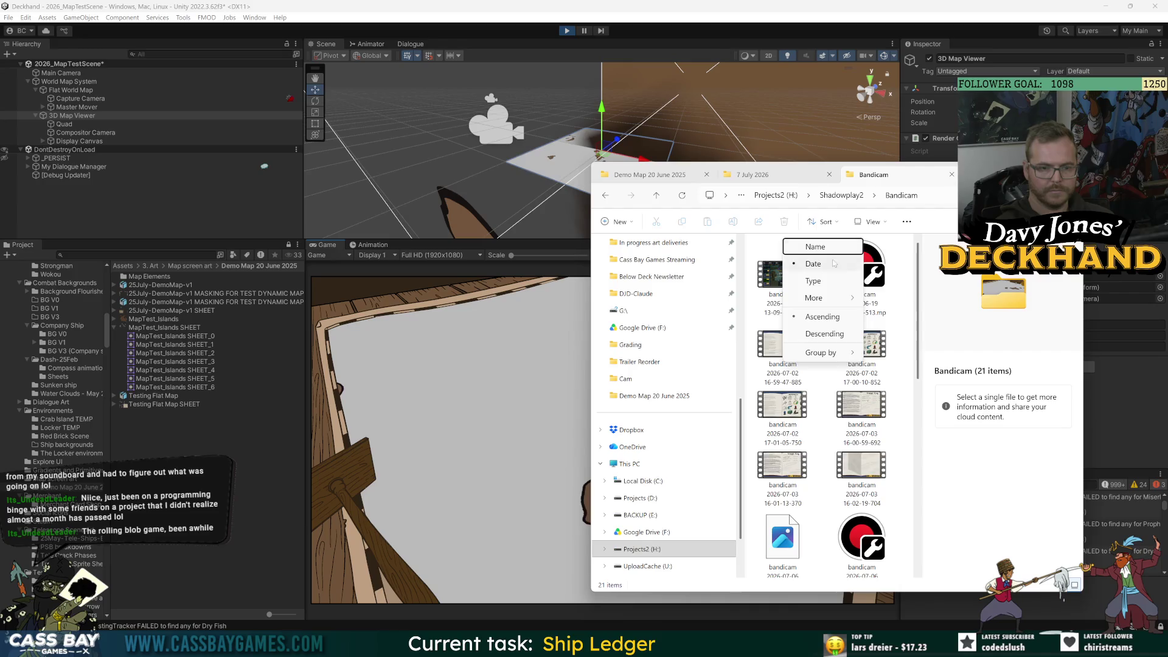
click(821, 260)
click(780, 274)
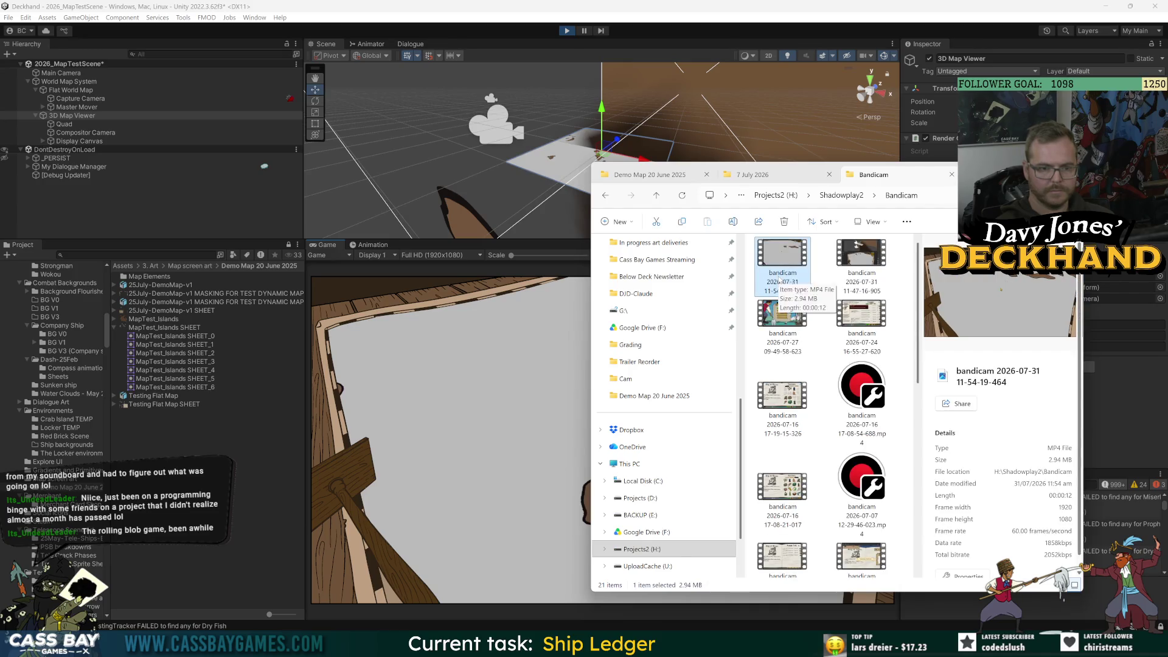
- Rename the recording to 'first map zoomage', file it in the 7 July 2026 folder, and return to Unity
click(785, 282)
text(first map 2)
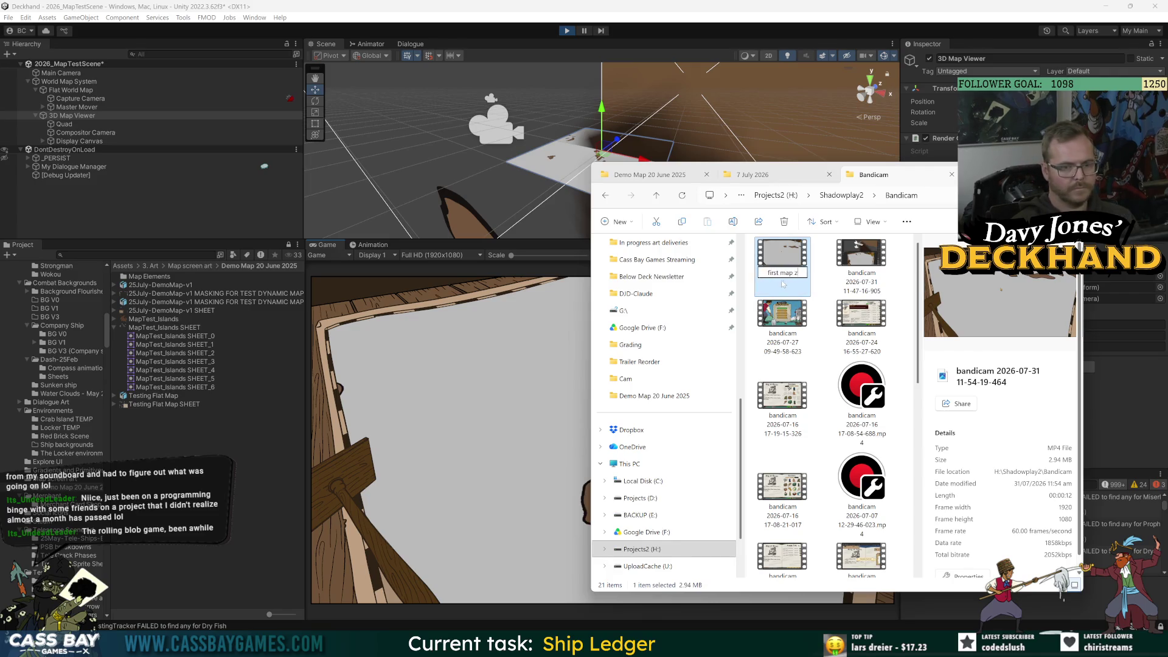
text(oomage)
key(Return)
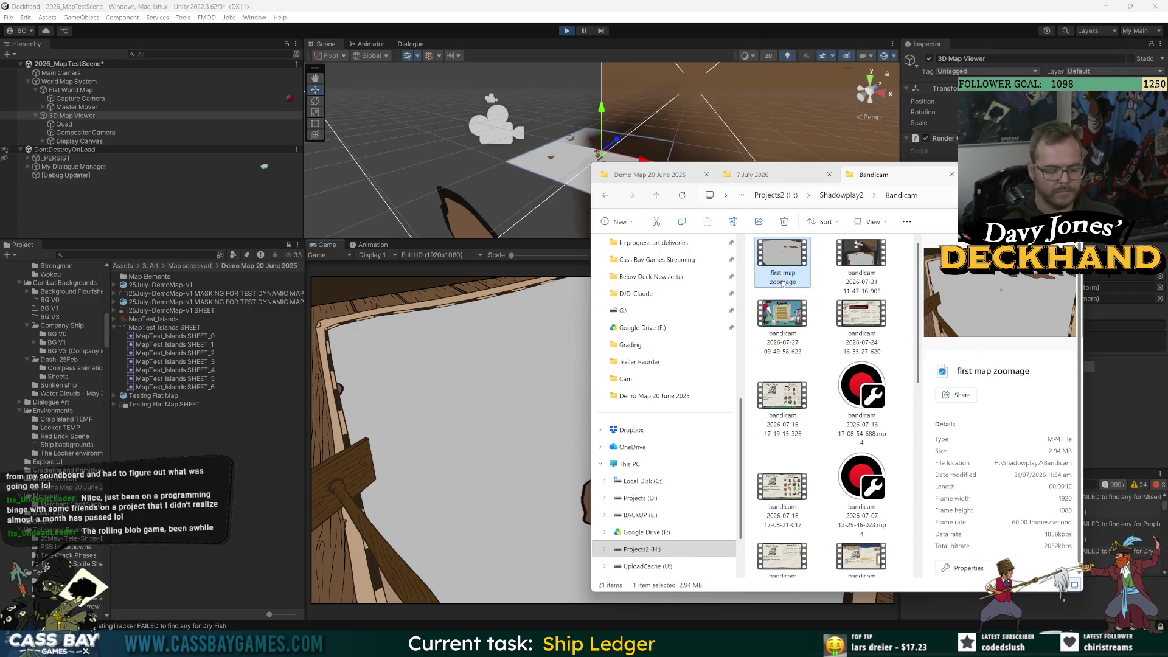
click(766, 175)
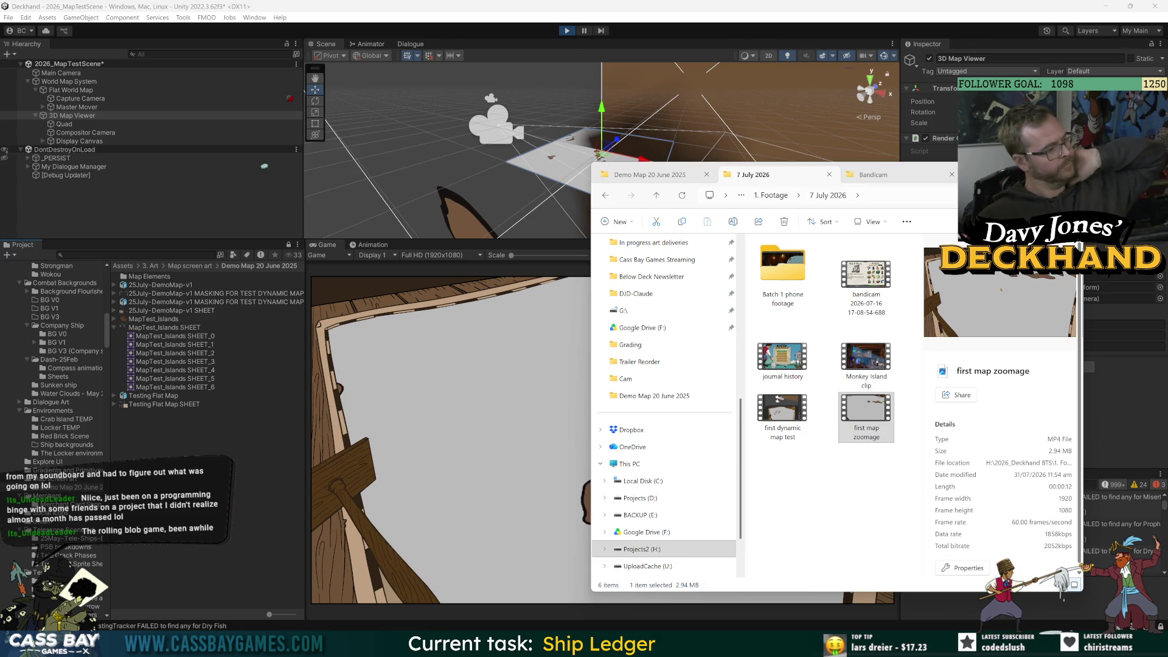
key(alt+Tab)
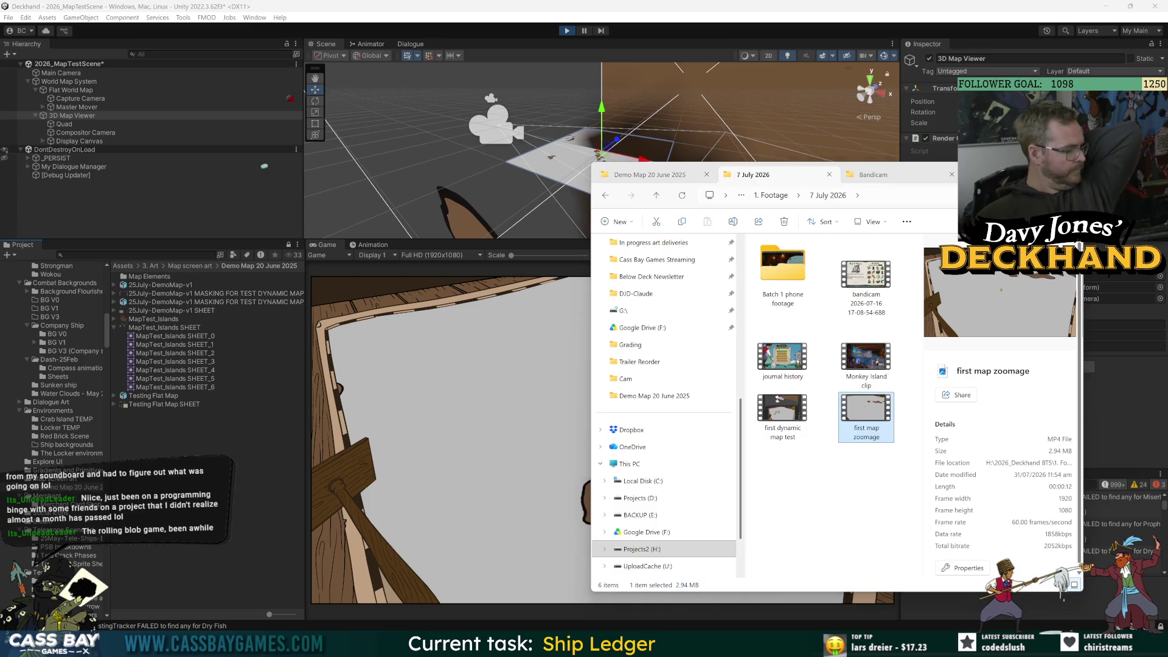
key(alt+Tab)
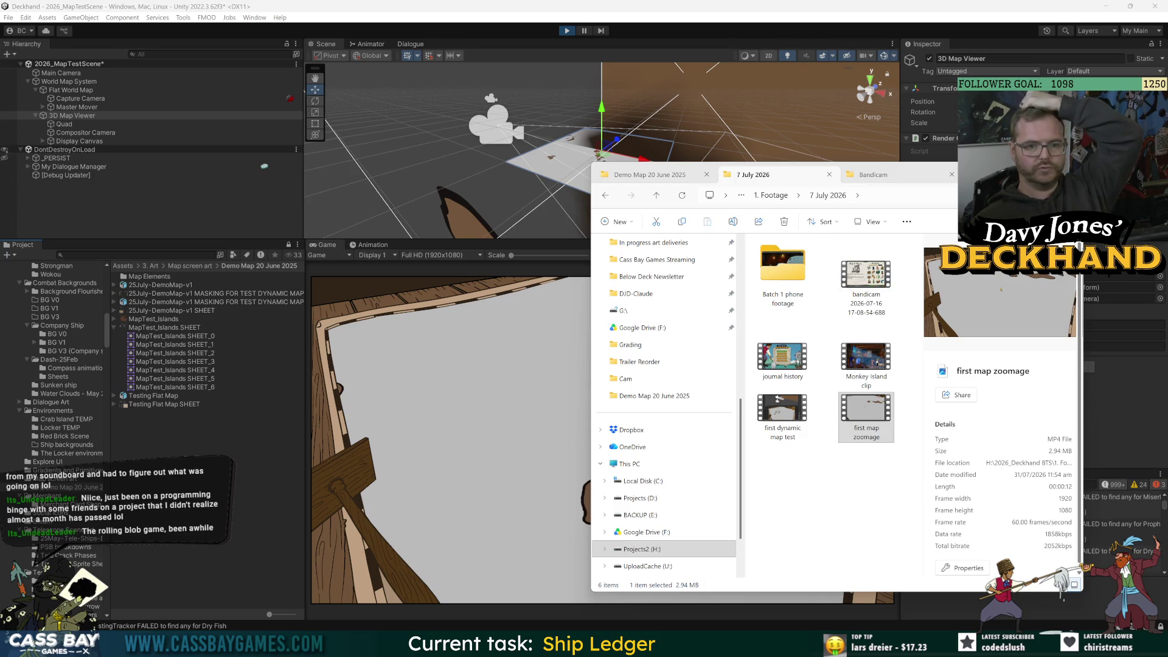
key(alt+Tab)
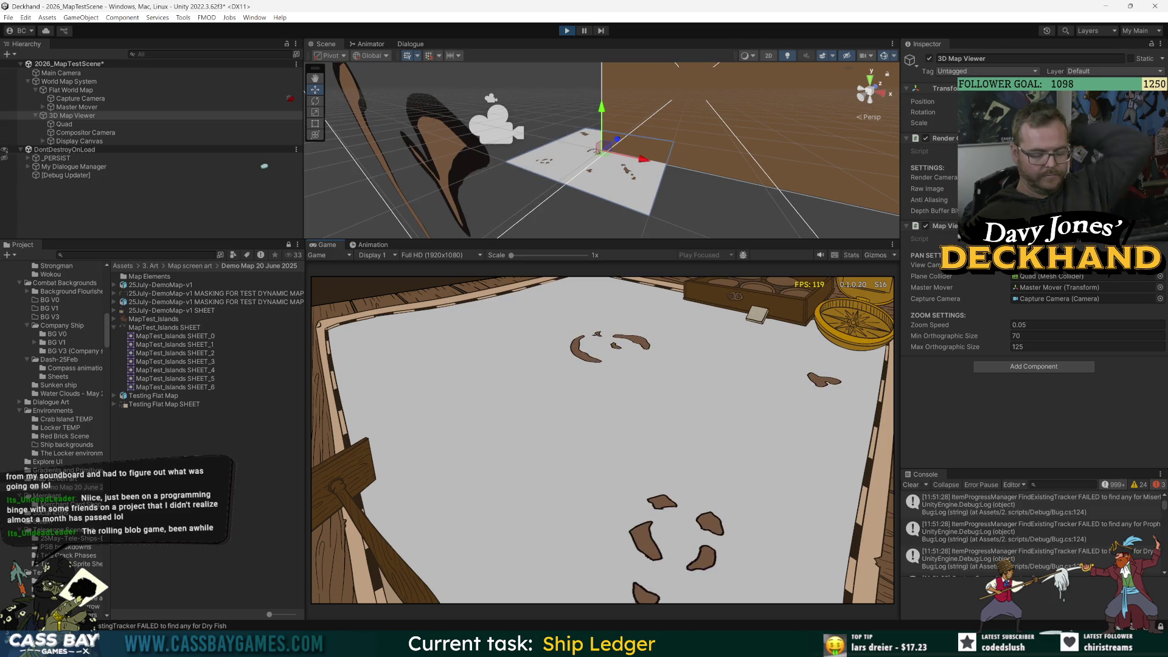
- Stop Play mode, glance at Journal.cs in the code editor, then bring up MapTest_Islands in Photoshop
key(ctrl+p)
key(alt+Tab)
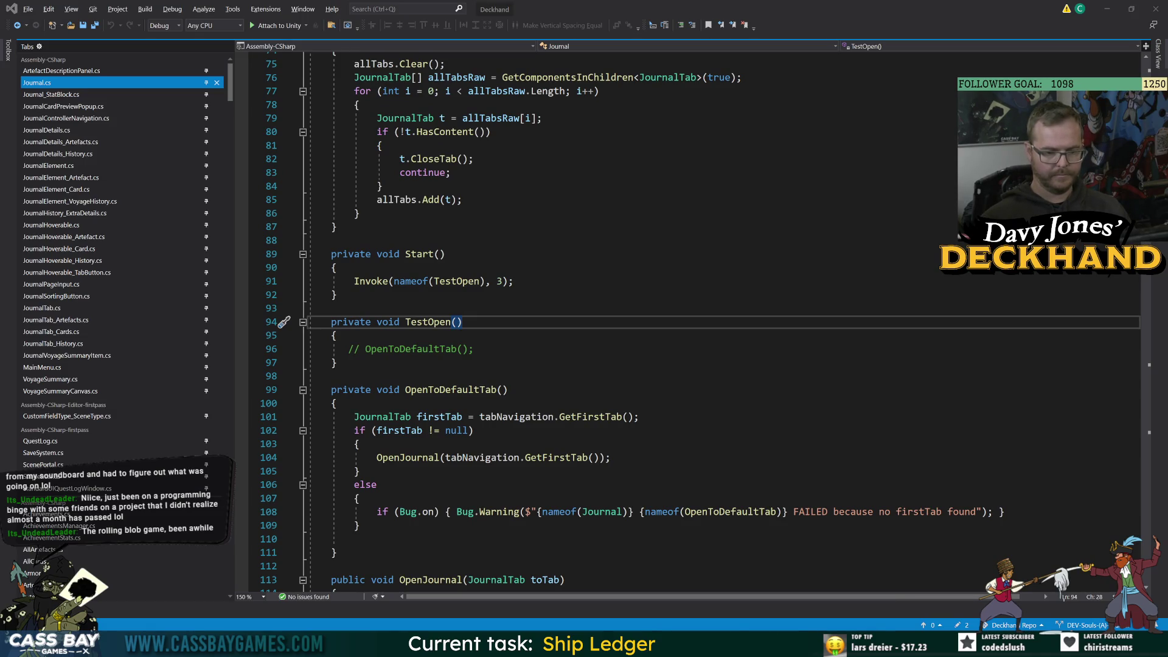
click(732, 609)
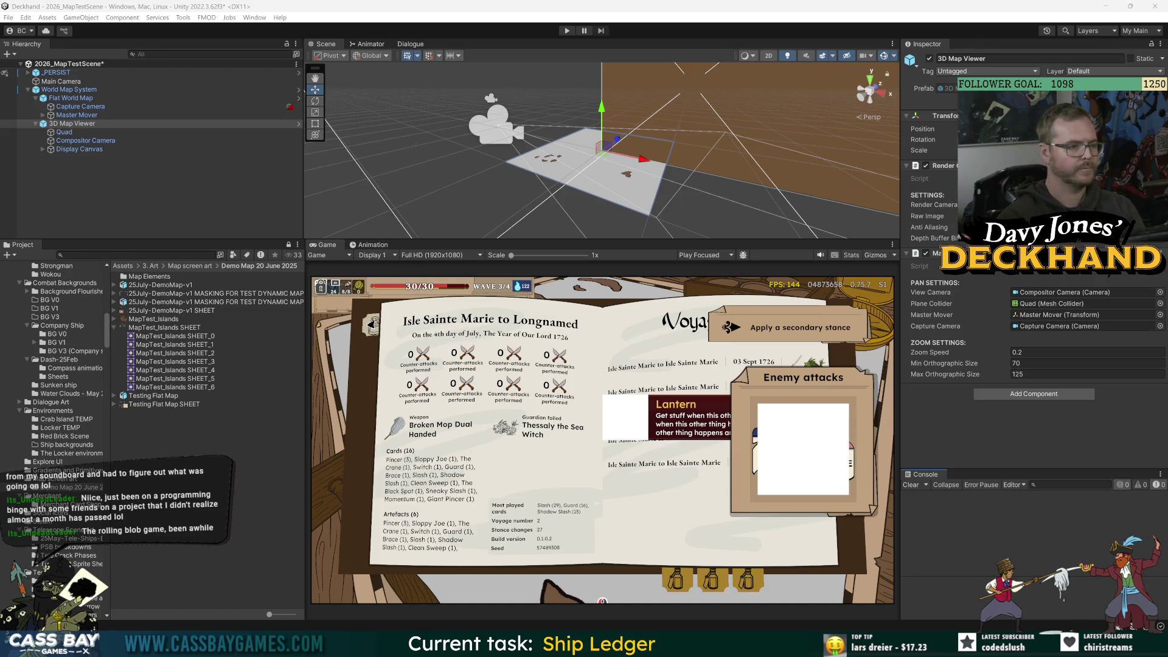
key(alt+Tab)
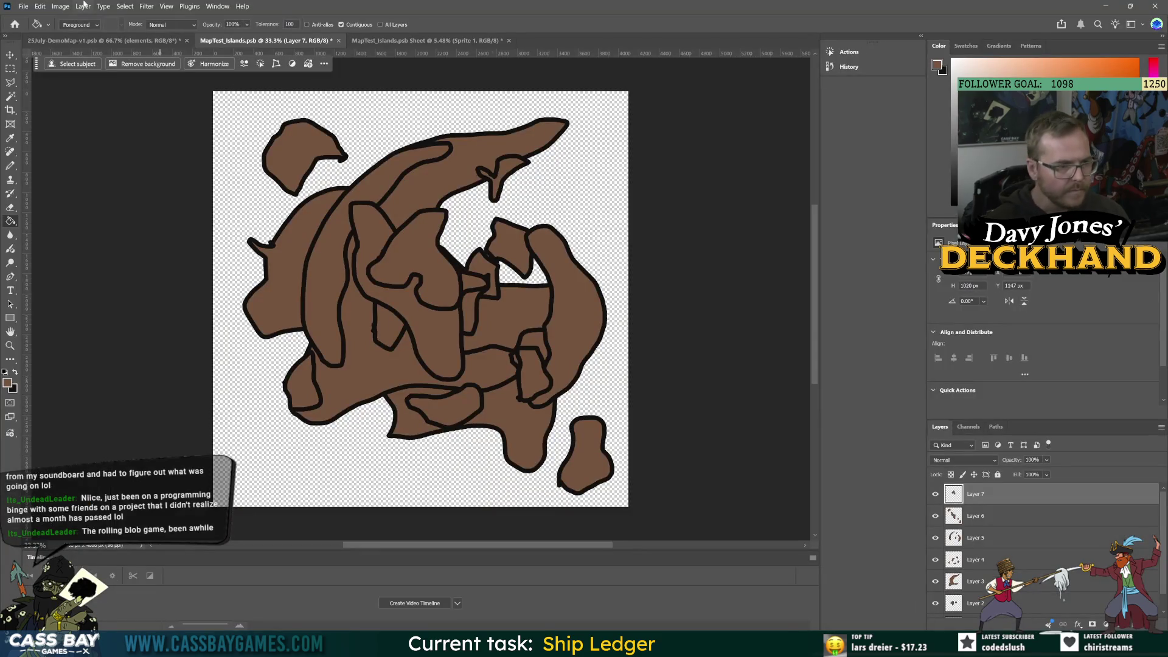
- Save the islands document as a copy named MapTest_Sketches
click(23, 6)
click(49, 132)
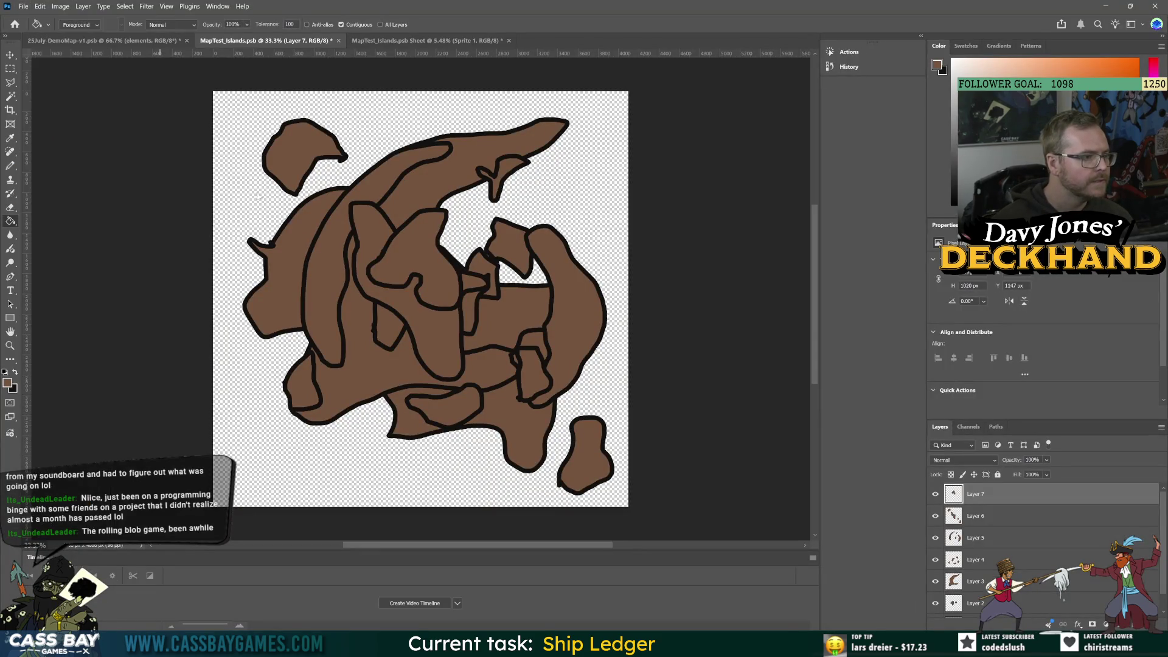
click(333, 211)
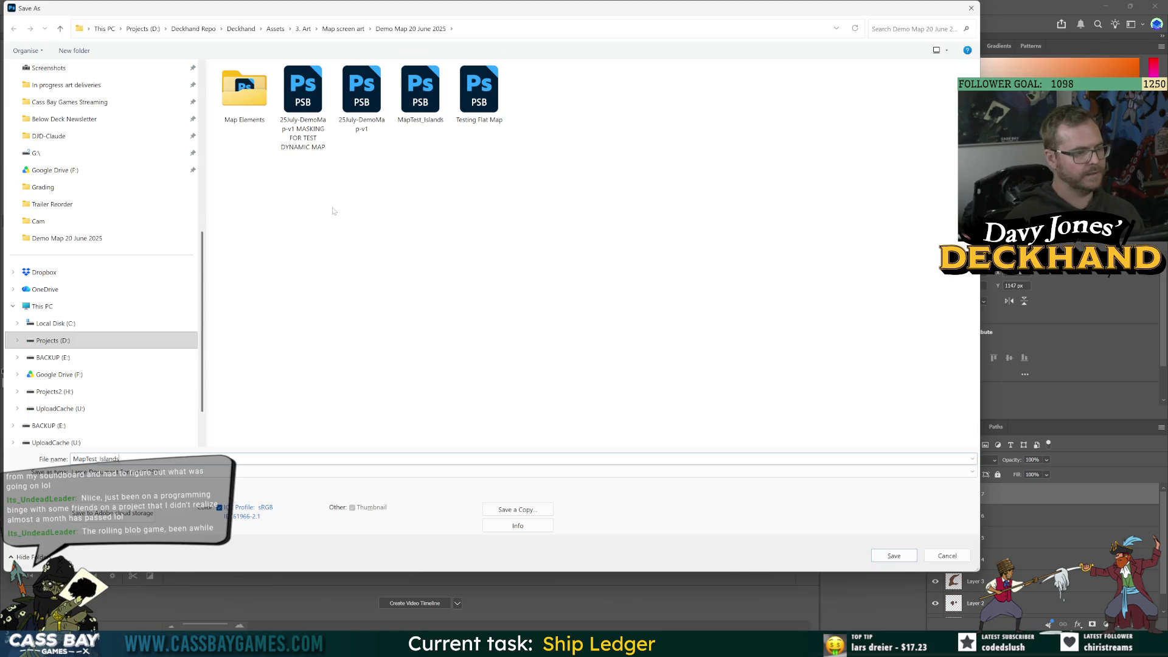
key(BackSpace)
key(BackSpace)
key(BackSpace)
text(Sketc)
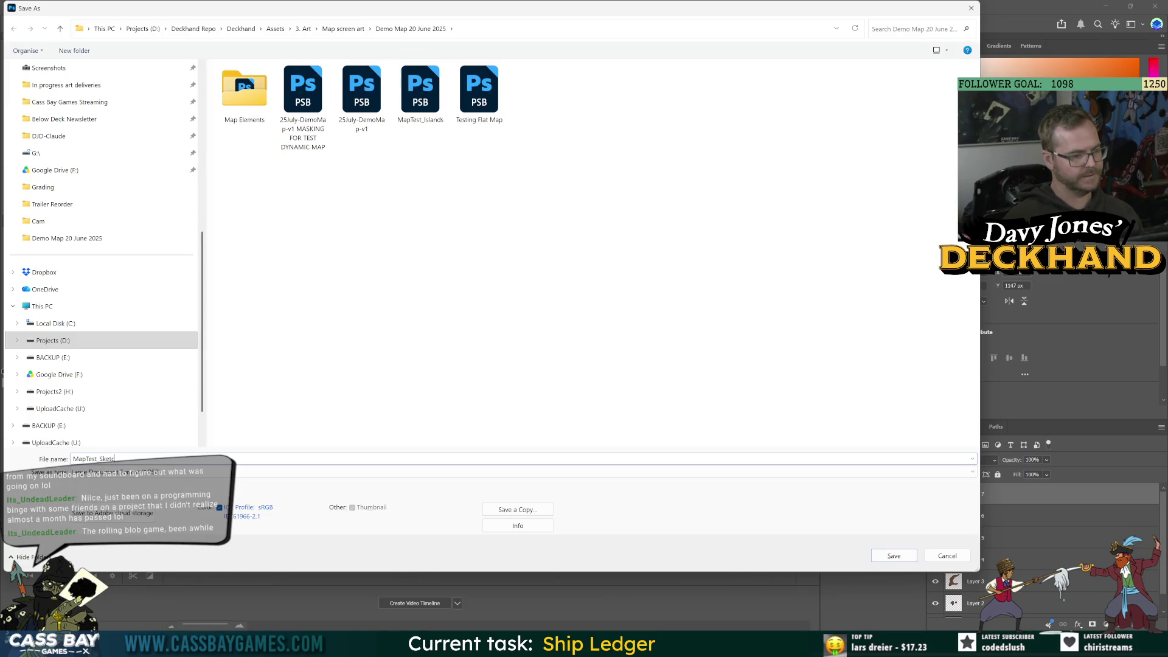
text(hes)
key(Return)
click(660, 146)
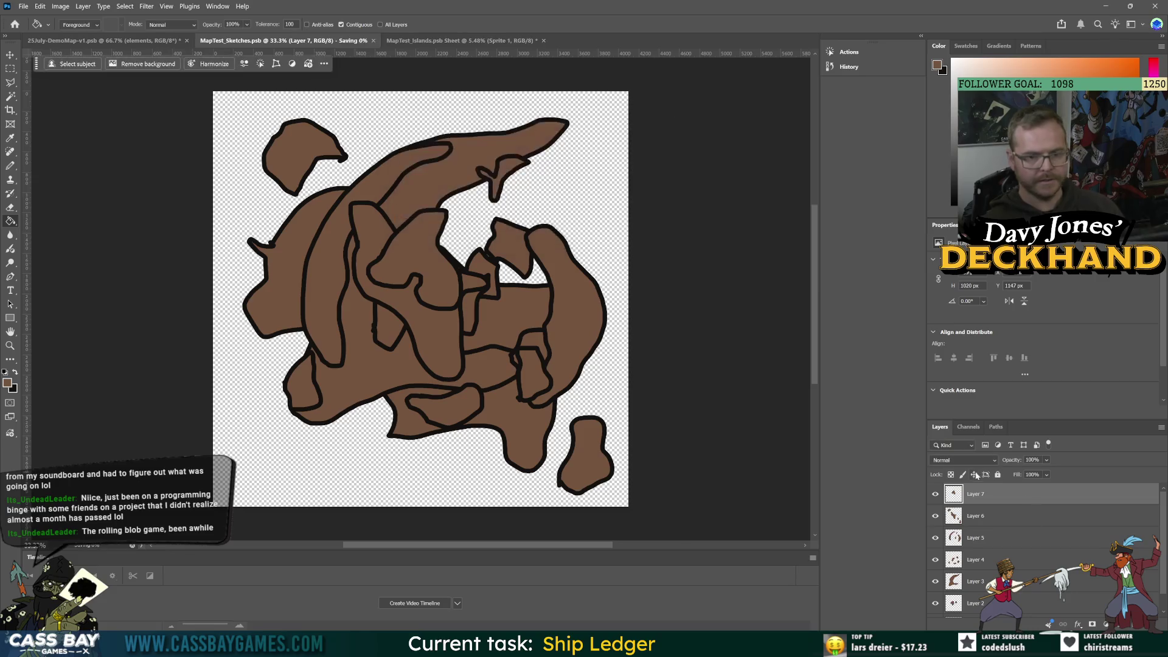
- Delete Layer 7, add a new empty layer, and hide Layer 1's islands
key(Delete)
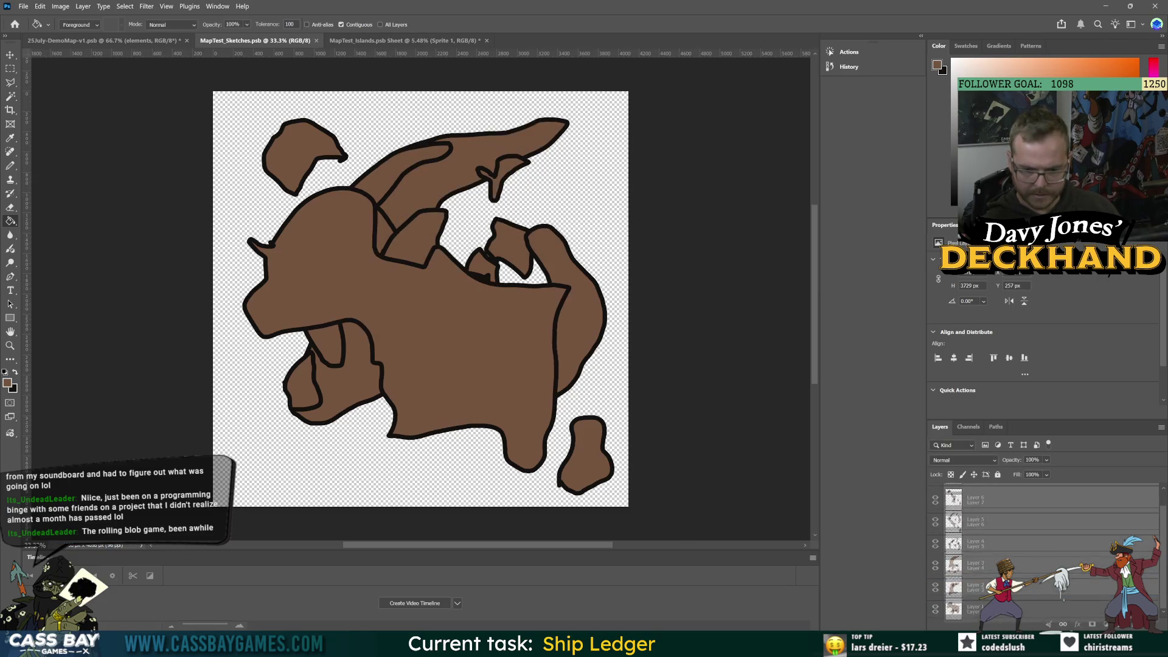
key(ctrl+shift+alt+n)
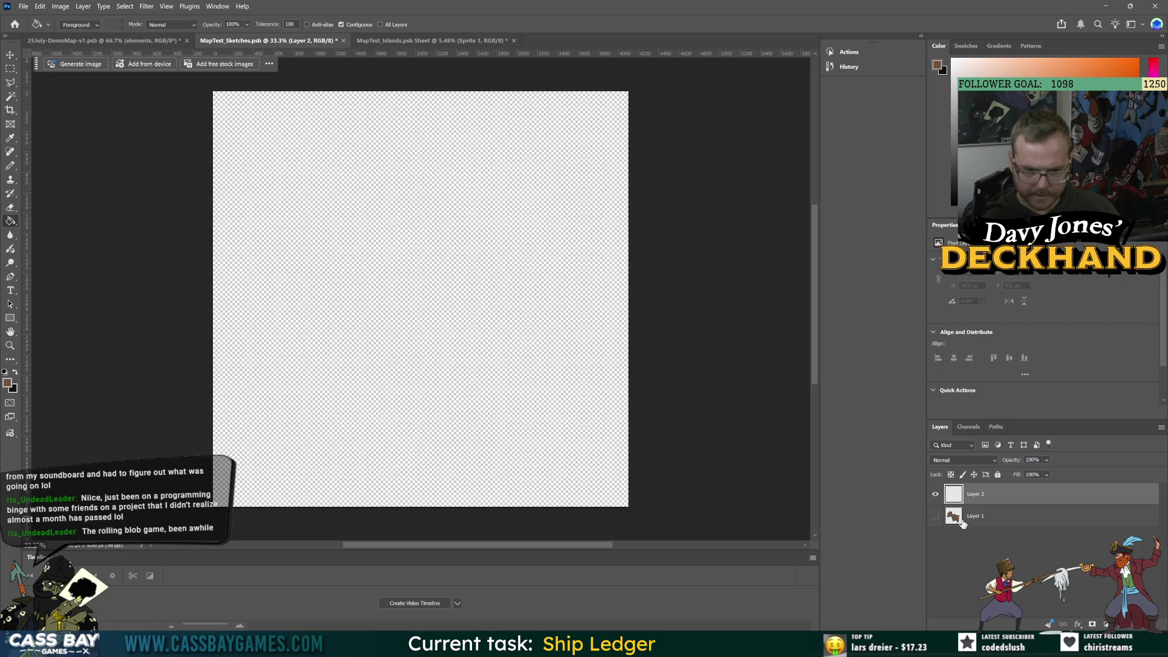
click(935, 516)
- Search Google Images for 'old map sketches png' and browse the results
key(alt+Tab)
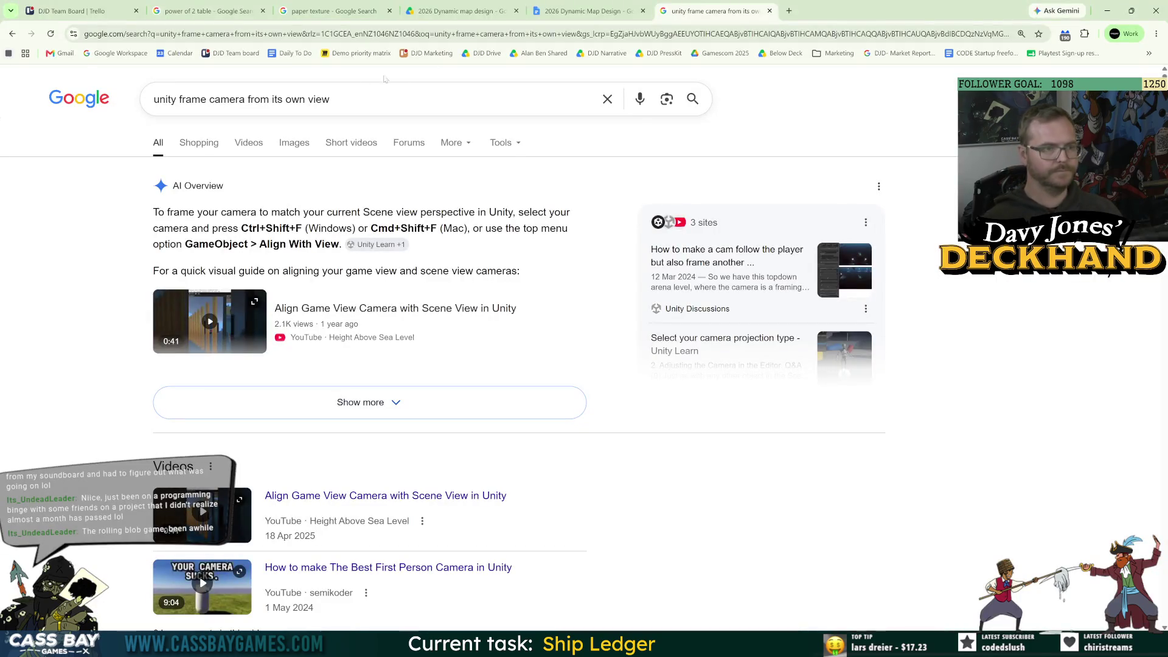
text(old m)
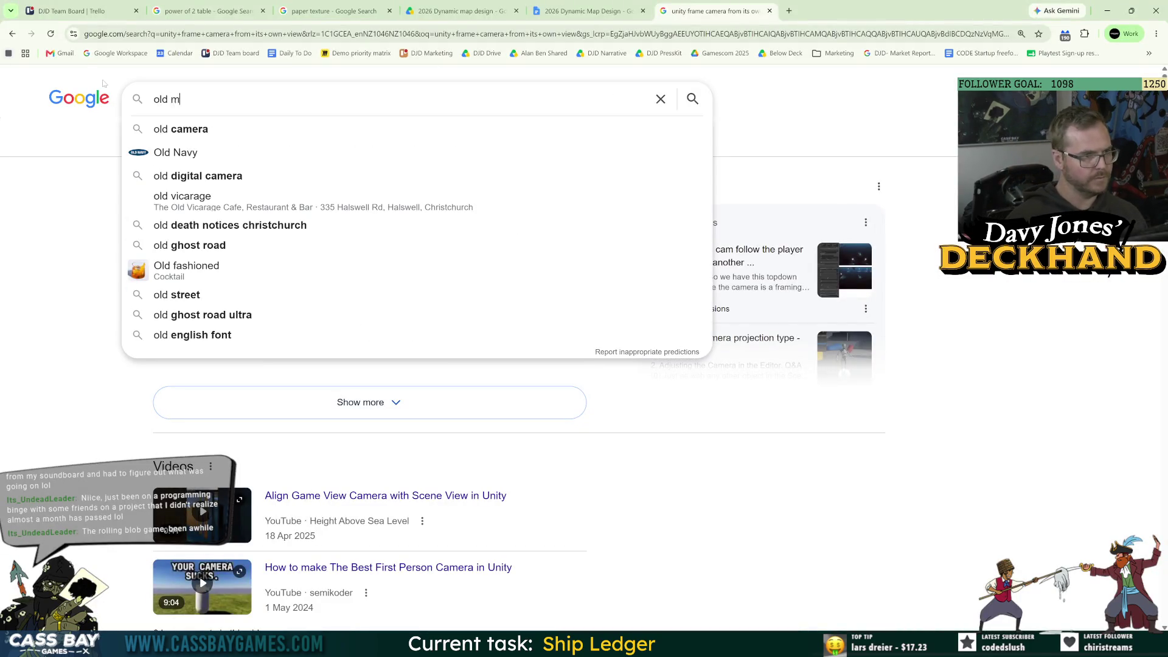
text(ap sketches)
key(Return)
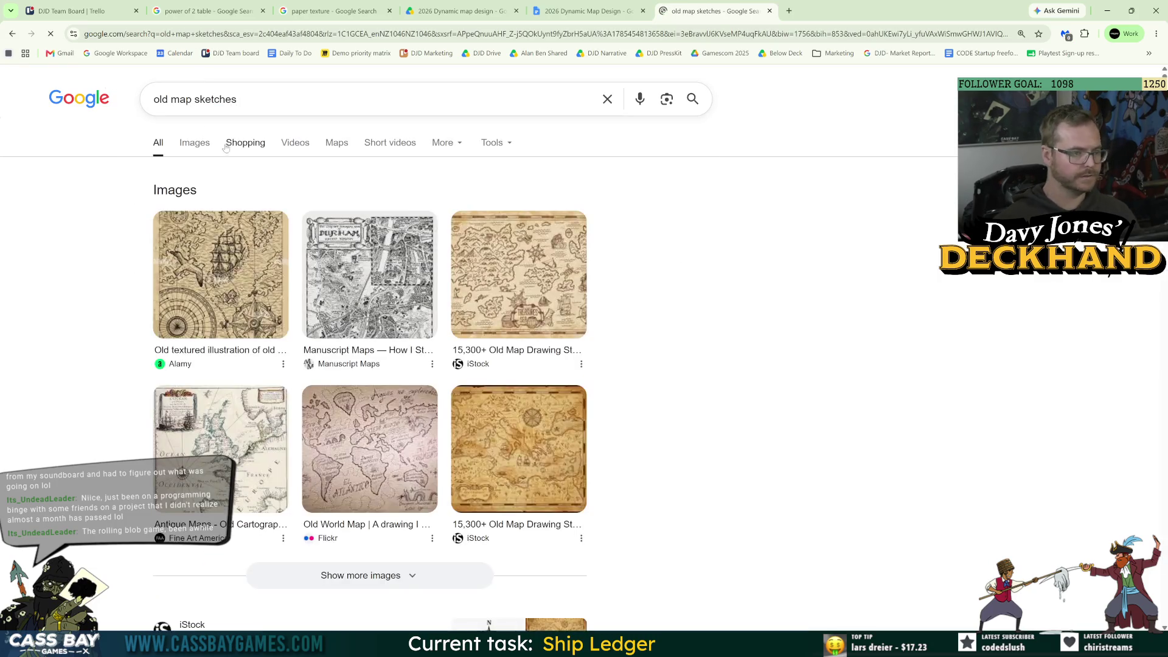
click(194, 142)
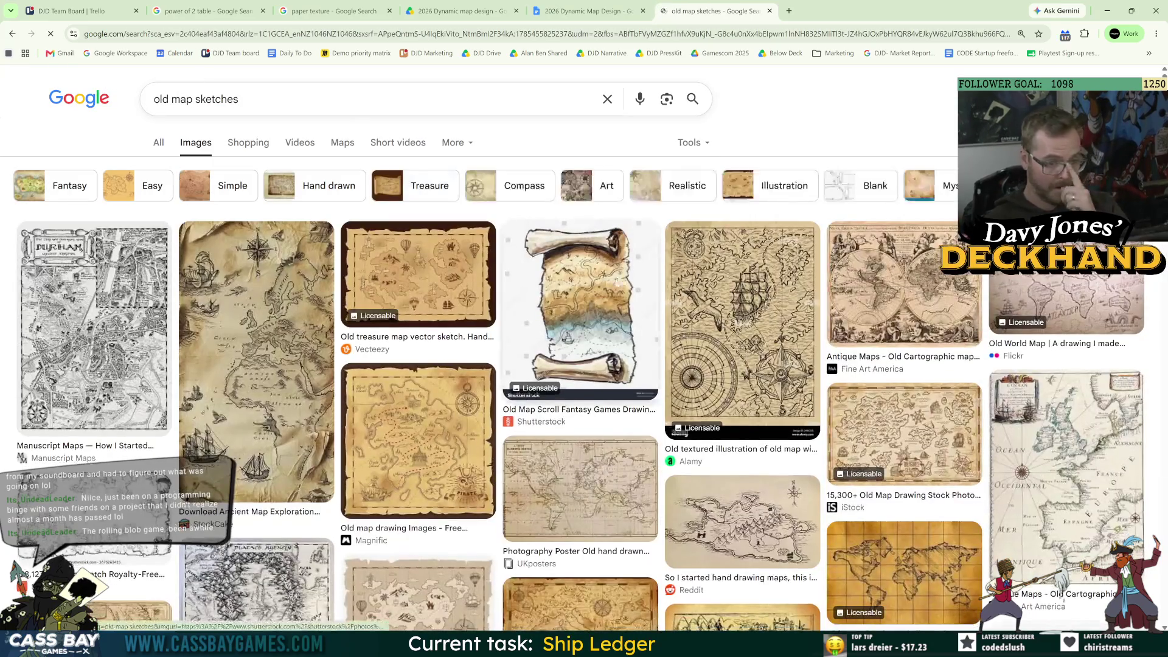
click(365, 99)
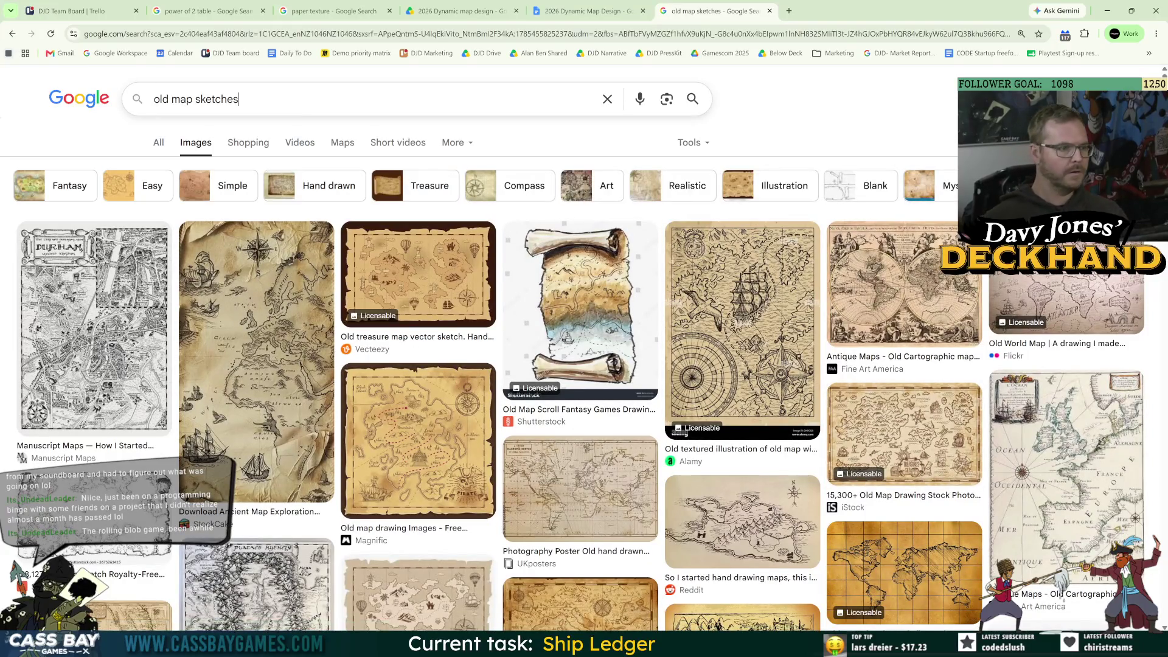
text( png)
key(Return)
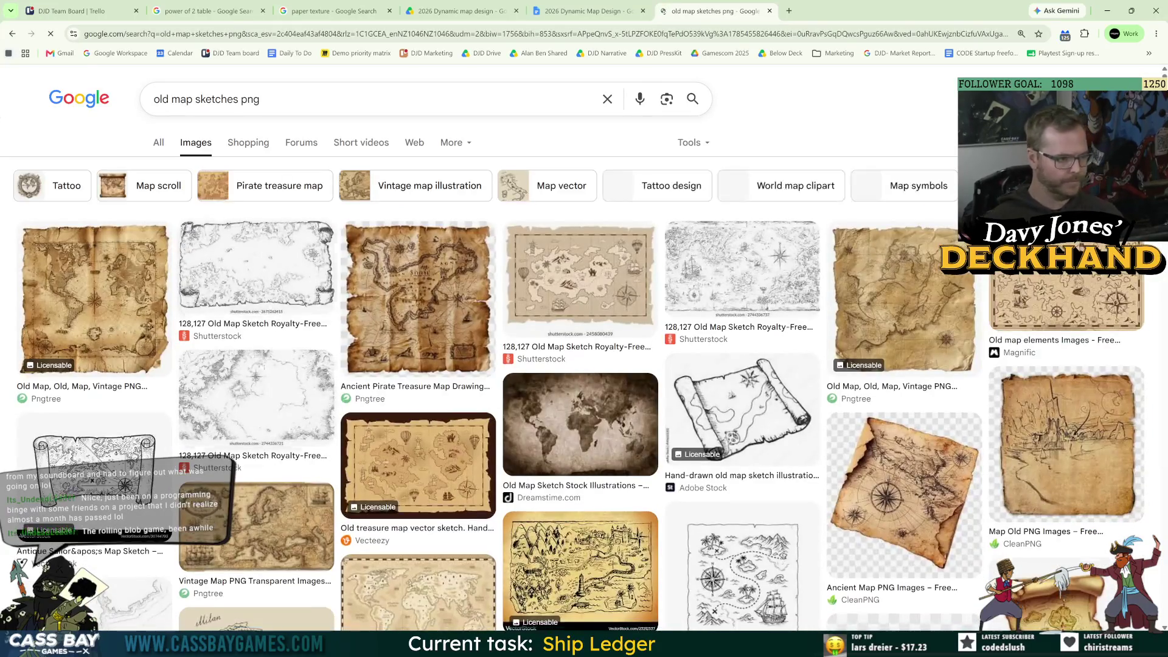
scroll(228, 298, down, 5)
scroll(228, 298, up, 8)
scroll(229, 298, down, 6)
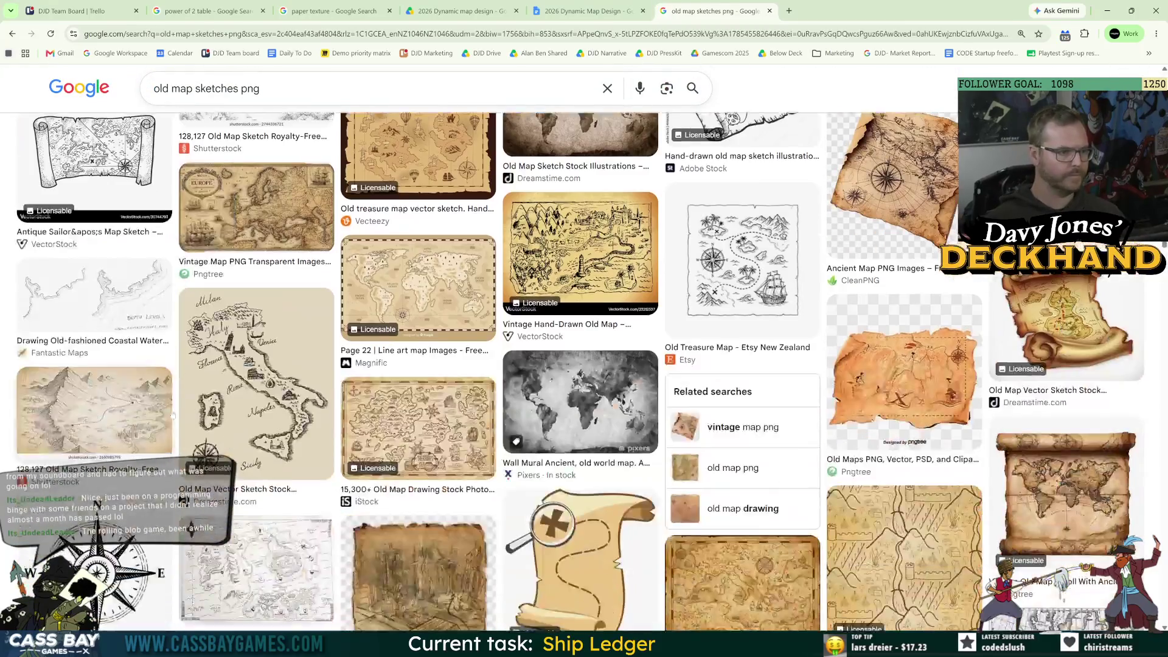
scroll(228, 298, up, 6)
- Add 'mermaid' to the query, open the antique mermaid result, and copy the image
click(315, 110)
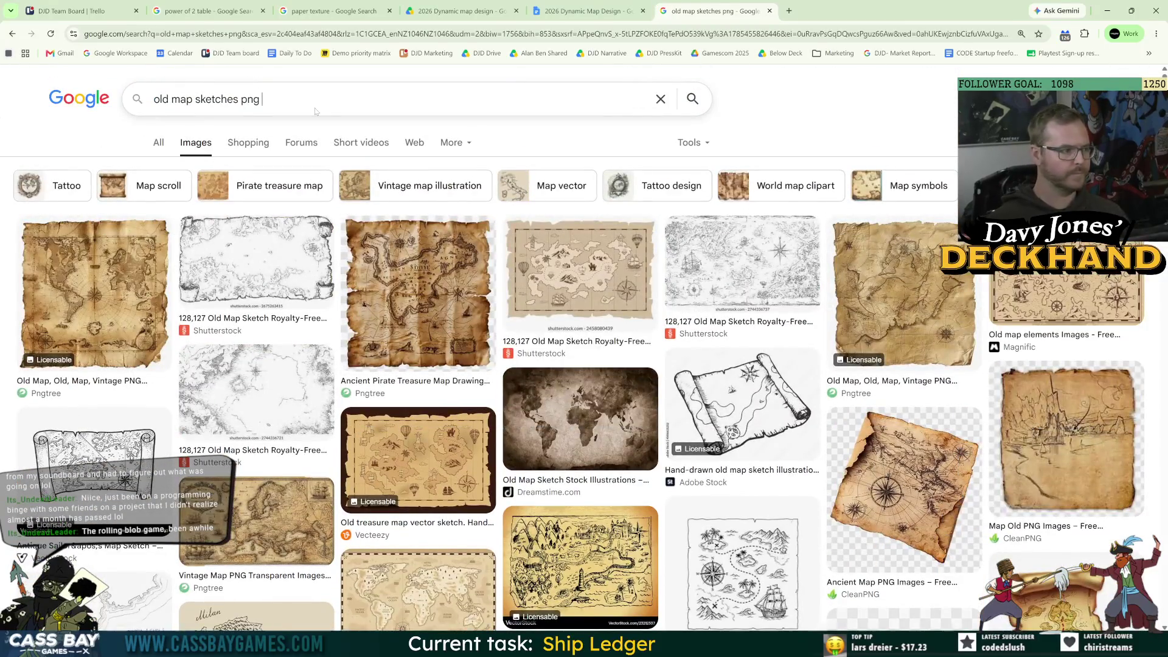
text(mermaid)
key(Return)
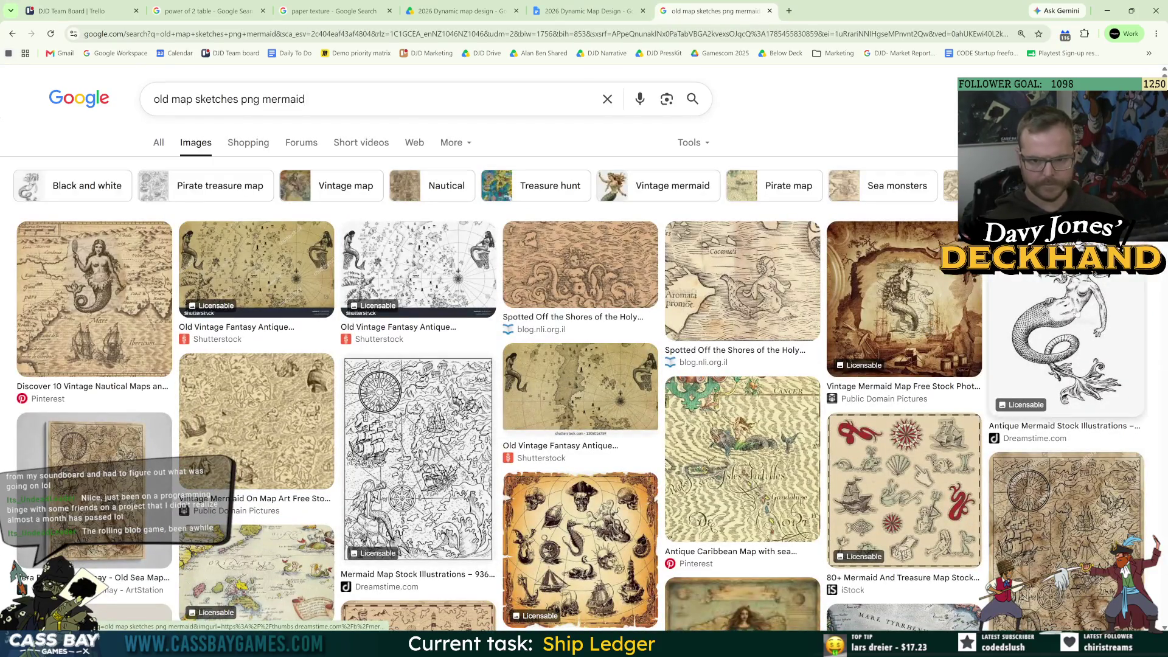
click(1077, 316)
right_click(993, 346)
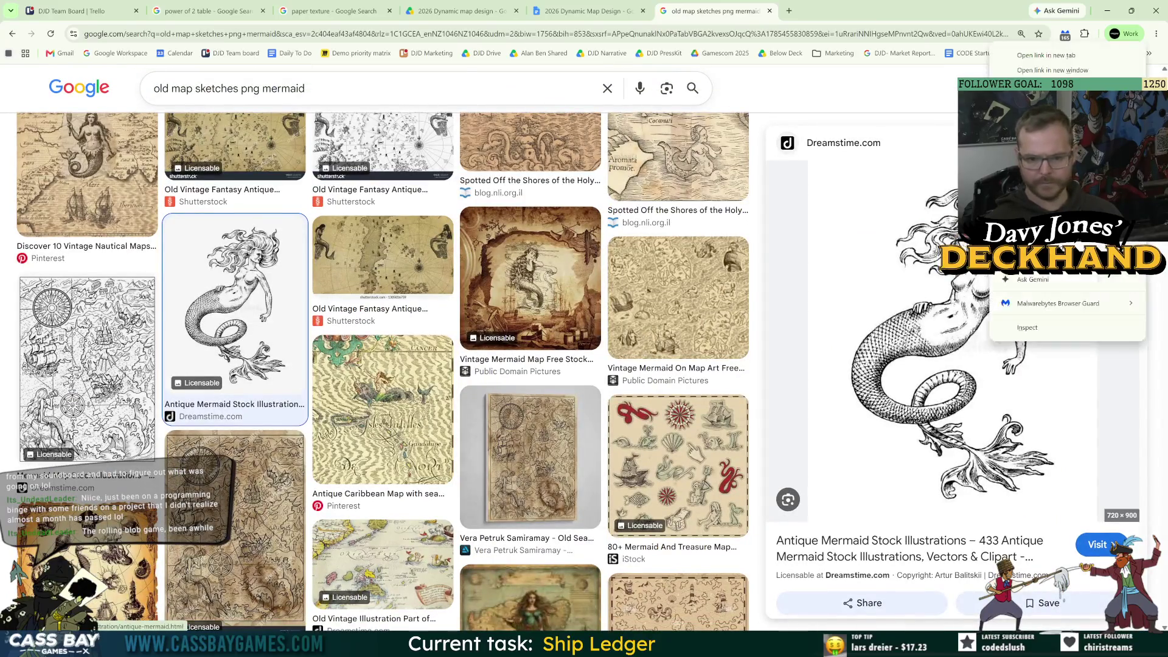
key(alt+Tab)
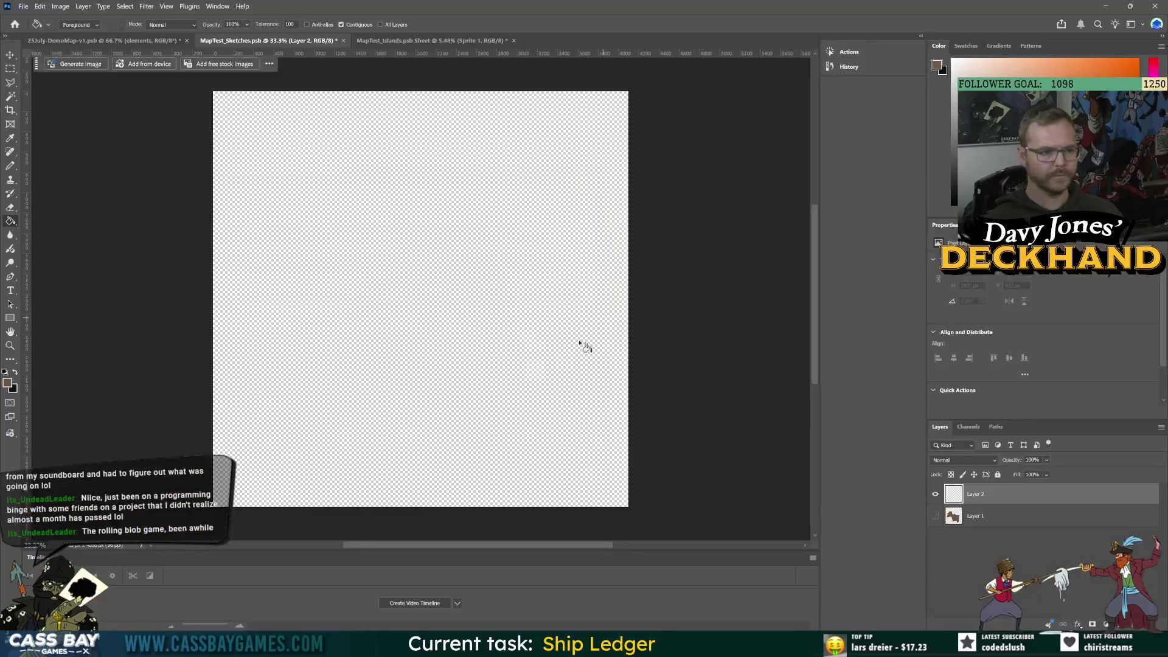
- Paste the mermaid onto Layer 2, enlarge it to about 254%, and remove its white background
key(v)
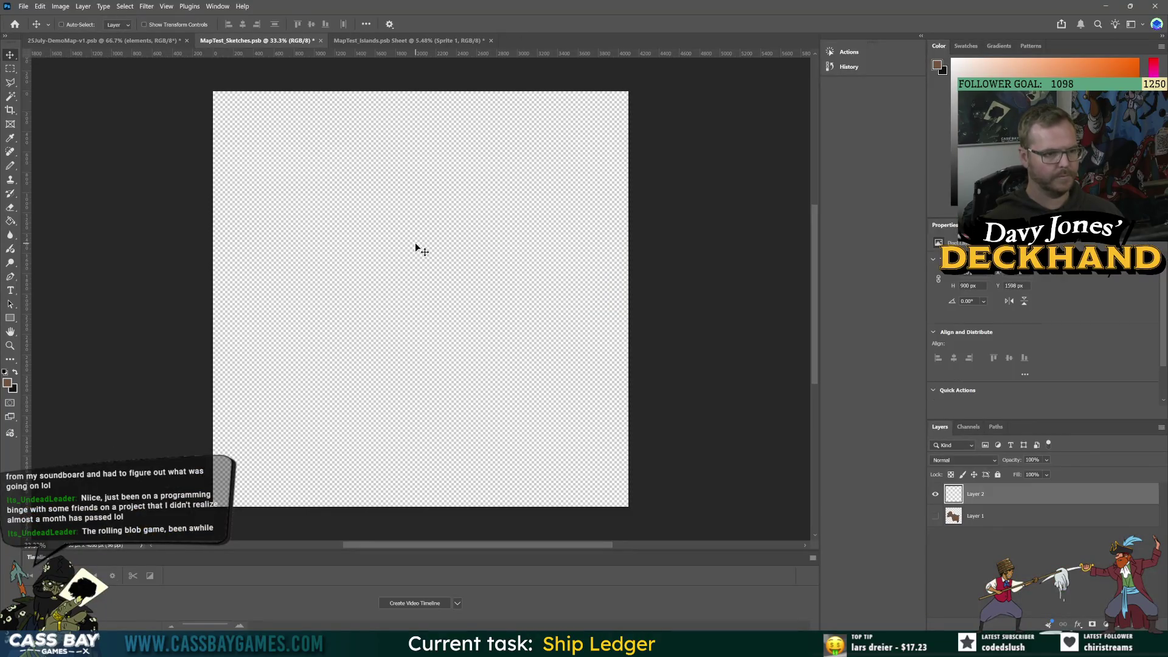
key(ctrl+v)
key(ctrl+t)
drag(421, 254, 421, 108)
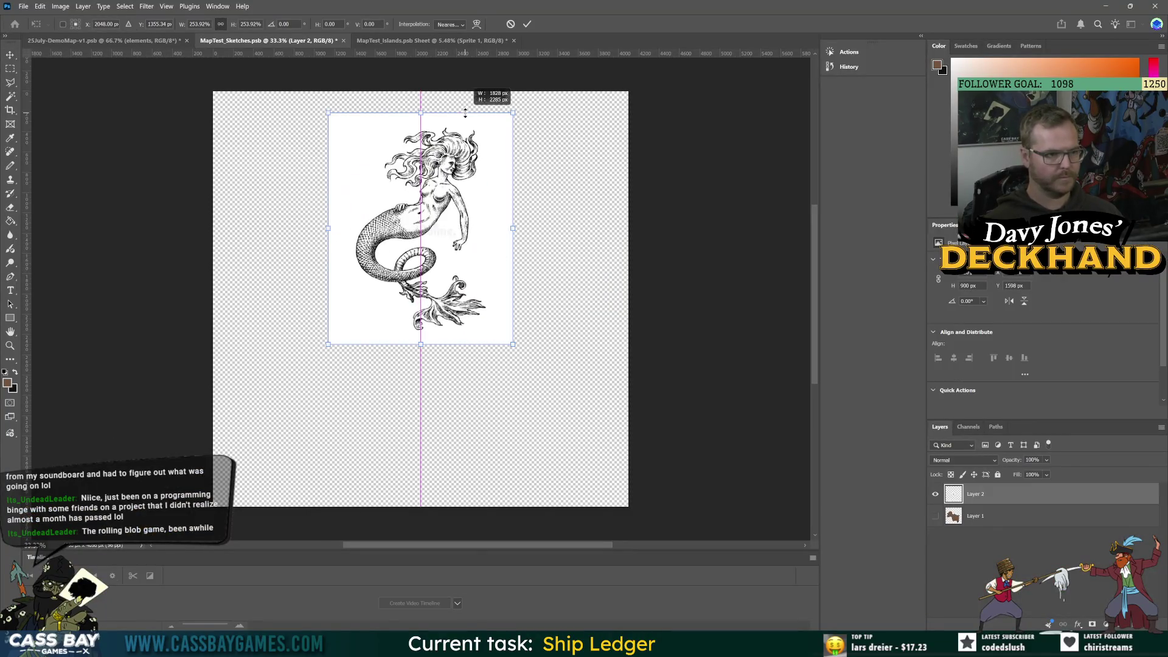
drag(453, 216, 454, 291)
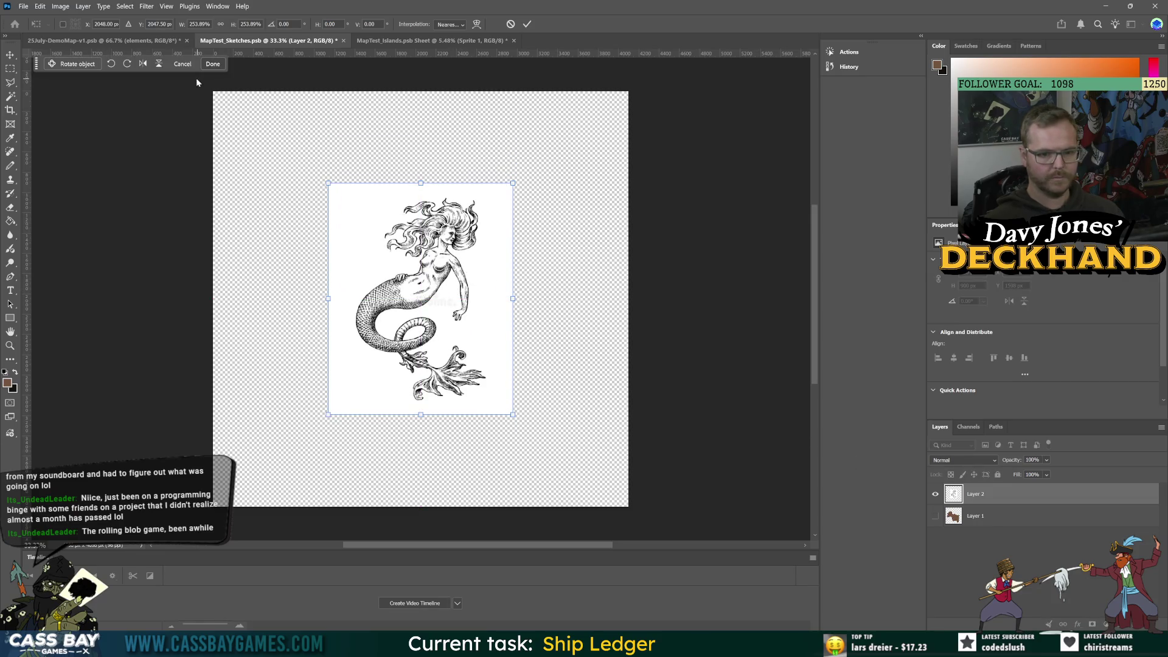
click(212, 64)
click(146, 64)
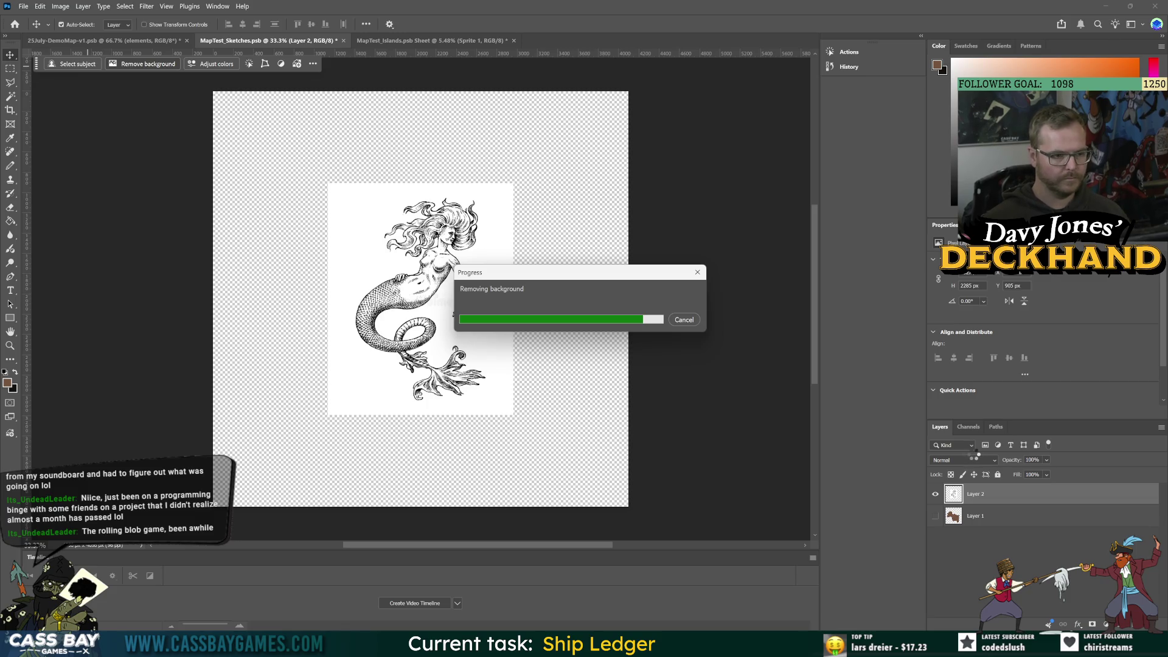
key(ctrl+0)
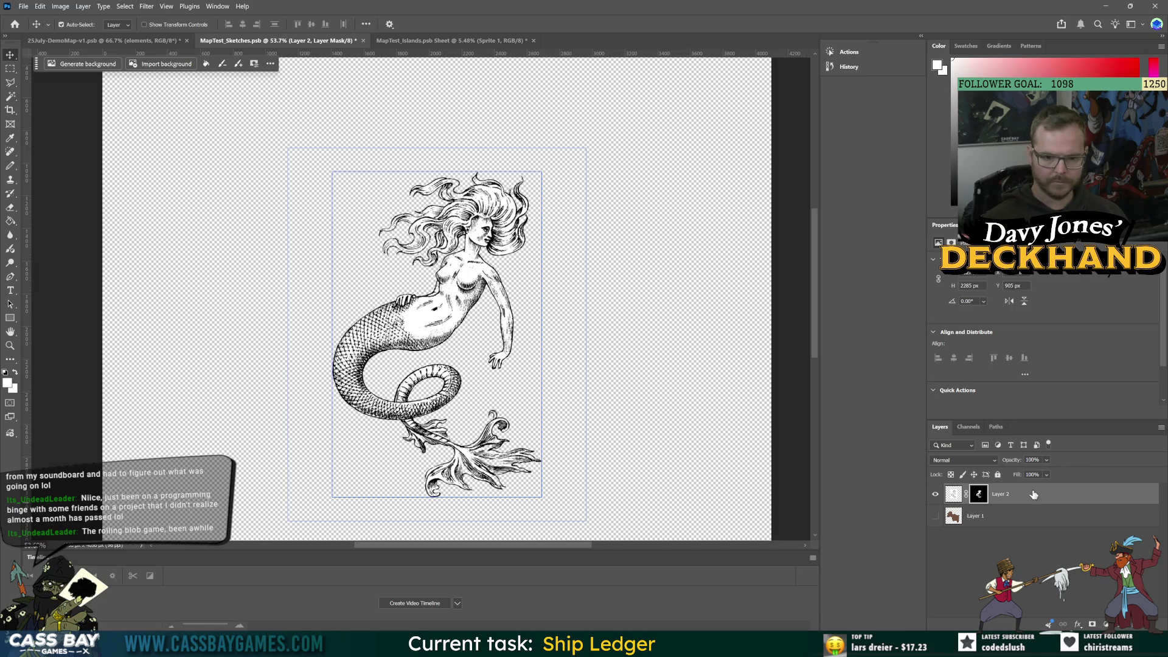
- Refine the mermaid's mask edges in Select and Mask with a different refine mode
click(60, 6)
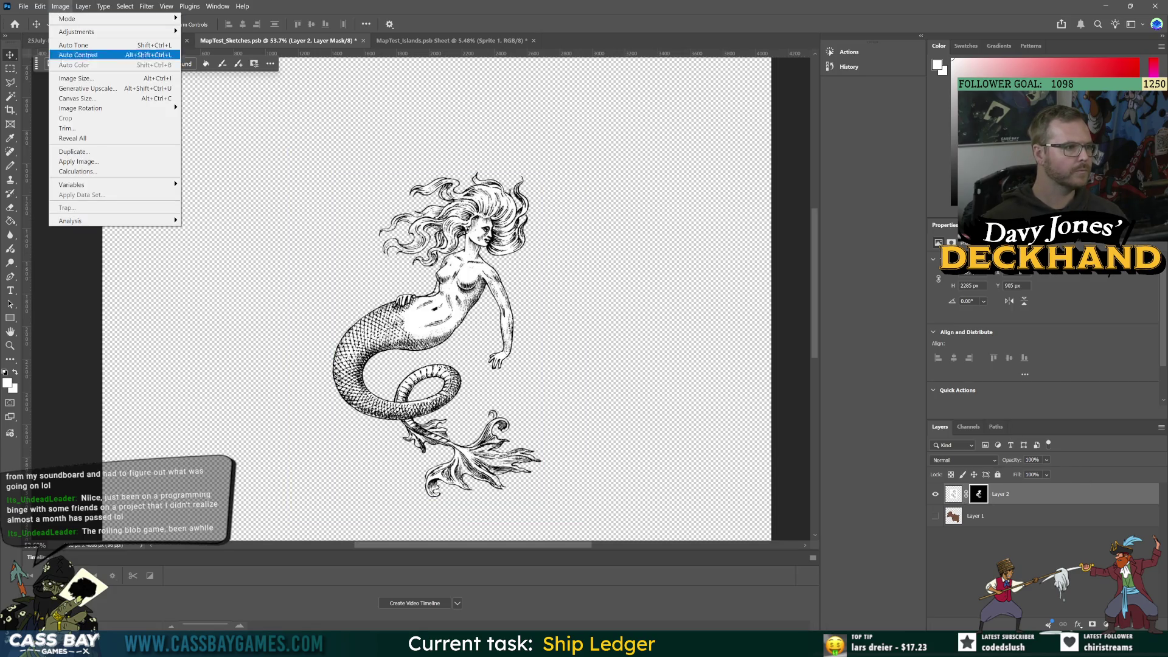
mouse_move(88, 39)
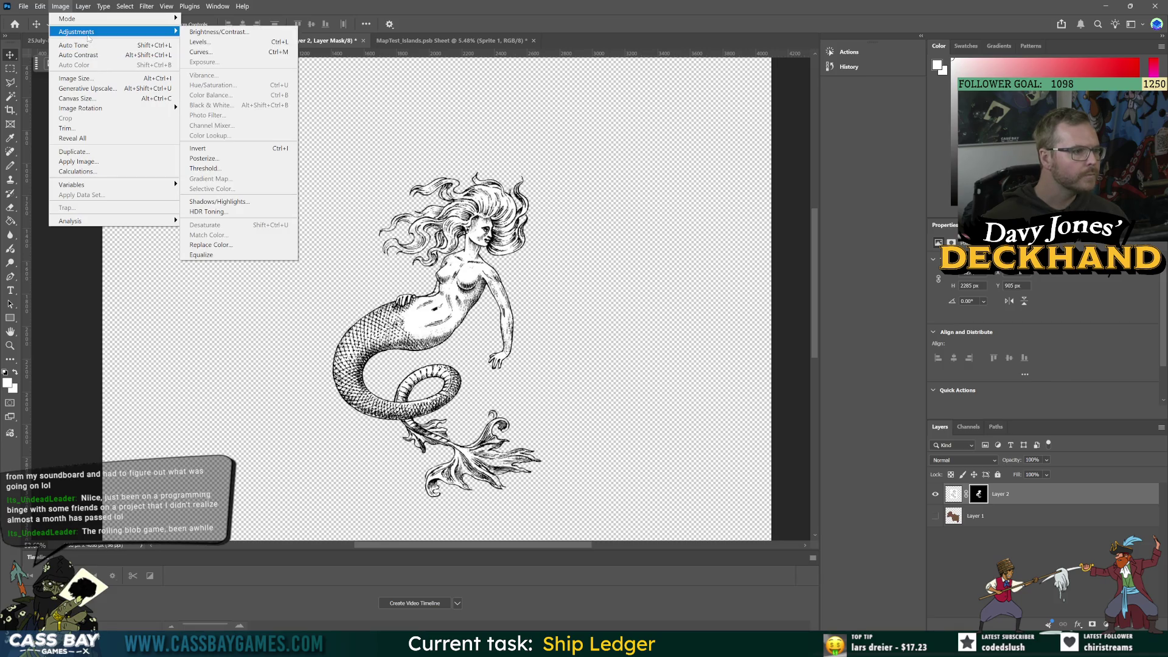
mouse_move(125, 6)
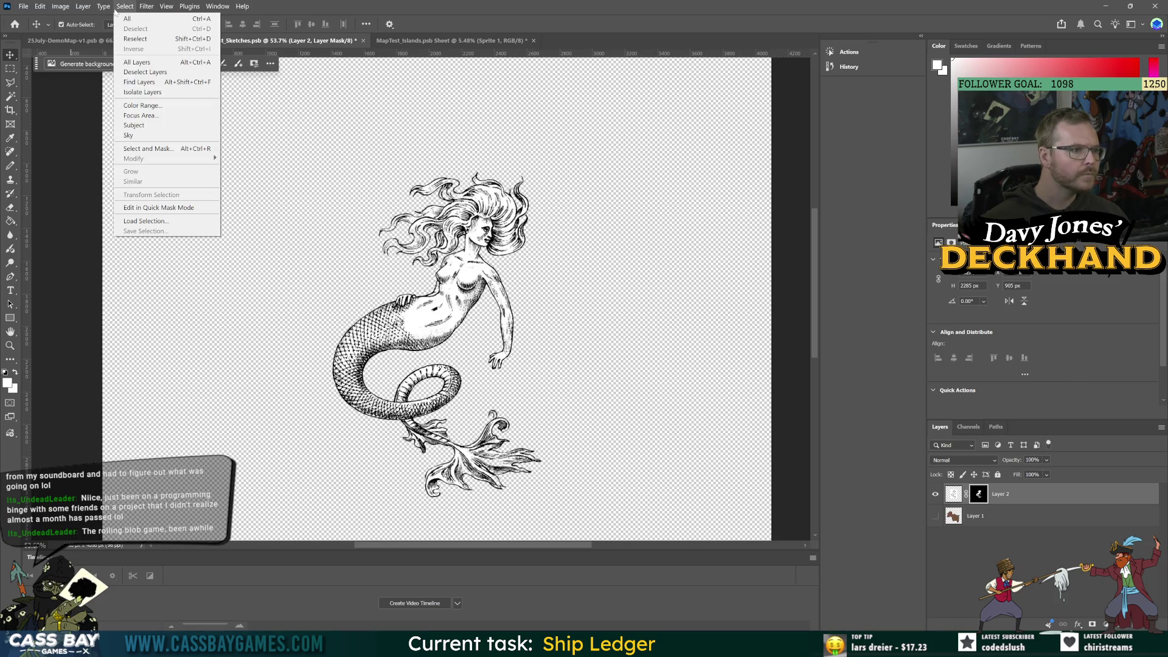
click(149, 149)
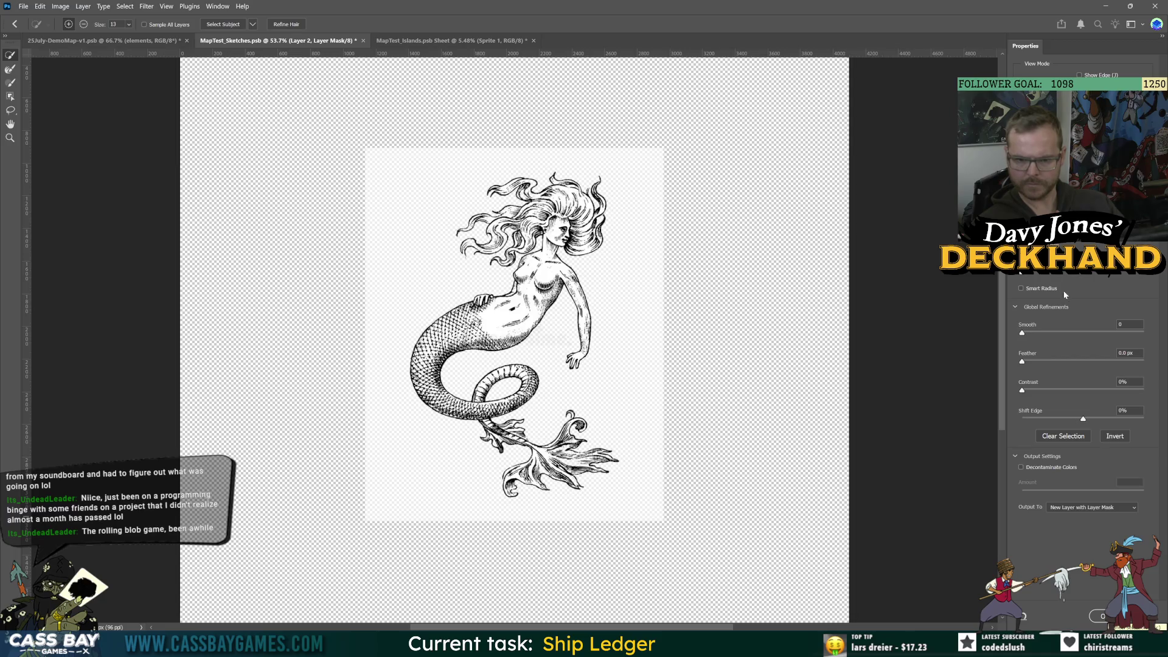
click(1071, 234)
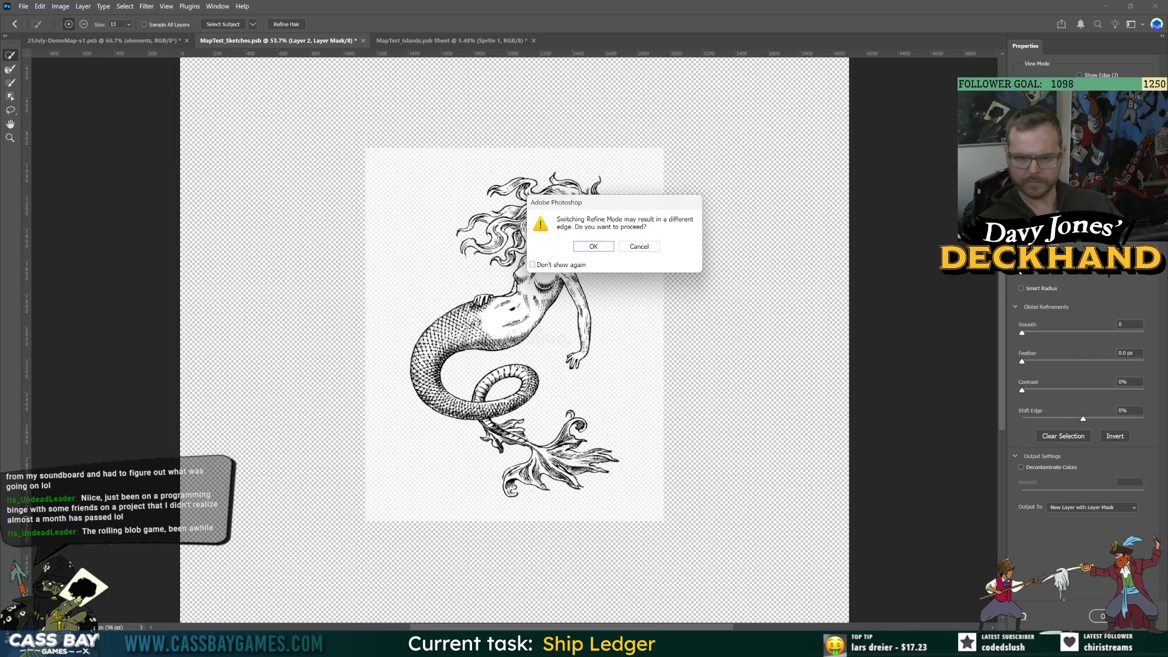
click(593, 246)
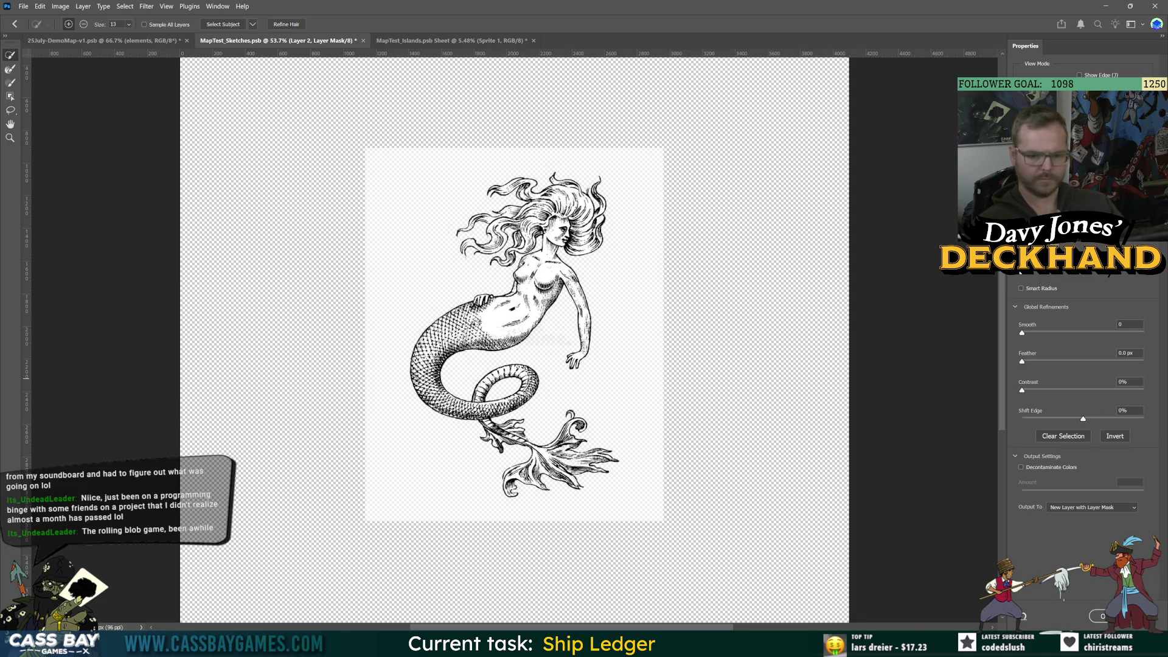
key(Return)
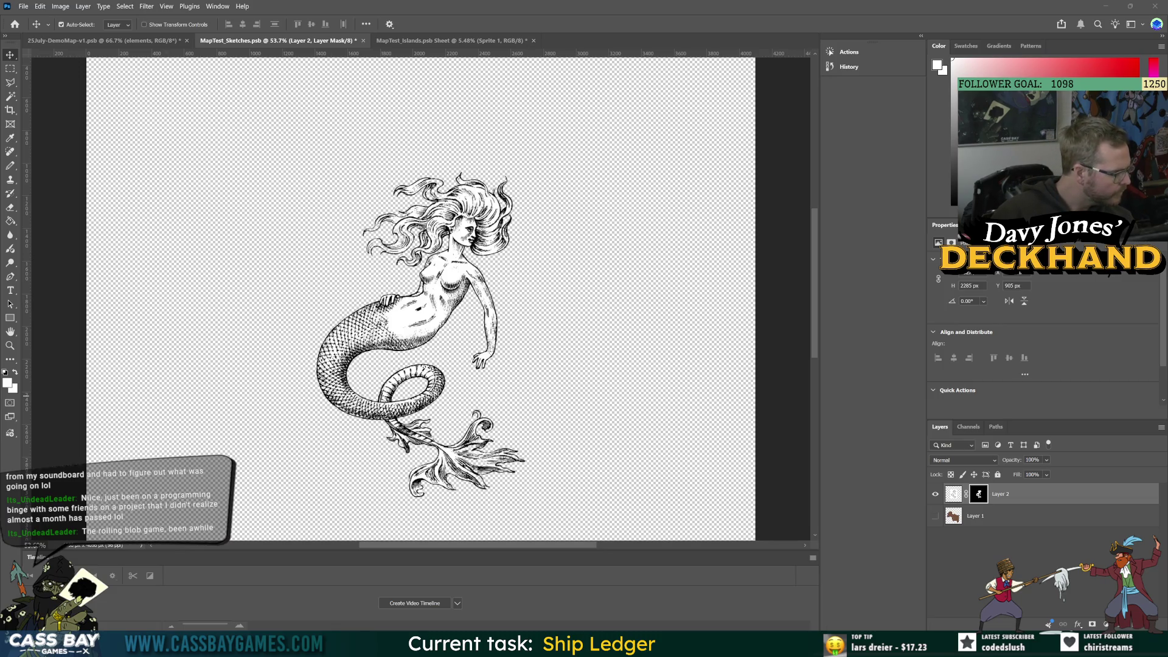
- Magic Wand the light areas inside the mermaid, set black (000000) as foreground, then deselect
click(125, 6)
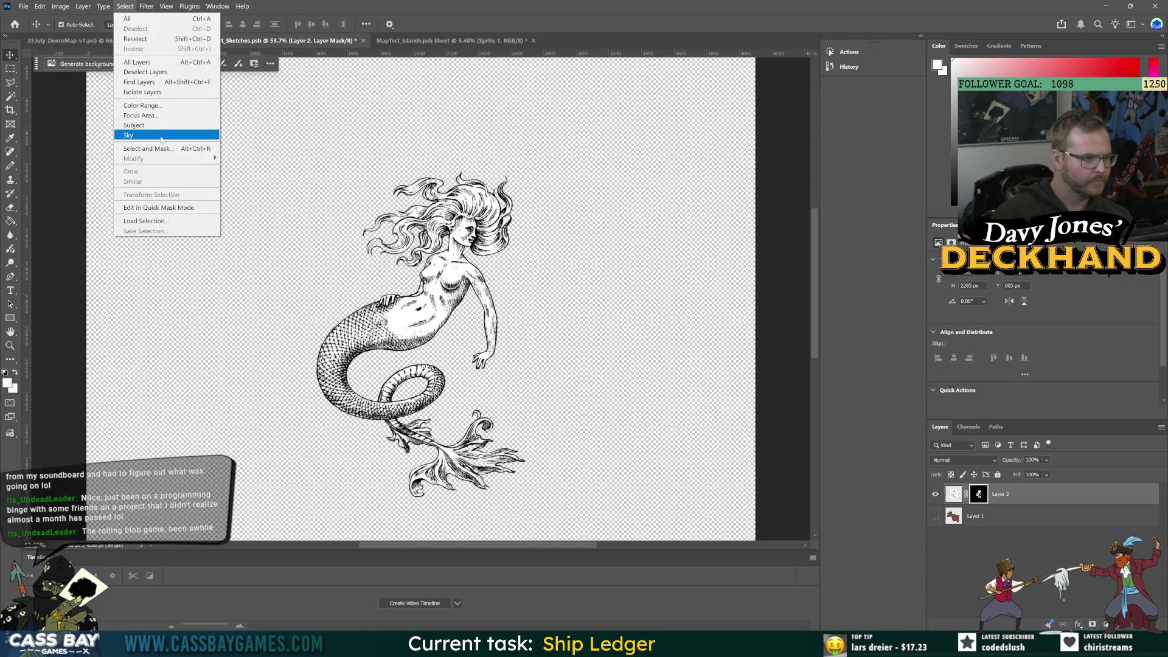
mouse_move(142, 6)
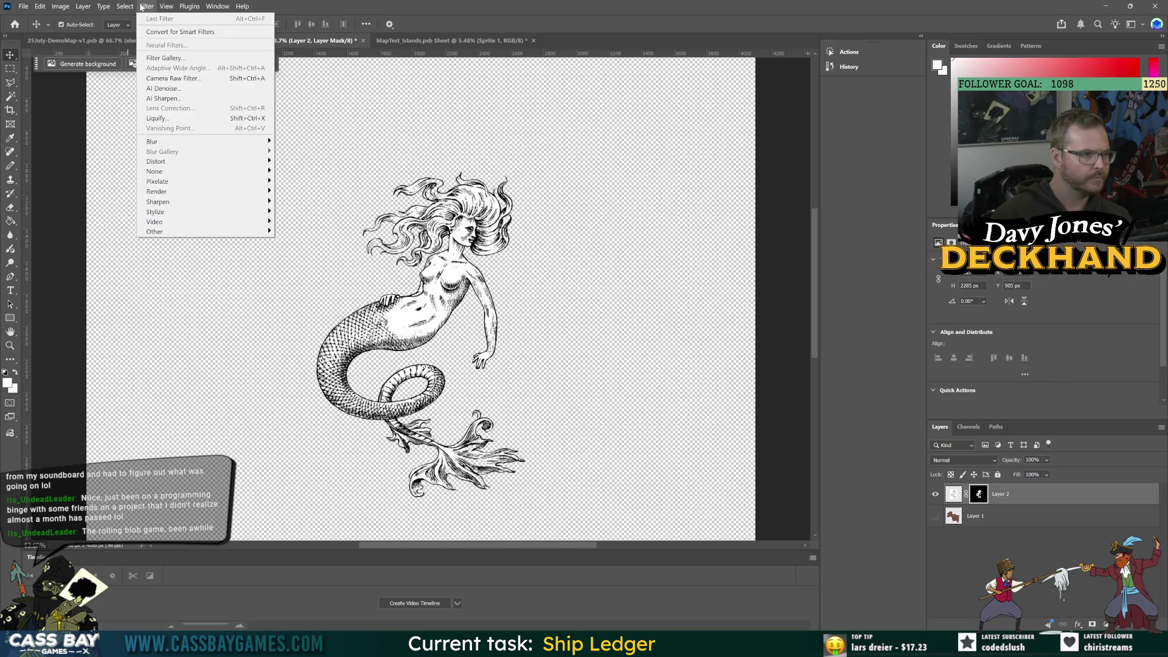
mouse_move(71, 8)
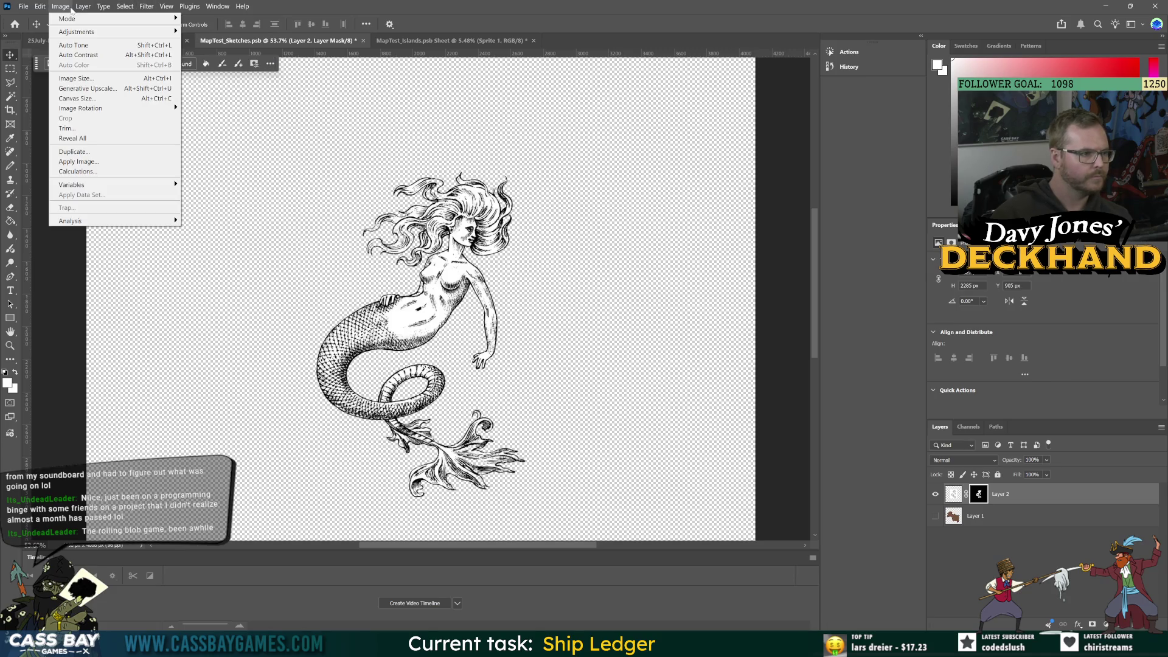
click(12, 99)
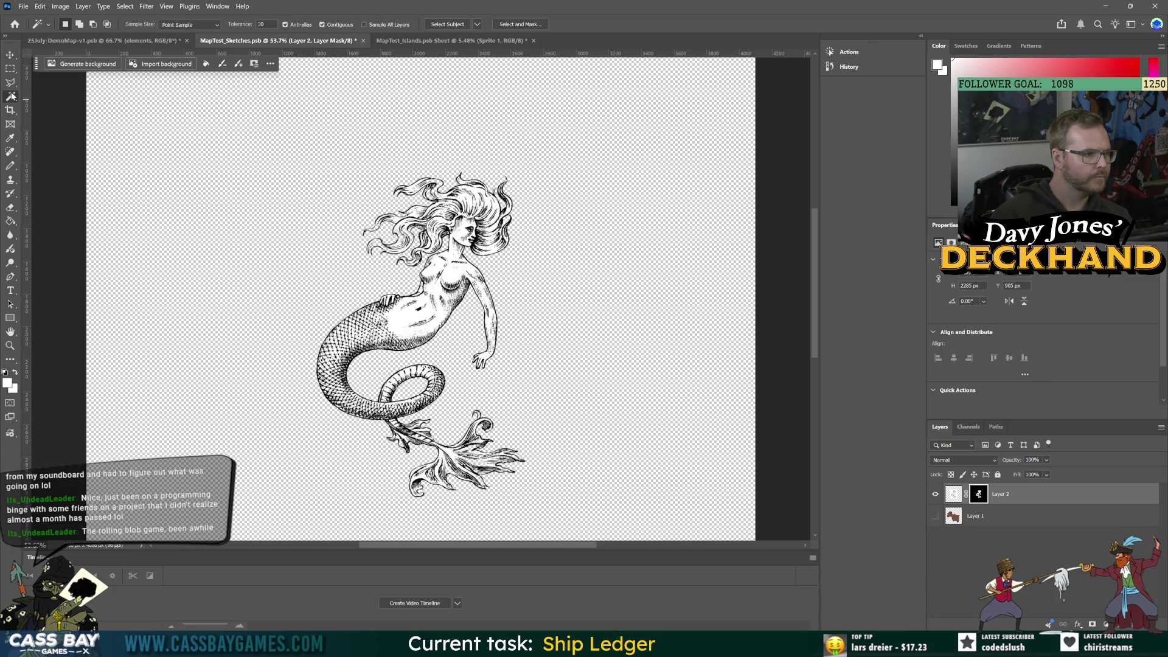
right_click(12, 96)
click(54, 116)
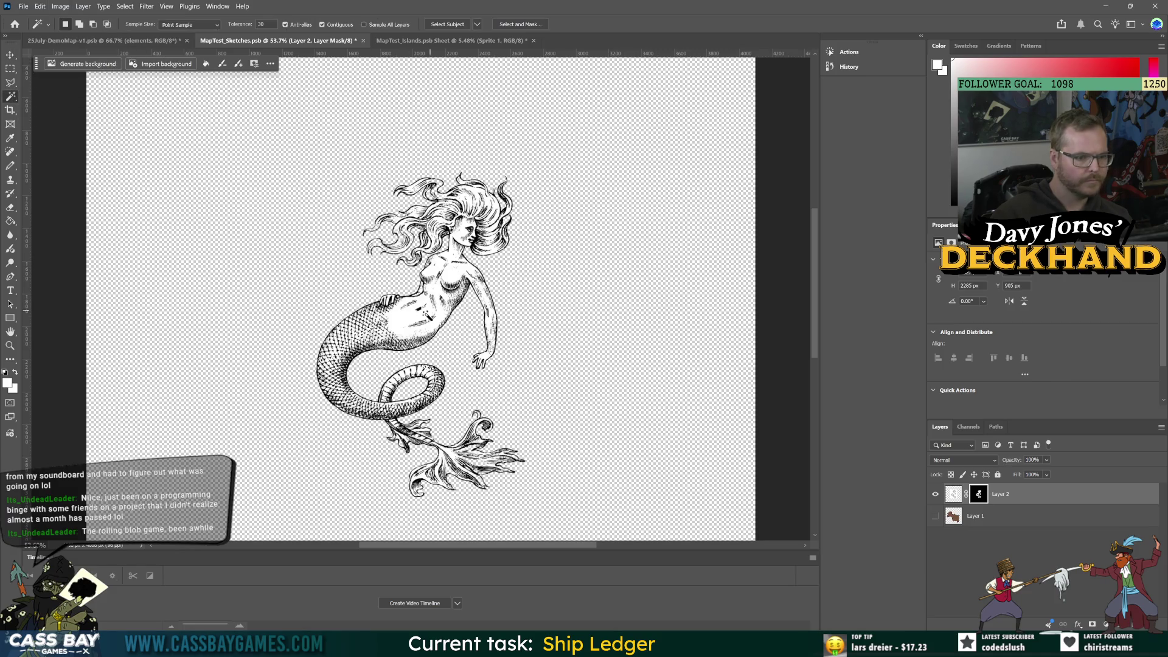
click(408, 318)
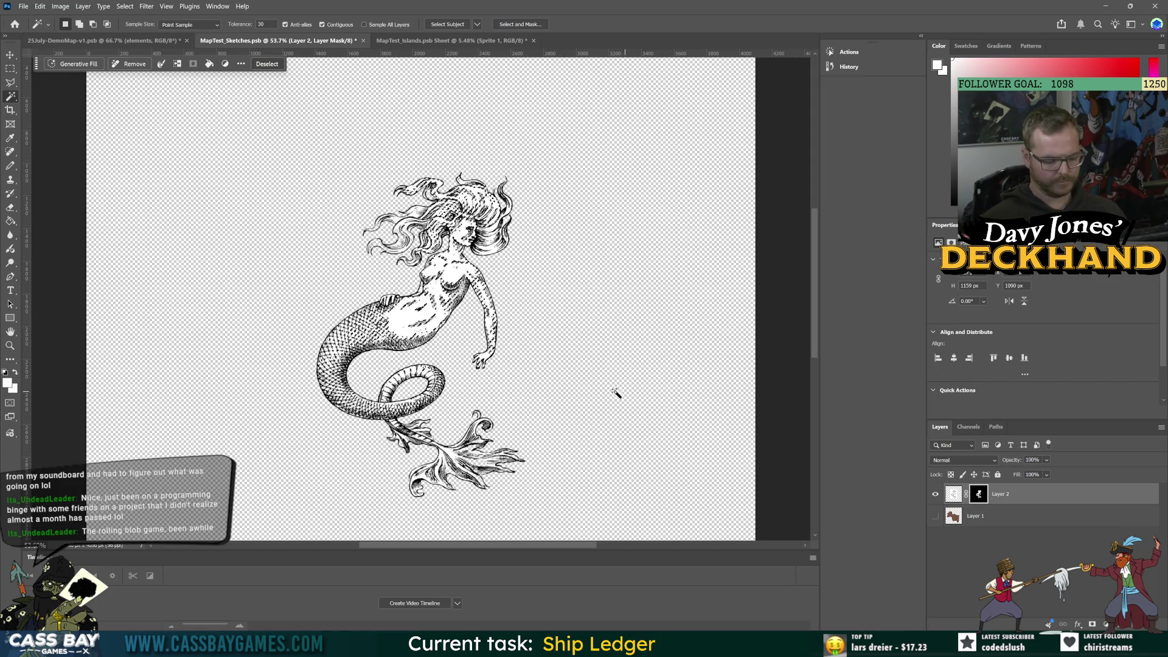
key(g)
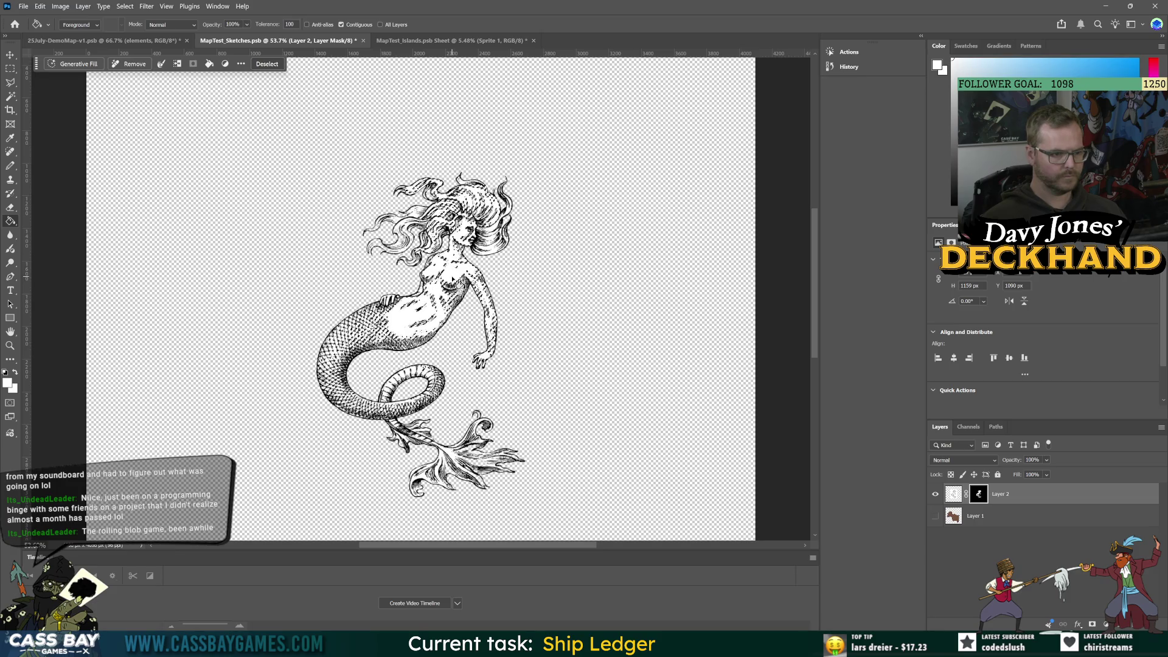
click(7, 382)
text(000000)
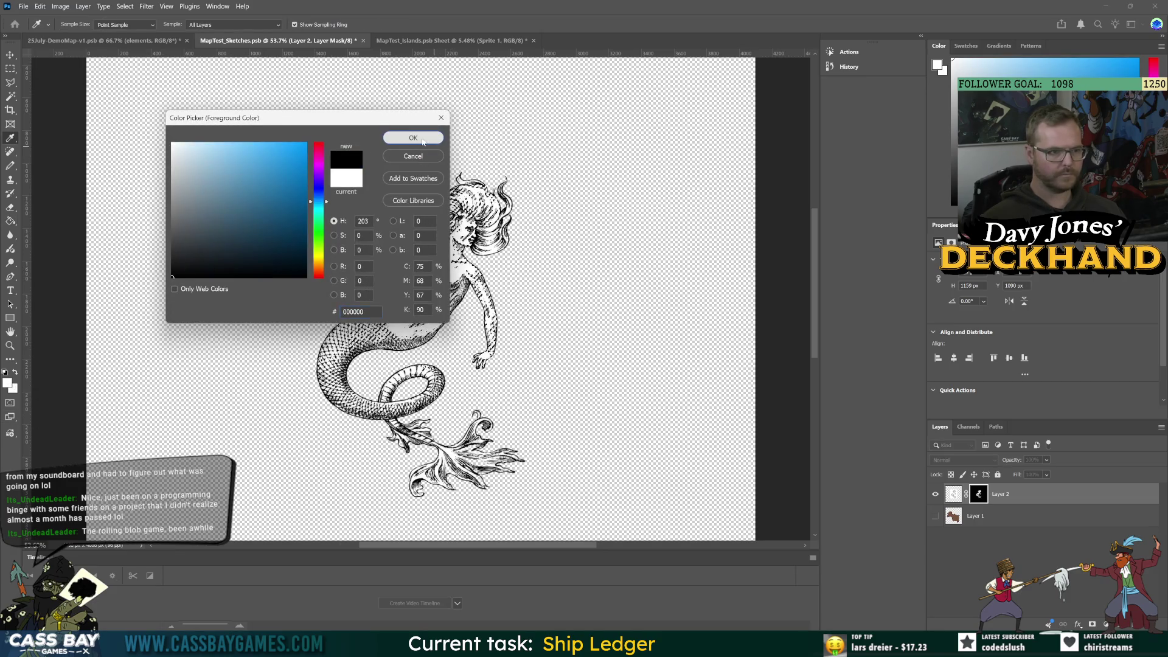
key(Return)
key(ctrl+d)
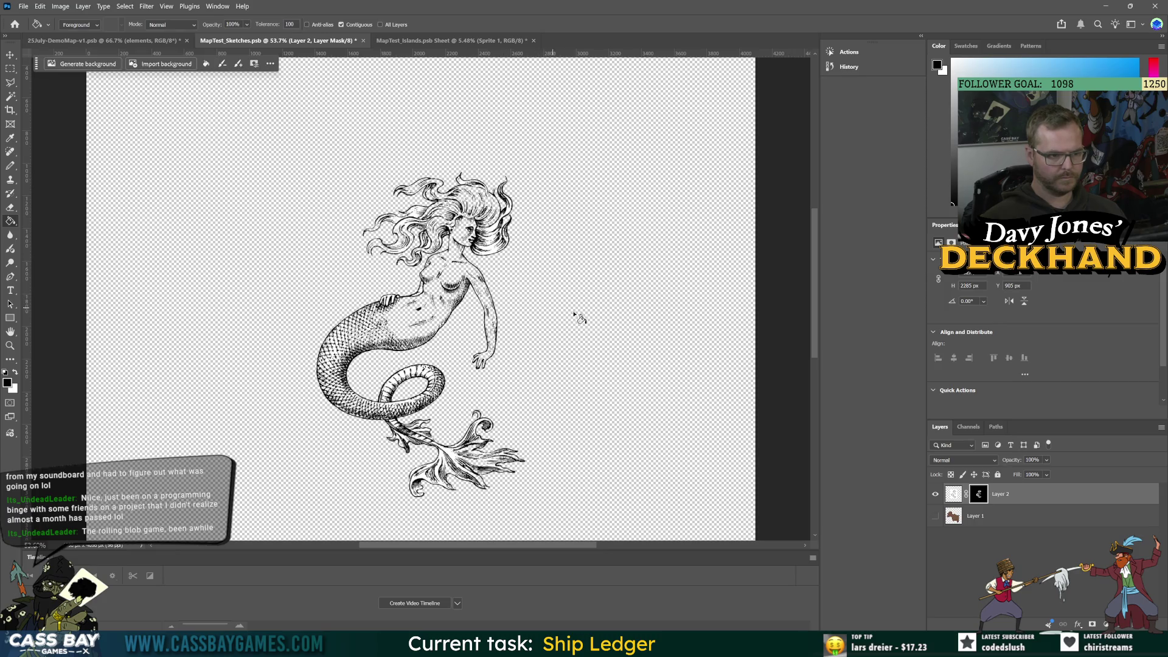
- Remove the layer mask from the mermaid's Layer 2
click(1049, 582)
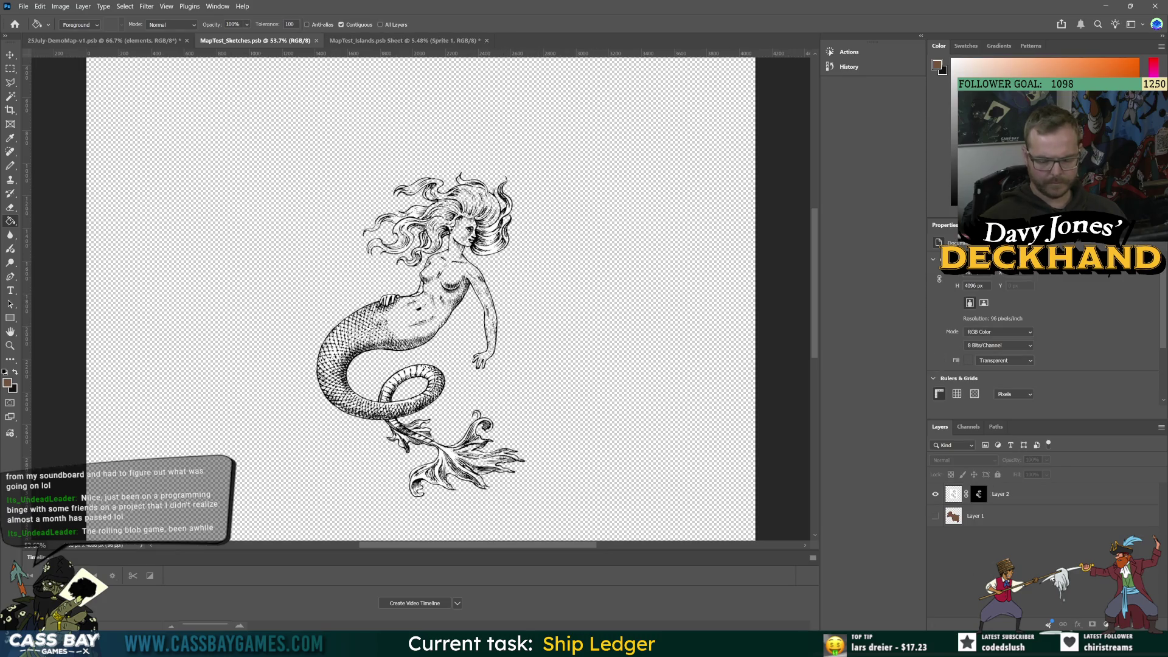
click(955, 501)
right_click(955, 503)
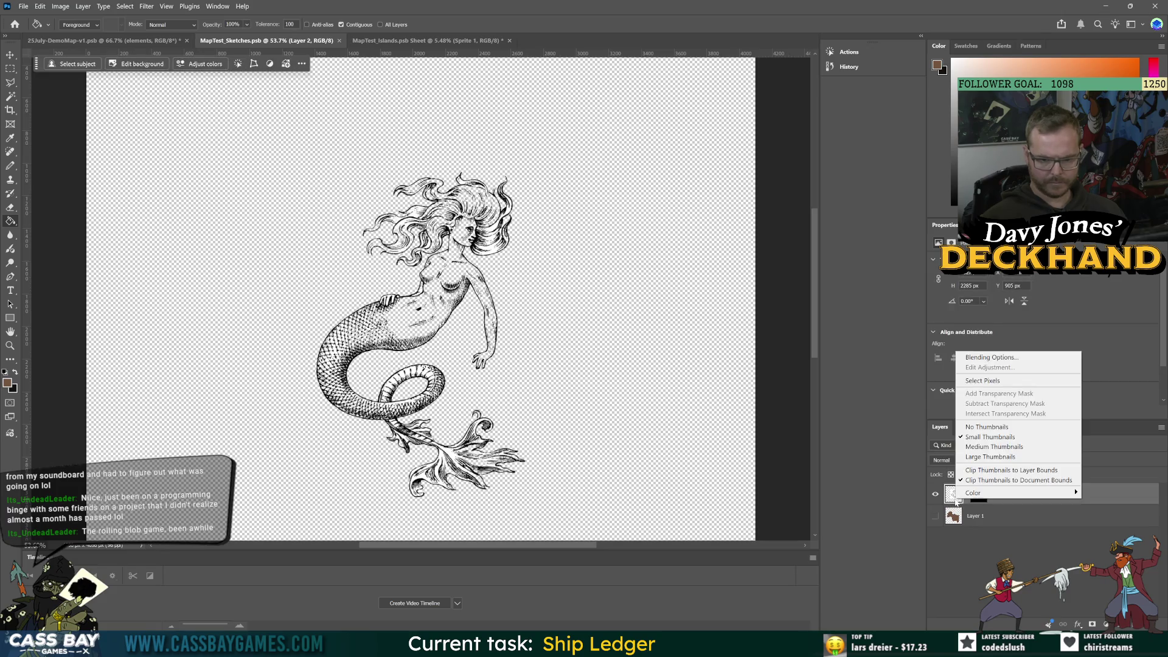
key(Escape)
right_click(985, 499)
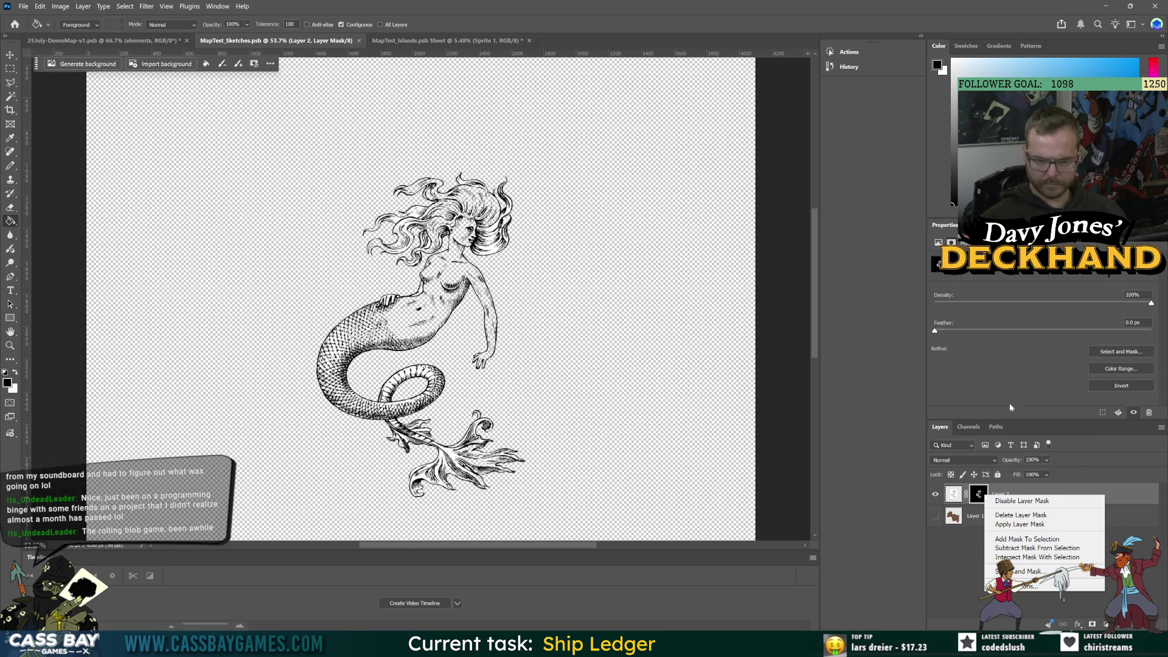
click(1033, 528)
- Zoom out, select the whole canvas and crop the document to it, then return to Chrome
click(973, 536)
key(ctrl+minus)
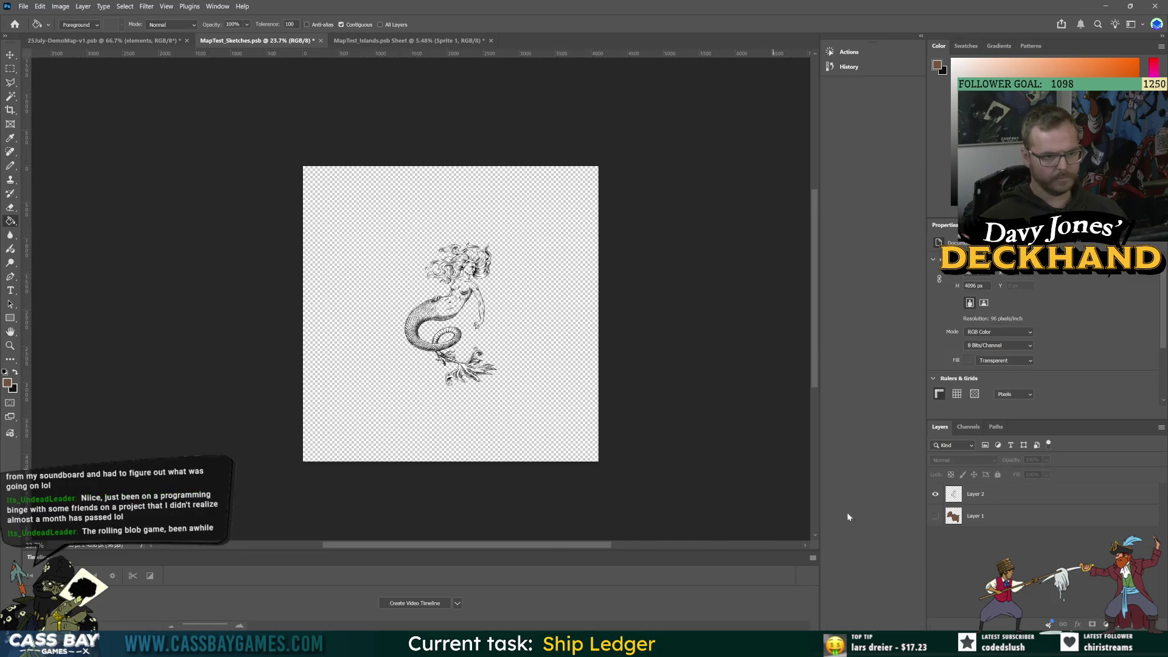
click(974, 494)
click(60, 7)
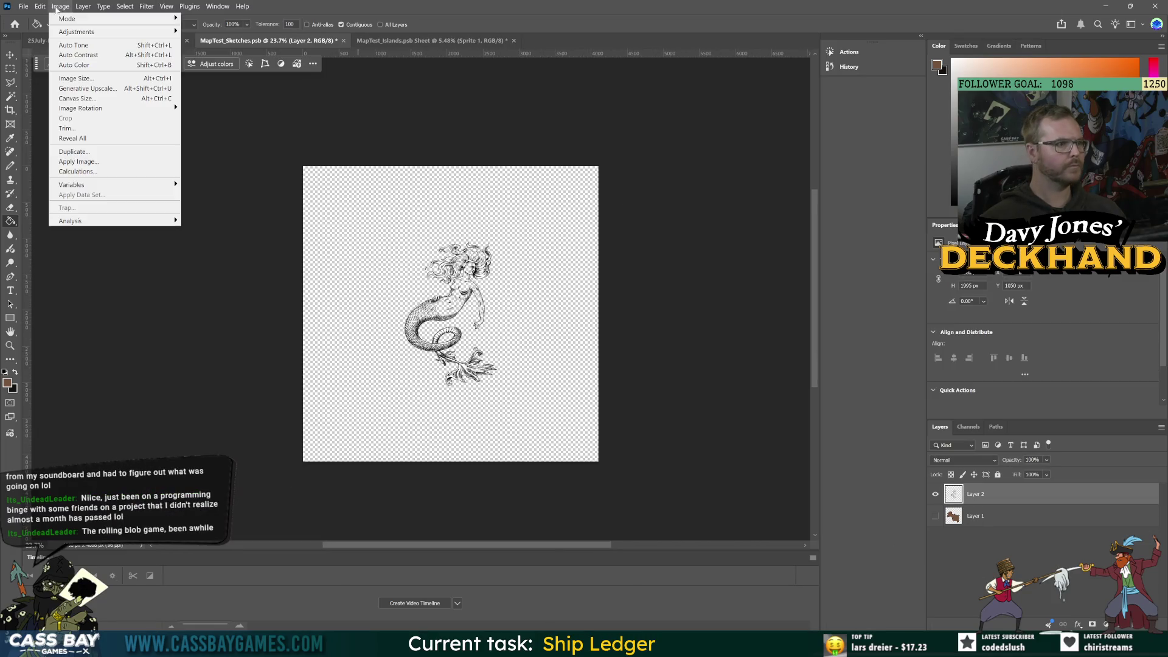
click(272, 237)
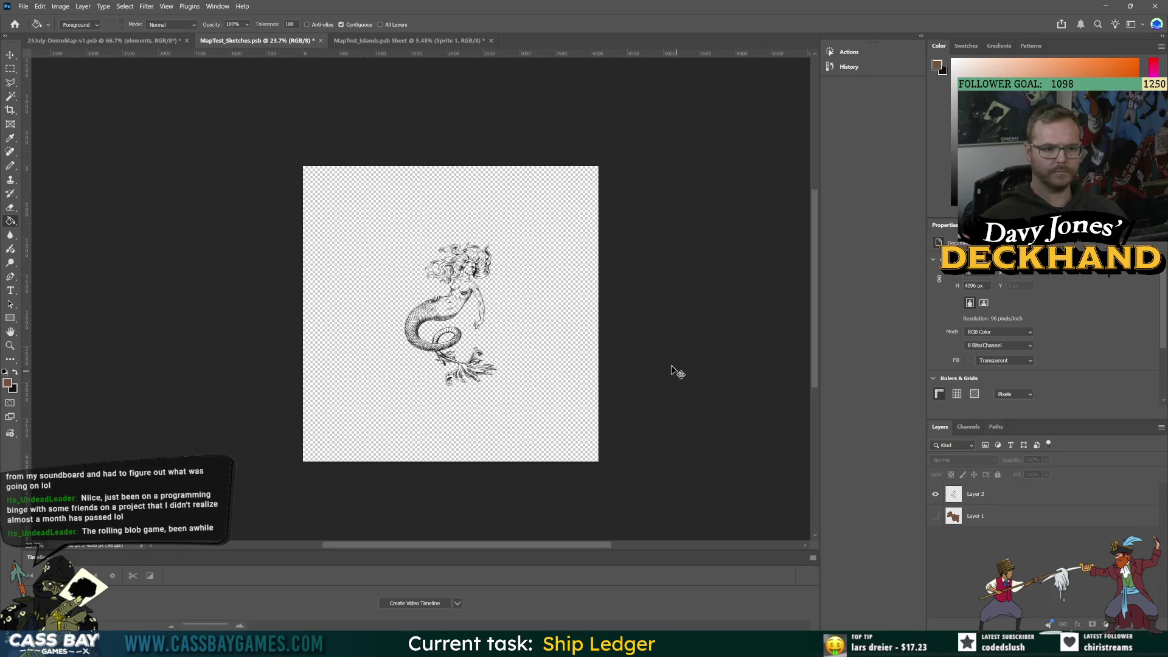
key(ctrl+a)
click(60, 6)
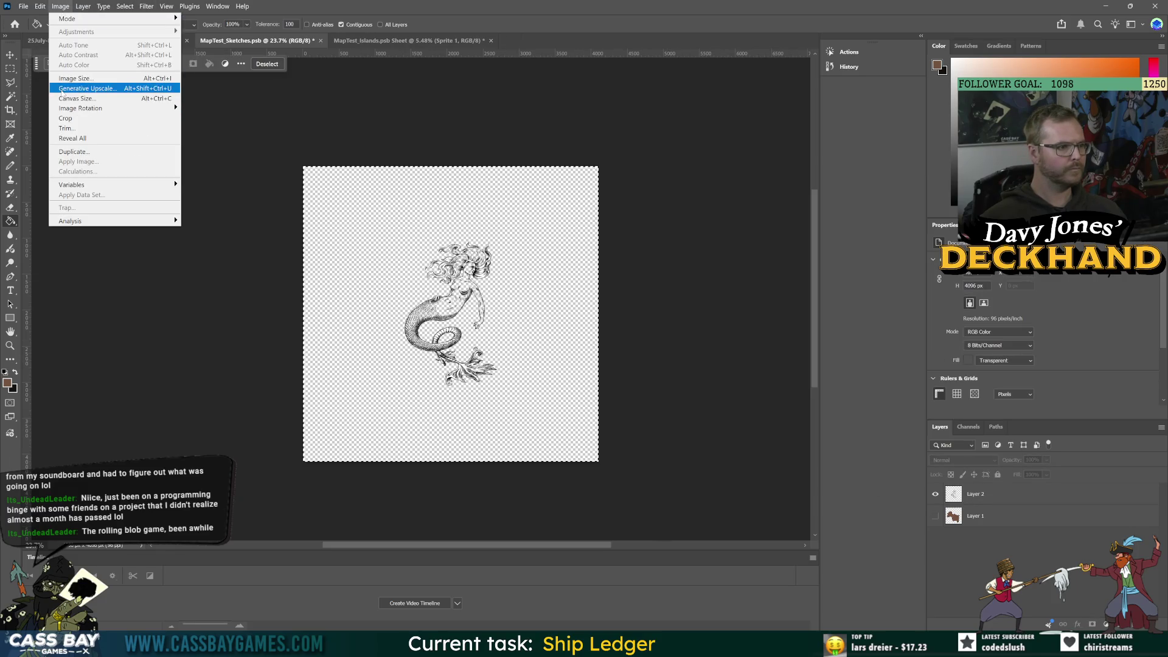
click(67, 118)
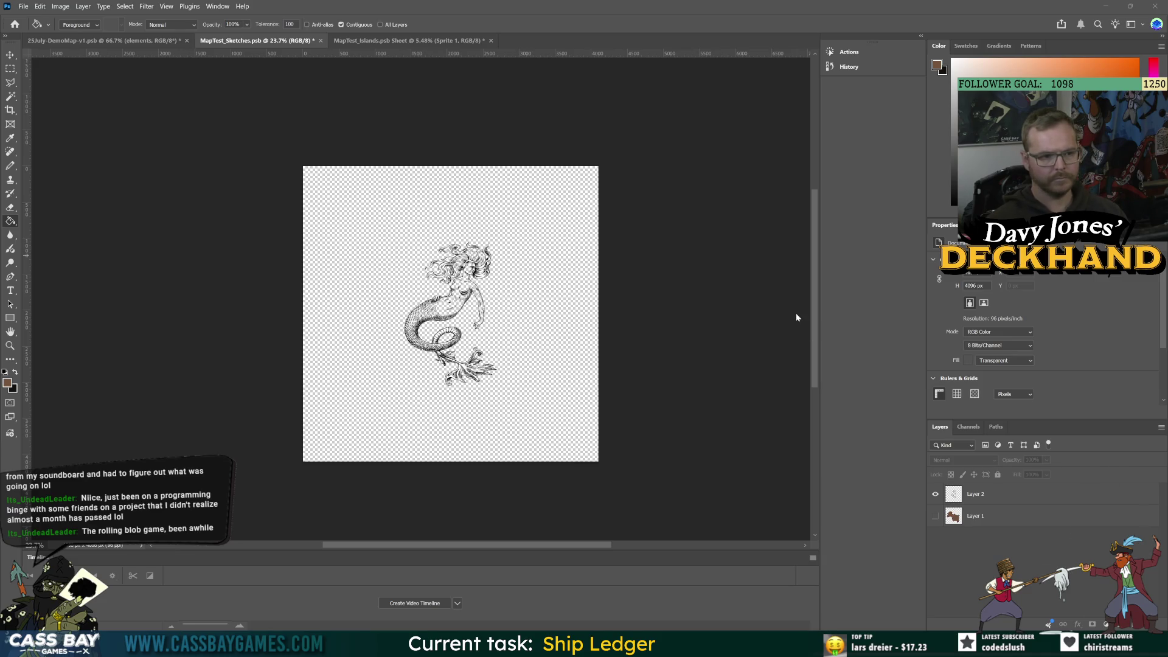
key(alt+Tab)
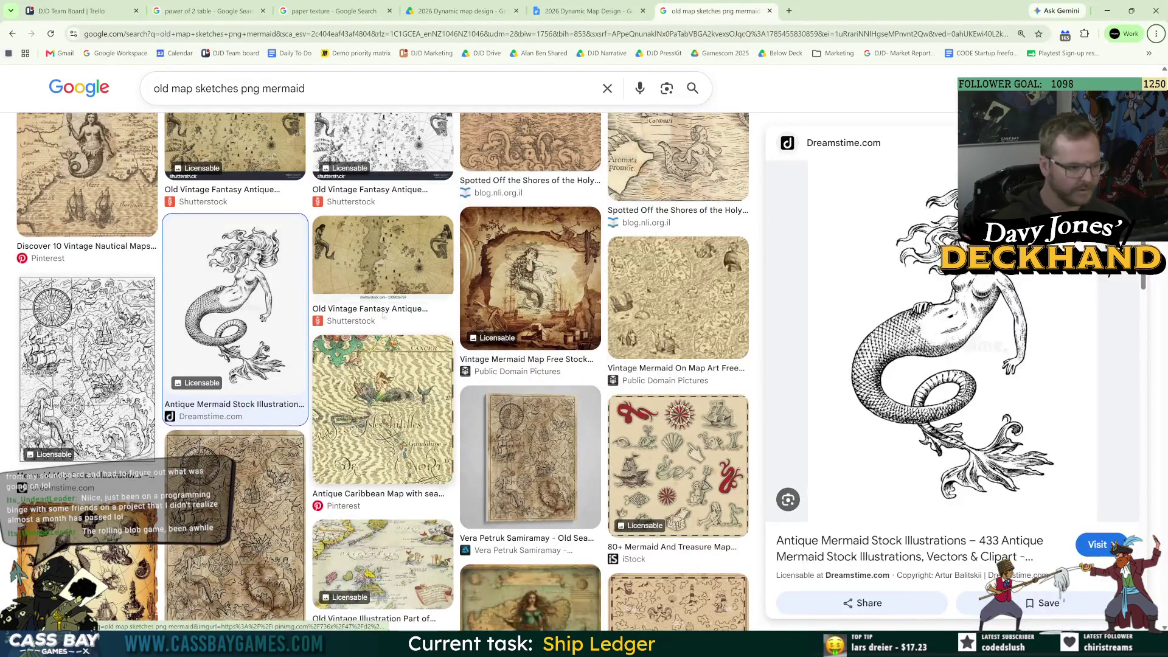
- Swap 'mermaid' for 'whale' in the query and scroll through the 'old map sketches png whale' results
double_click(284, 88)
text(whale)
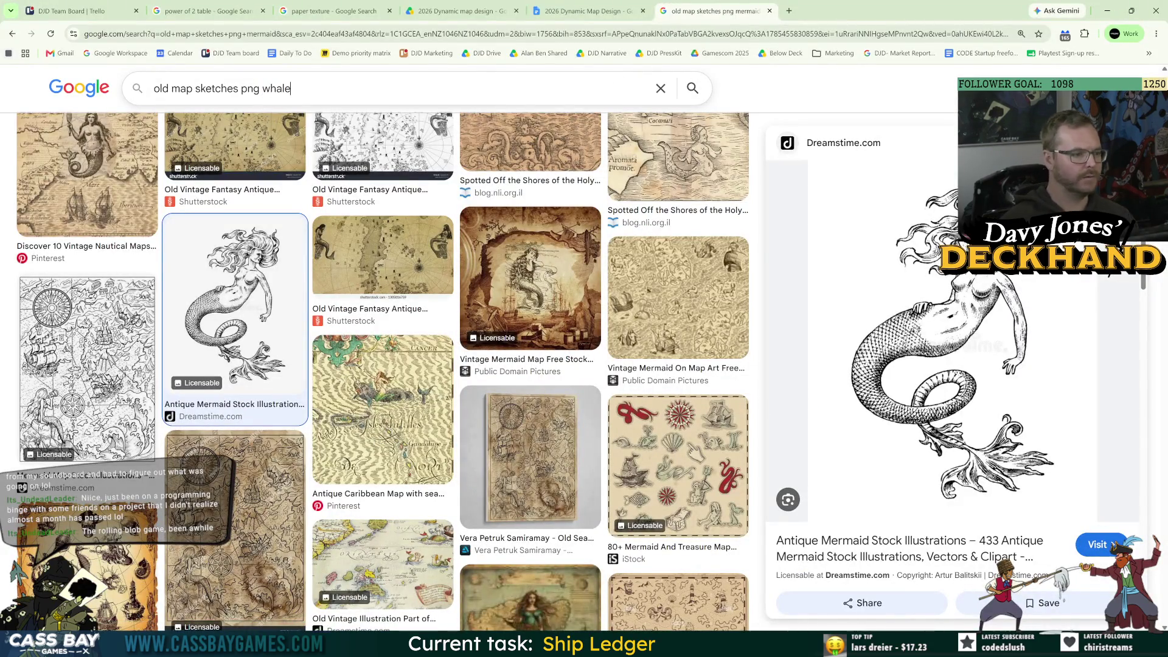
key(Return)
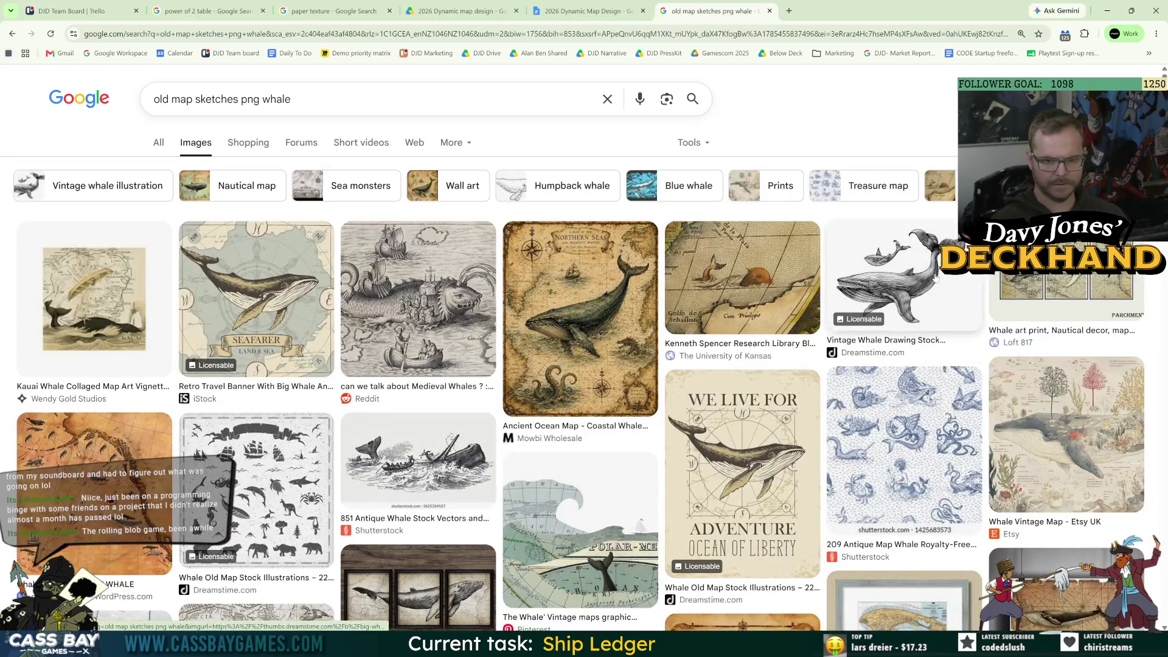
scroll(438, 457, down, 6)
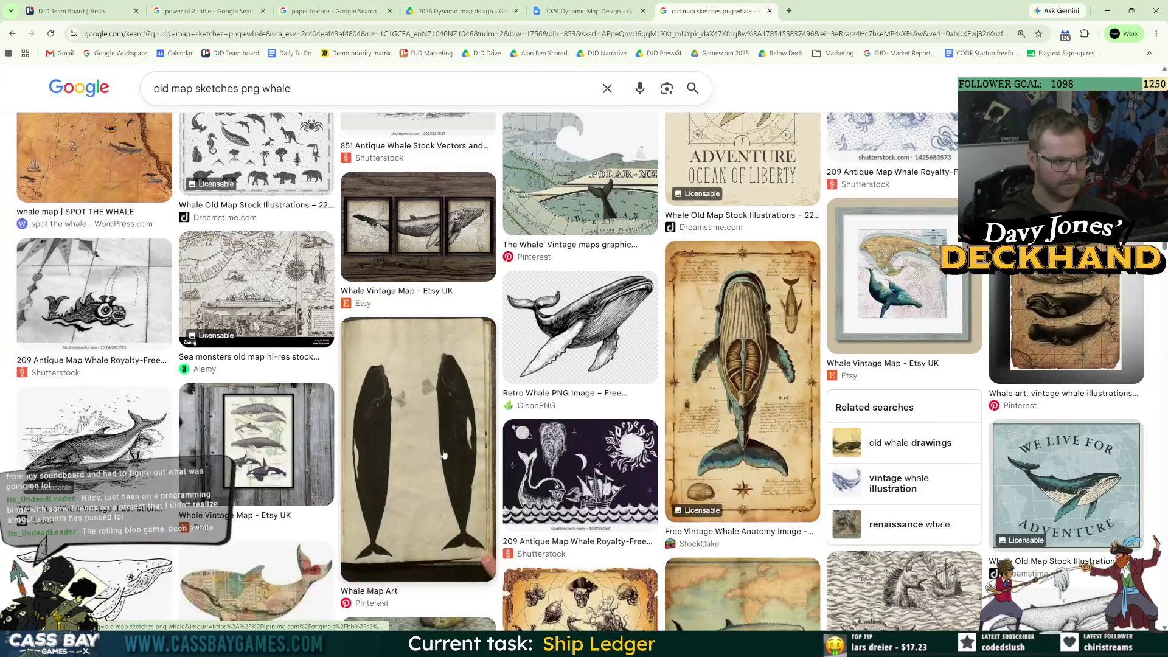
scroll(406, 476, down, 3)
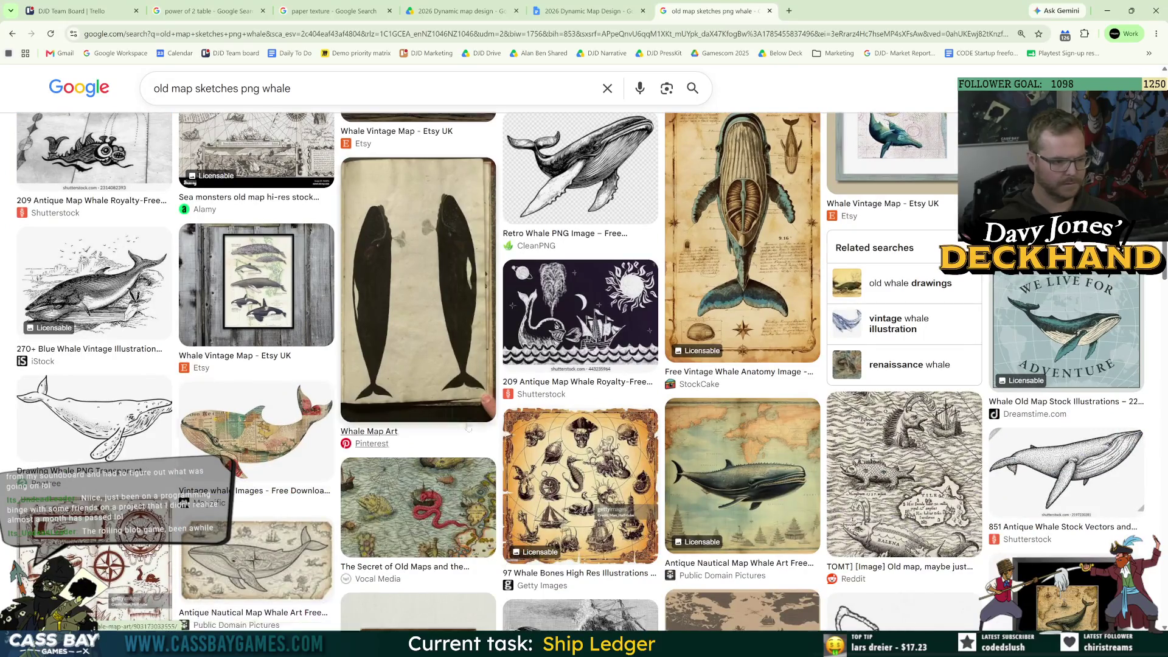
scroll(870, 511, down, 2)
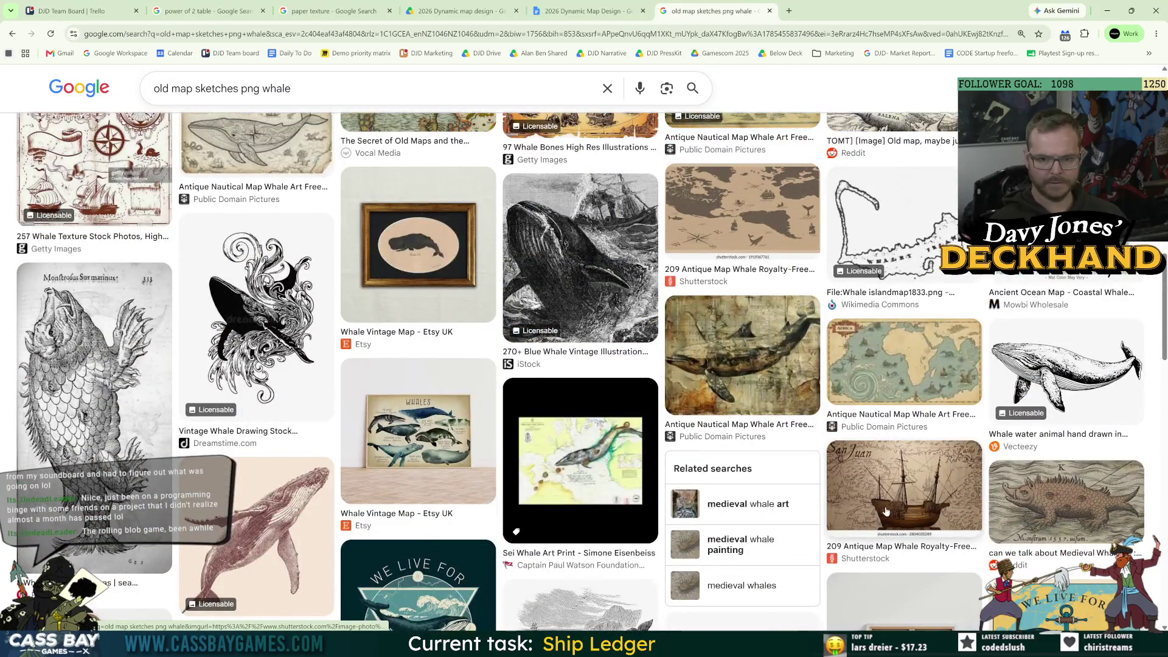
scroll(885, 510, down, 4)
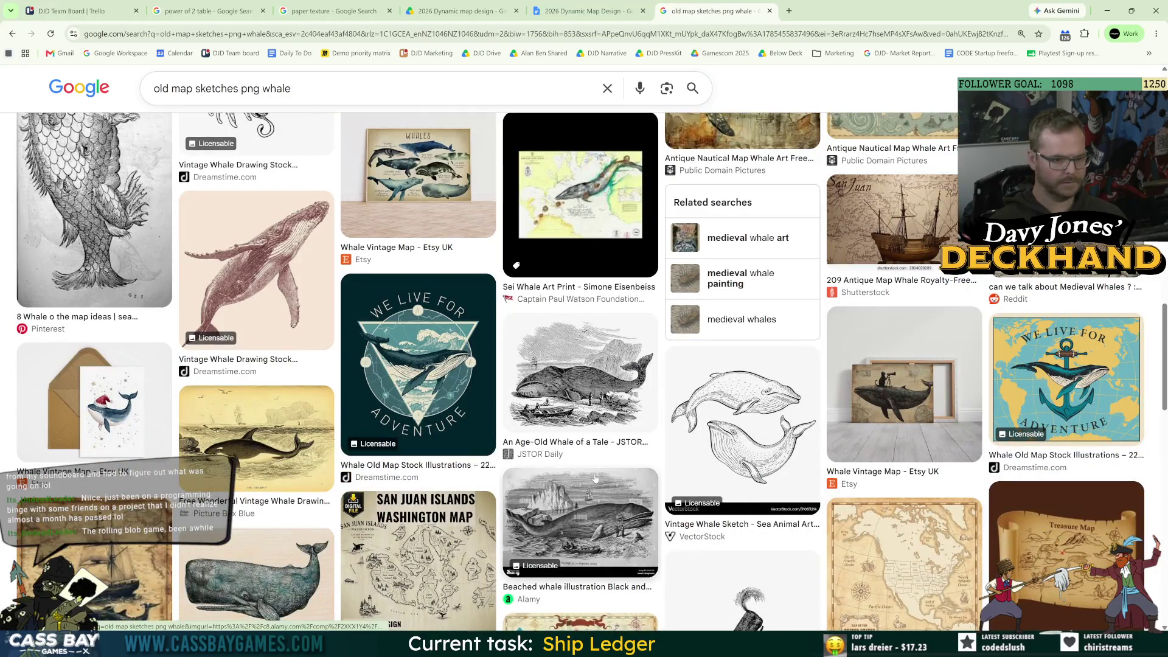
scroll(510, 451, up, 3)
scroll(755, 487, down, 3)
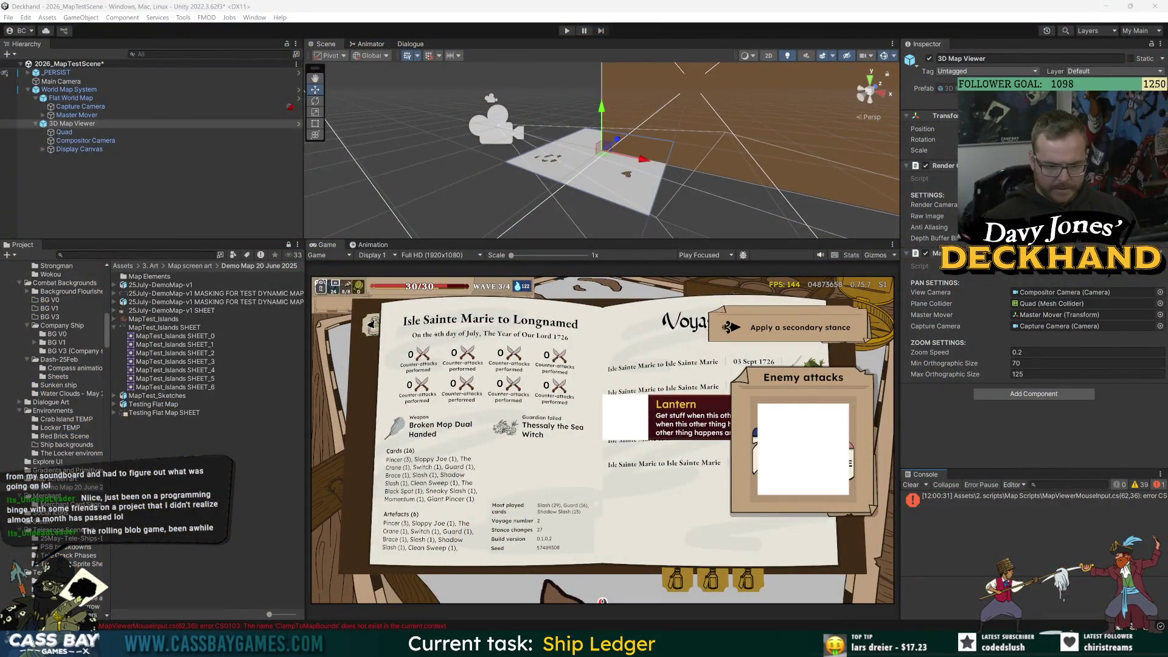
- Check the whale-tail sketch canvas in Photoshop, then return to Chrome's whale image results
key(alt+Tab)
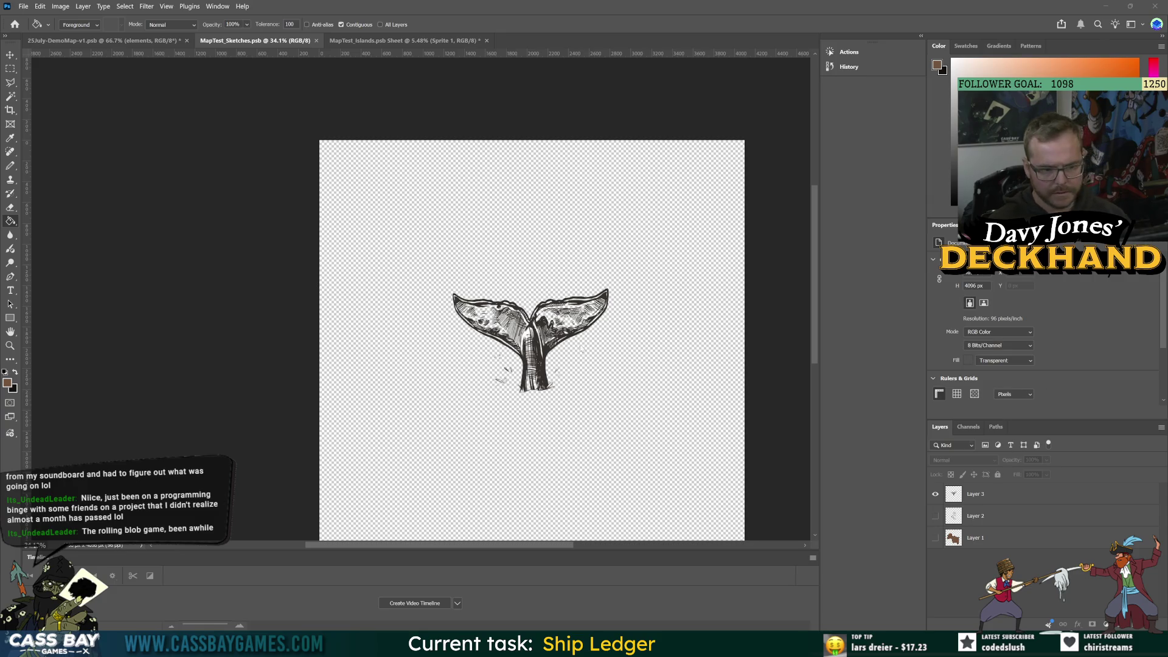
scroll(572, 332, down, 3)
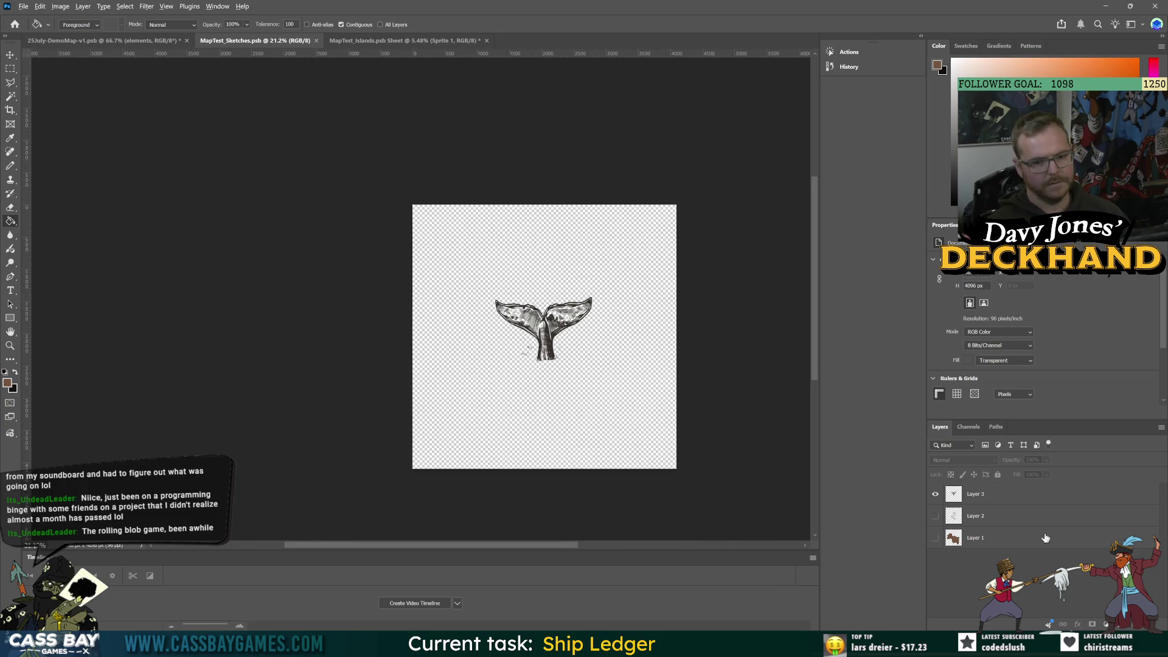
key(alt+Tab)
key(Tab)
key(Tab)
key(Tab)
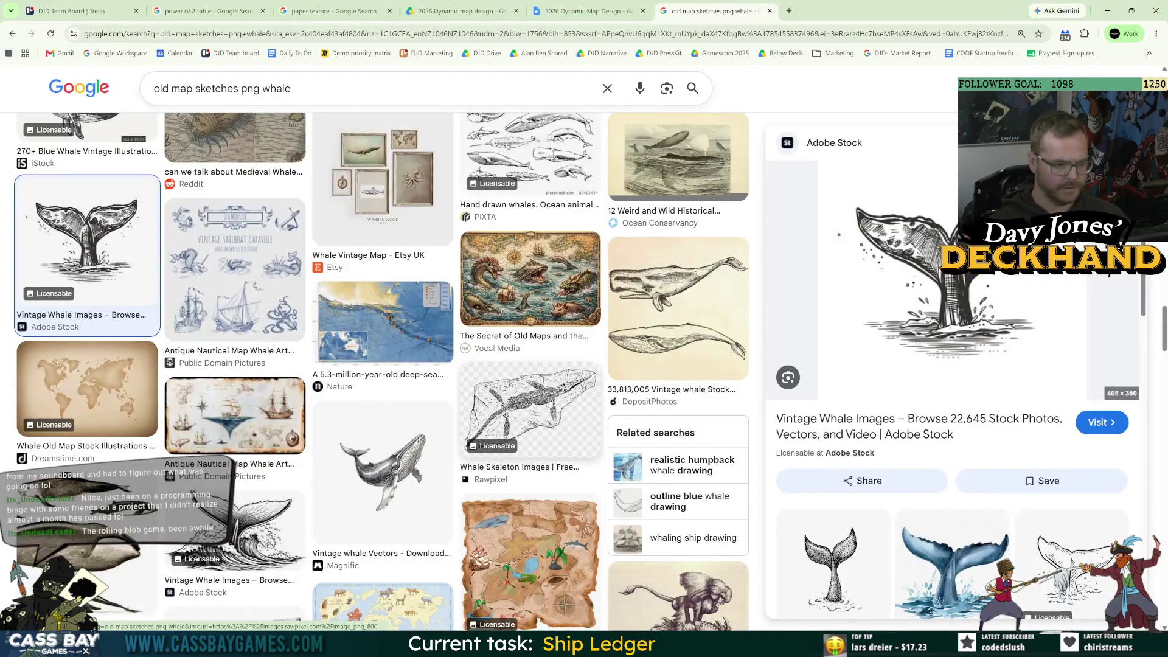
- Change the image search from whale to old map kraken sketches and run it
scroll(558, 411, down, 5)
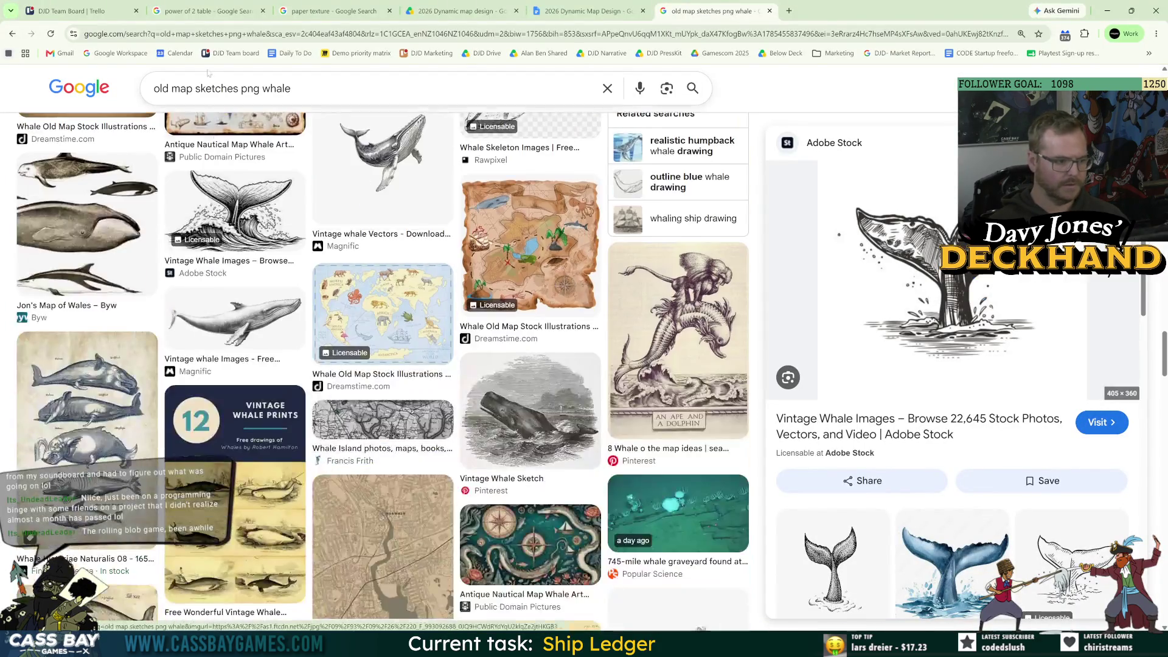
double_click(277, 88)
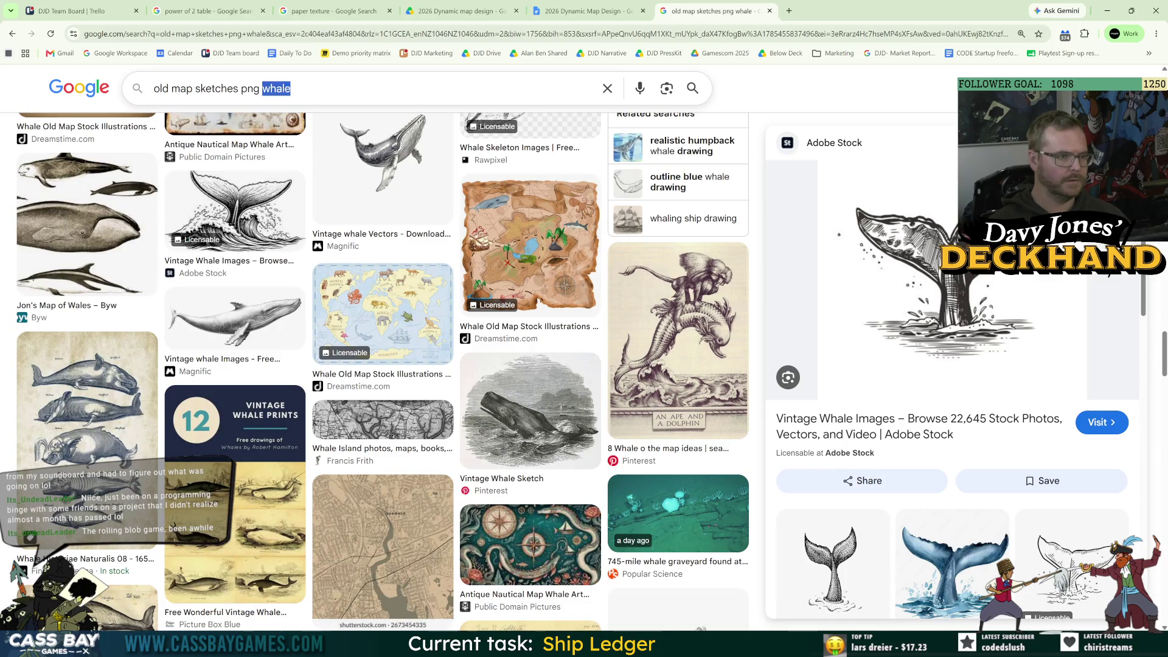
text(crab)
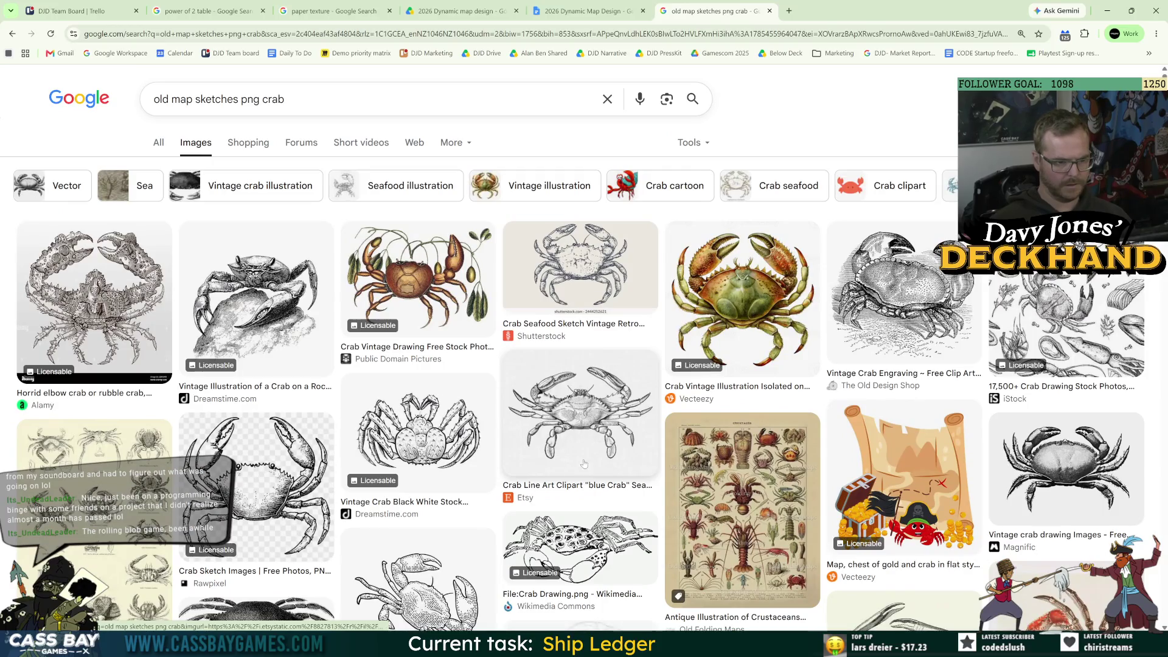
double_click(274, 99)
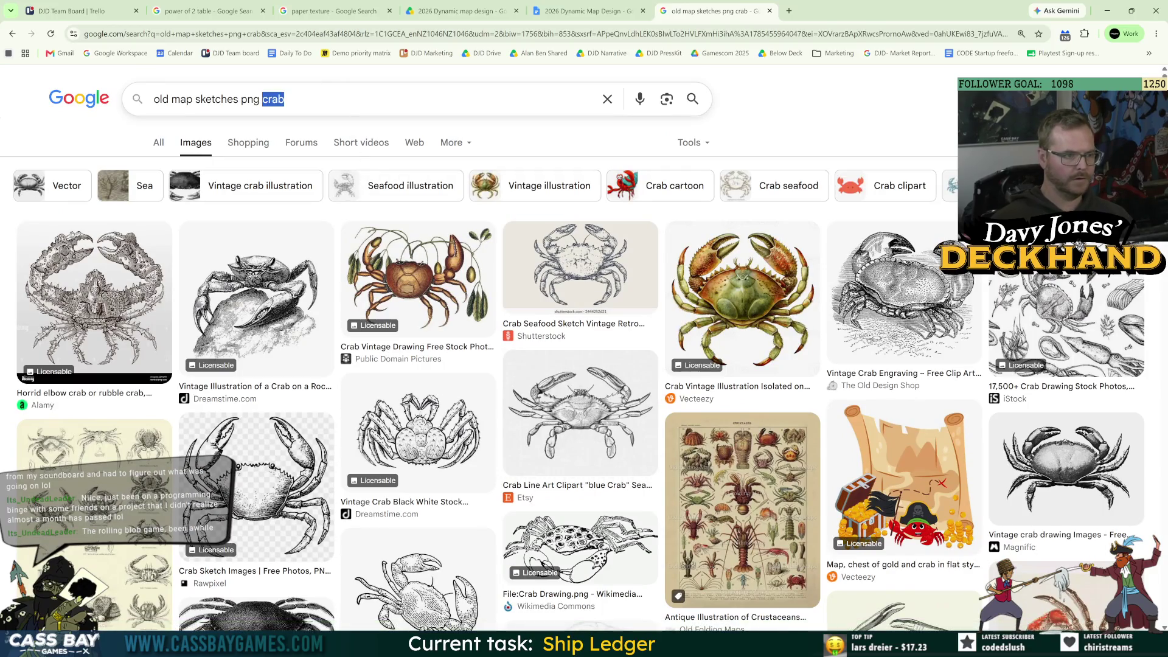
text(ke)
text(n)
key(Return)
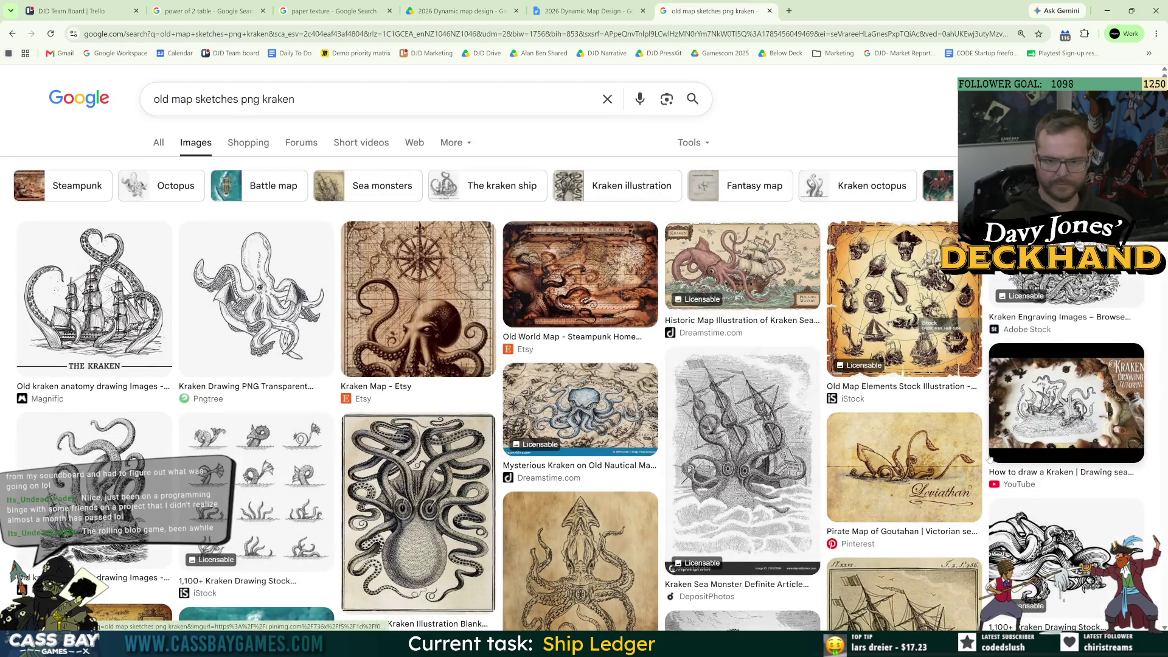
- Browse the kraken results, then rerun the refined kraken sketch search
scroll(992, 455, down, 4)
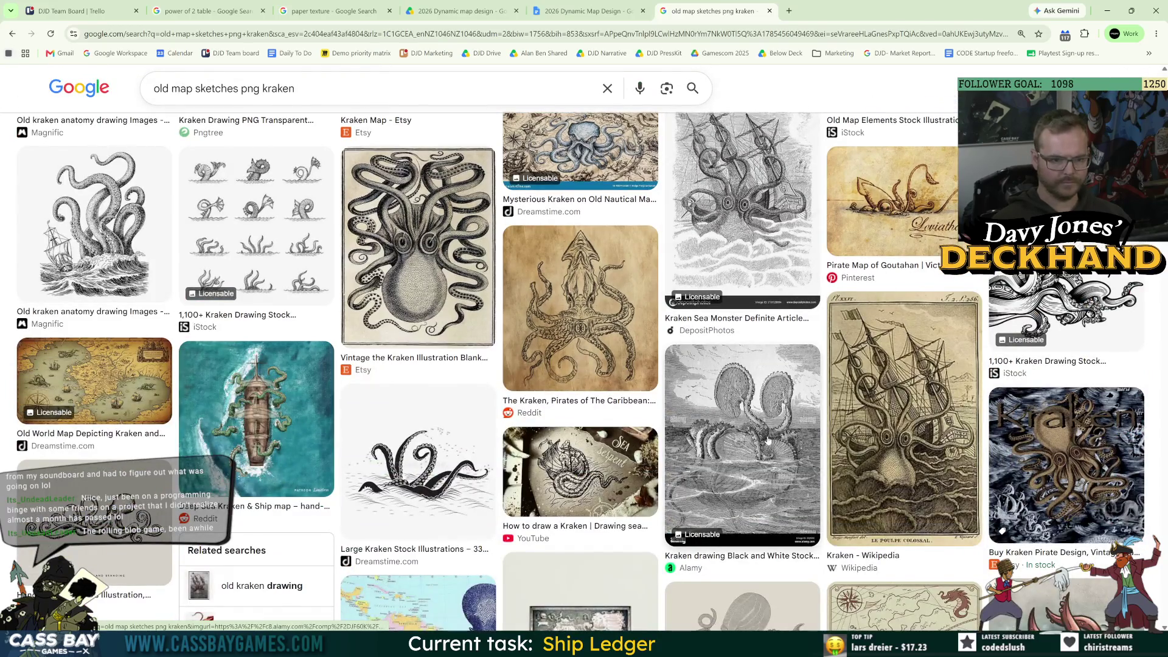
scroll(182, 487, up, 4)
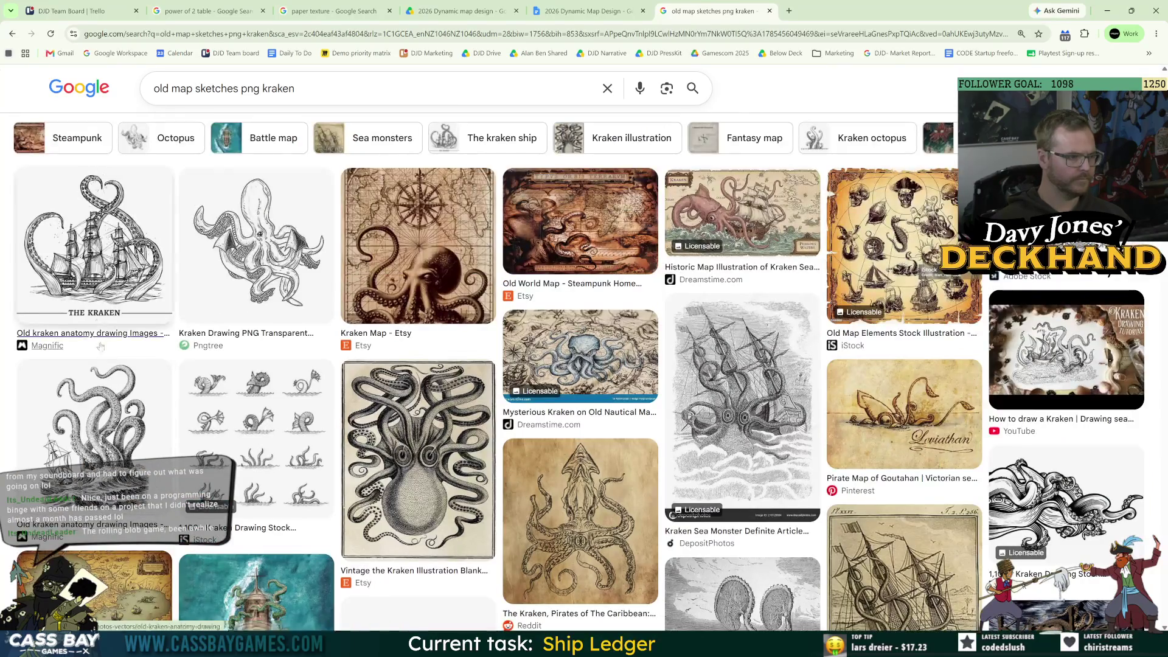
scroll(114, 452, down, 3)
scroll(114, 452, down, 10)
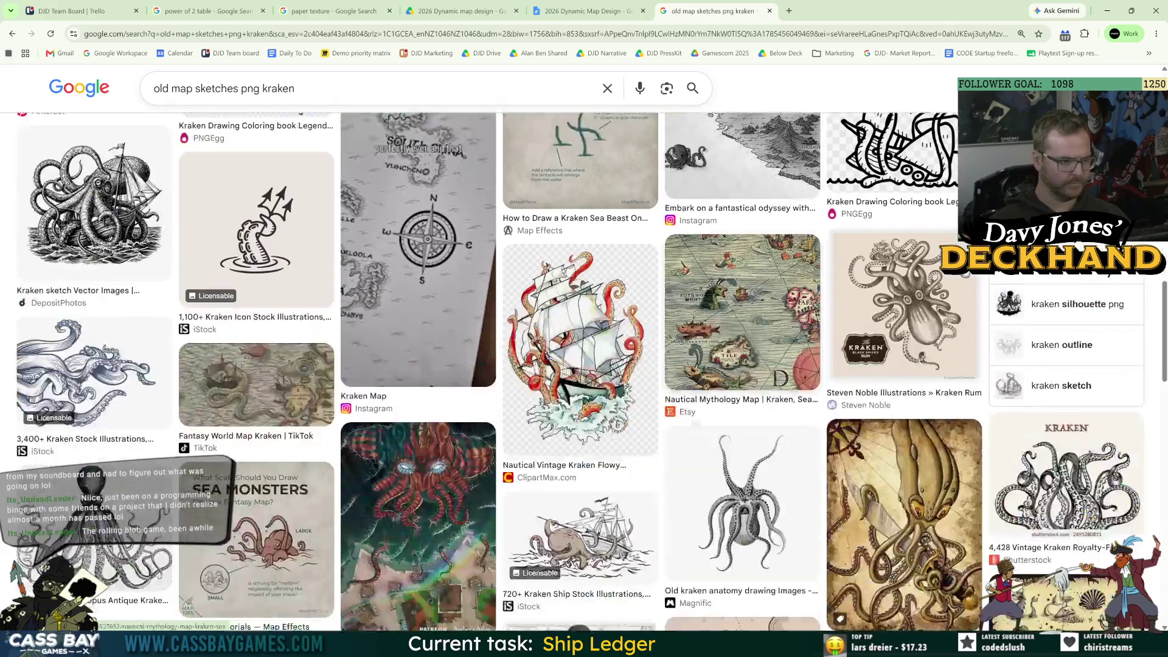
scroll(683, 481, down, 5)
scroll(683, 480, down, 5)
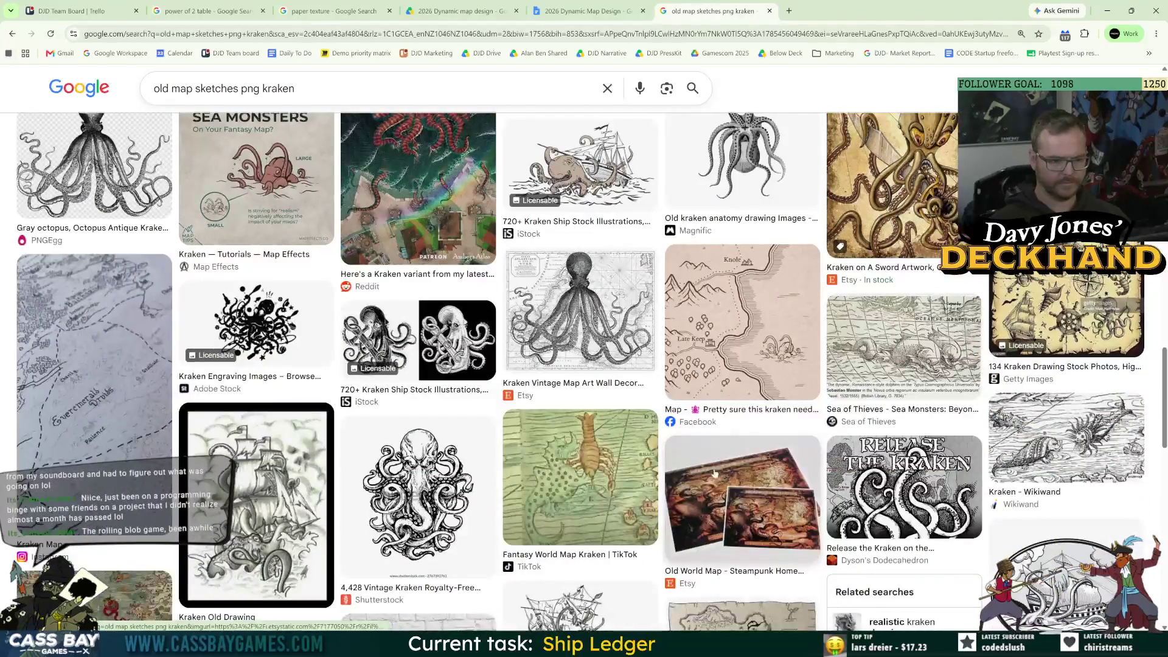
scroll(902, 429, down, 5)
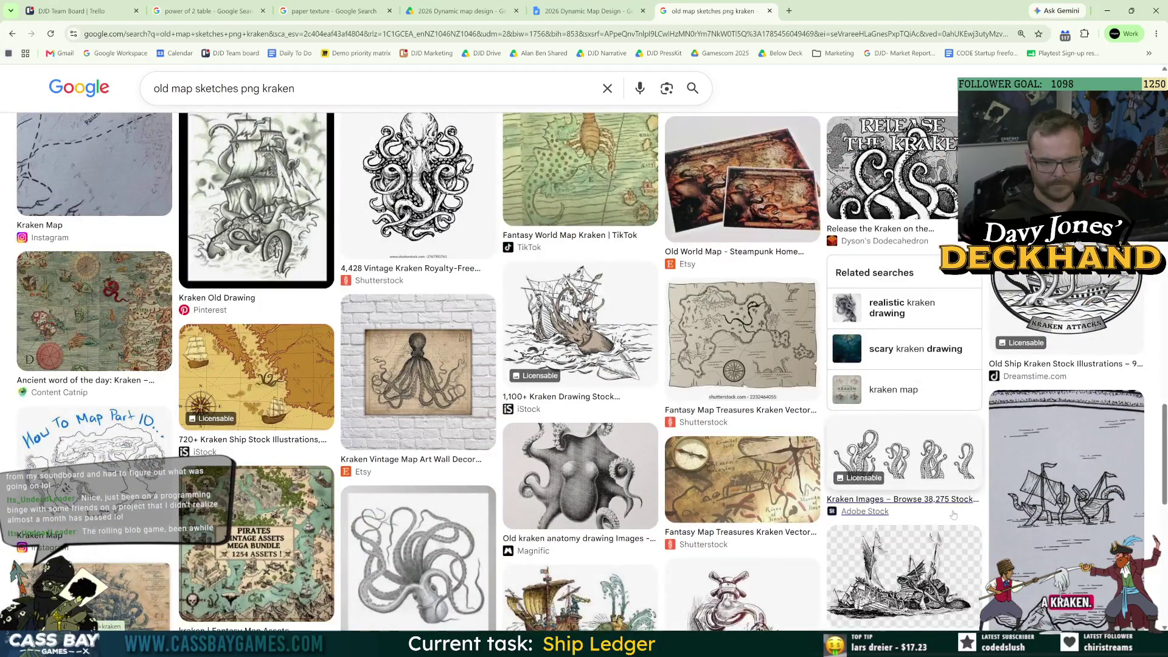
scroll(955, 510, down, 5)
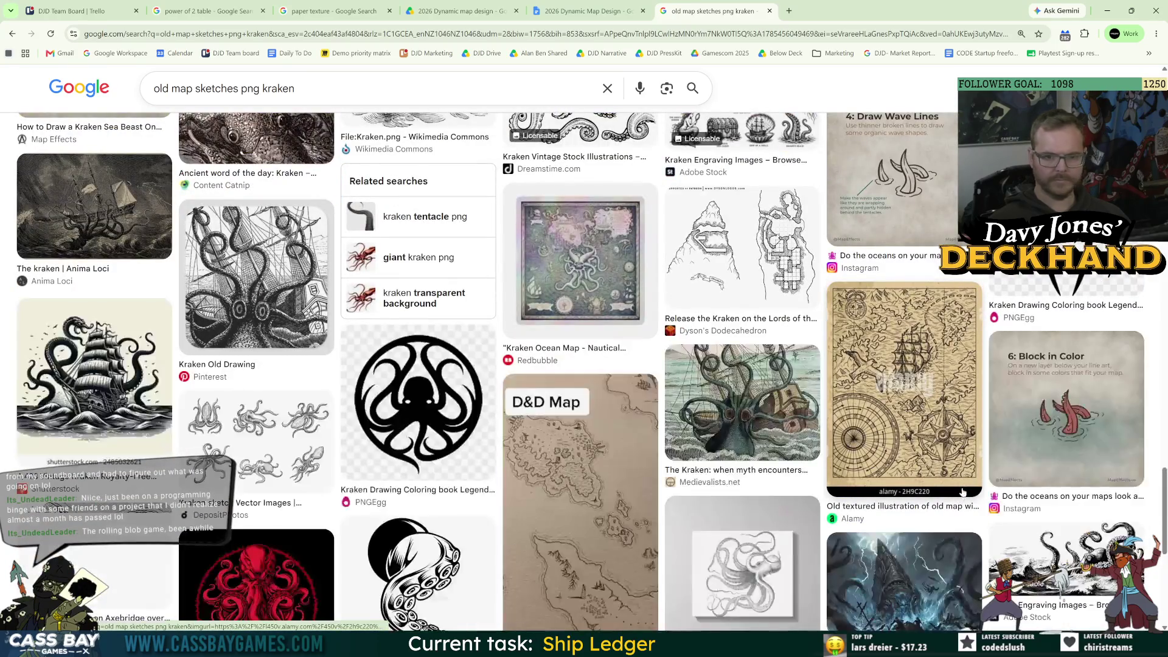
scroll(948, 459, down, 10)
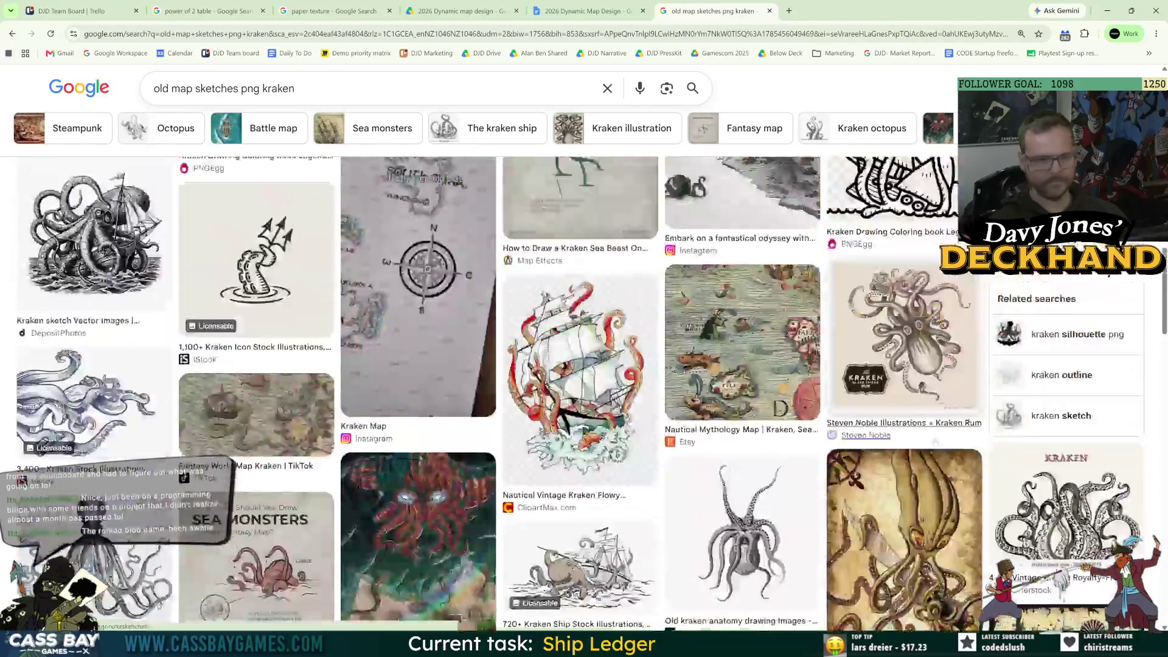
scroll(385, 262, up, 15)
text(position)
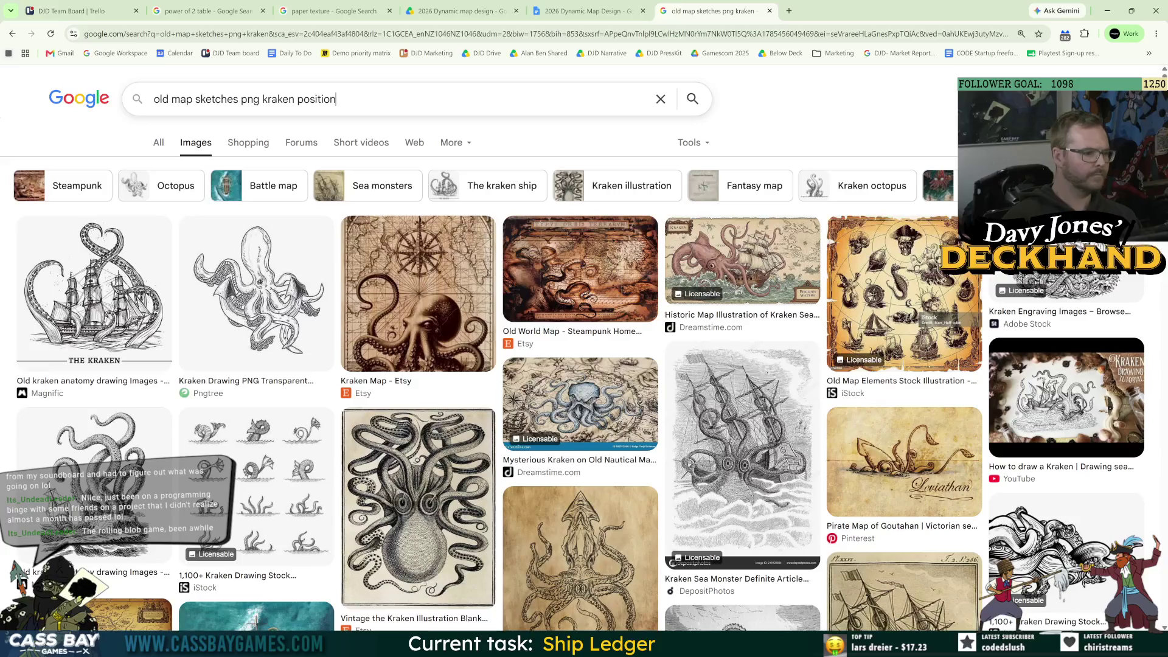
key(Return)
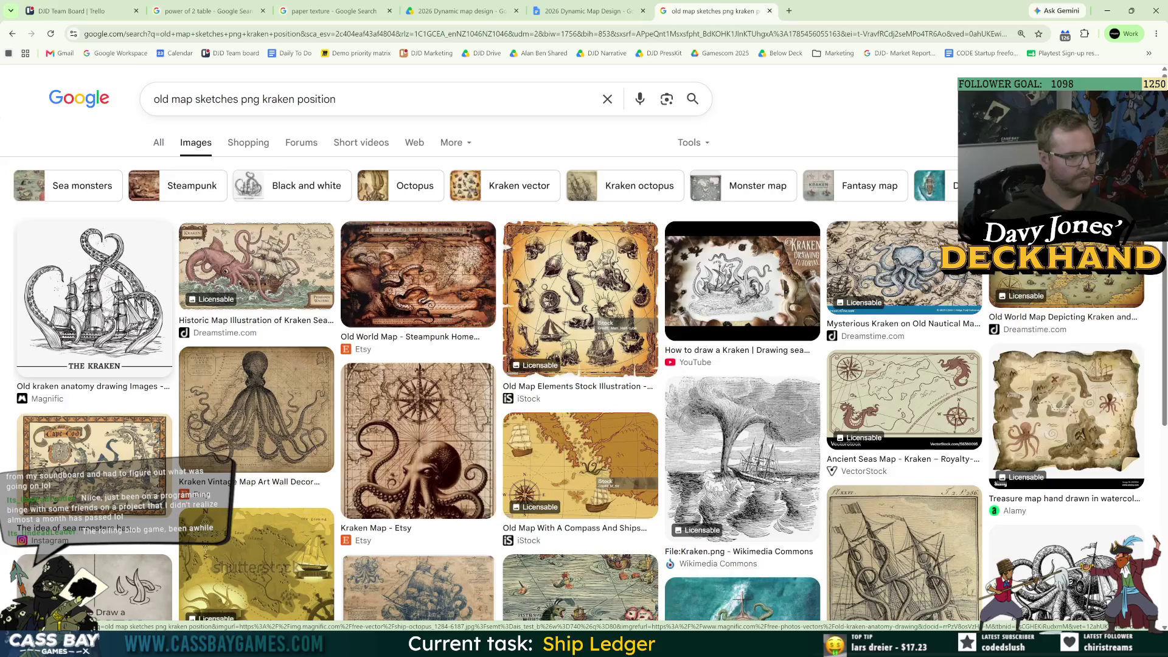
- Preview the iStock Old Map Elements, Old pirate map icons and Shutterstock nautical map results
scroll(578, 395, down, 4)
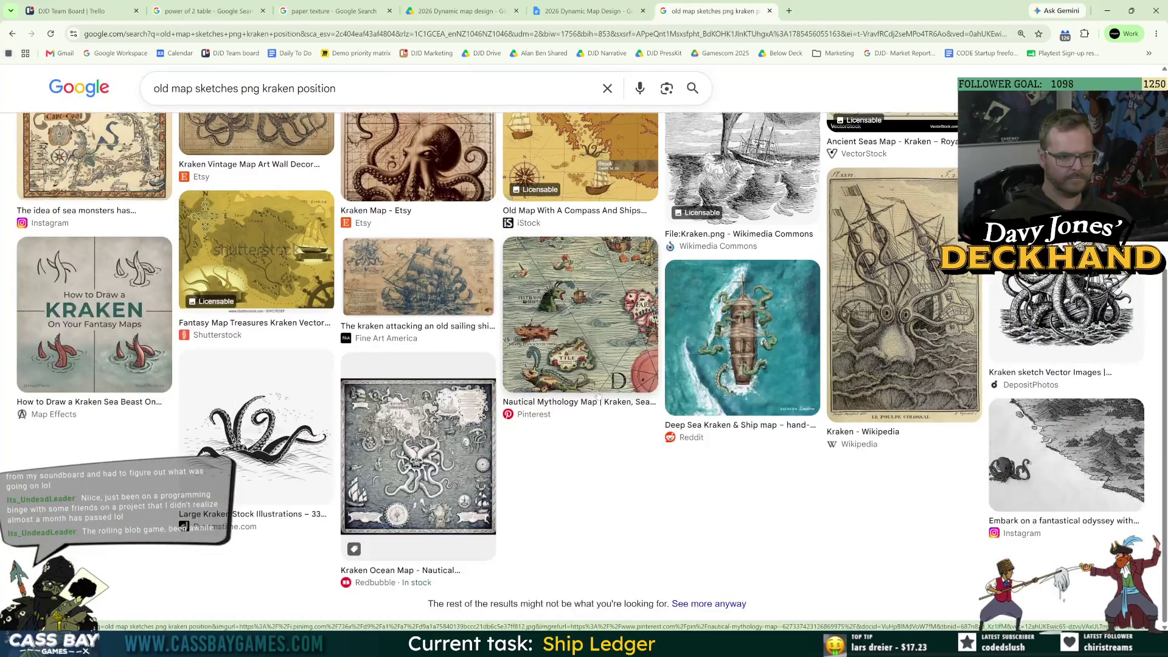
scroll(594, 395, up, 4)
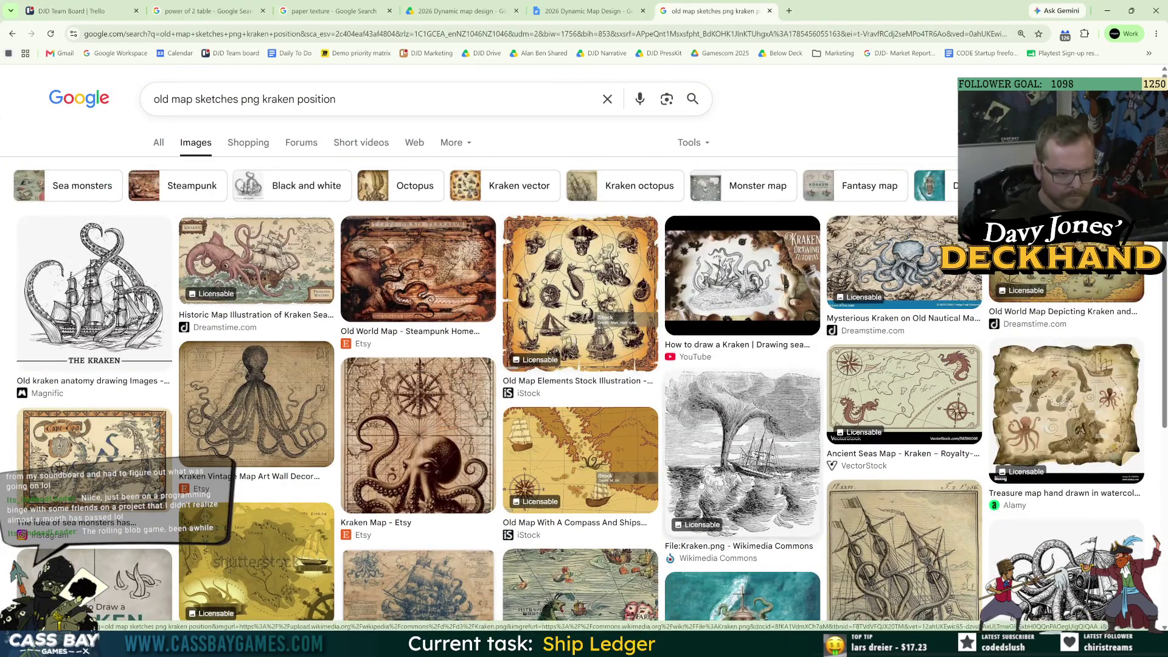
click(603, 310)
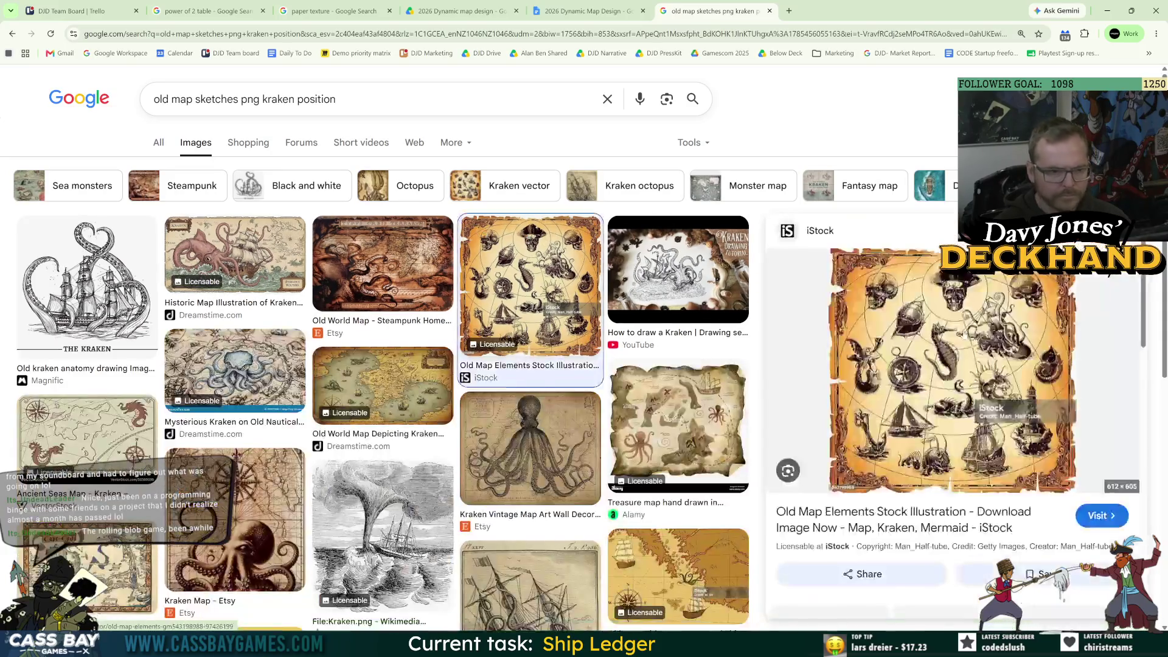
scroll(956, 420, down, 5)
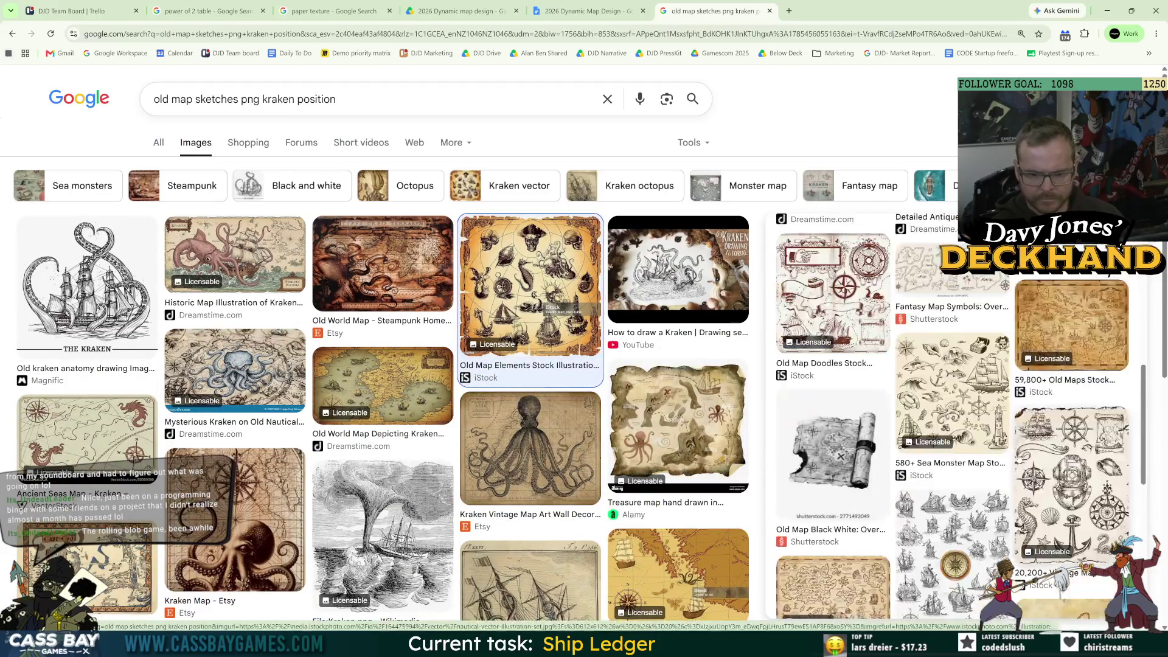
scroll(952, 420, down, 2)
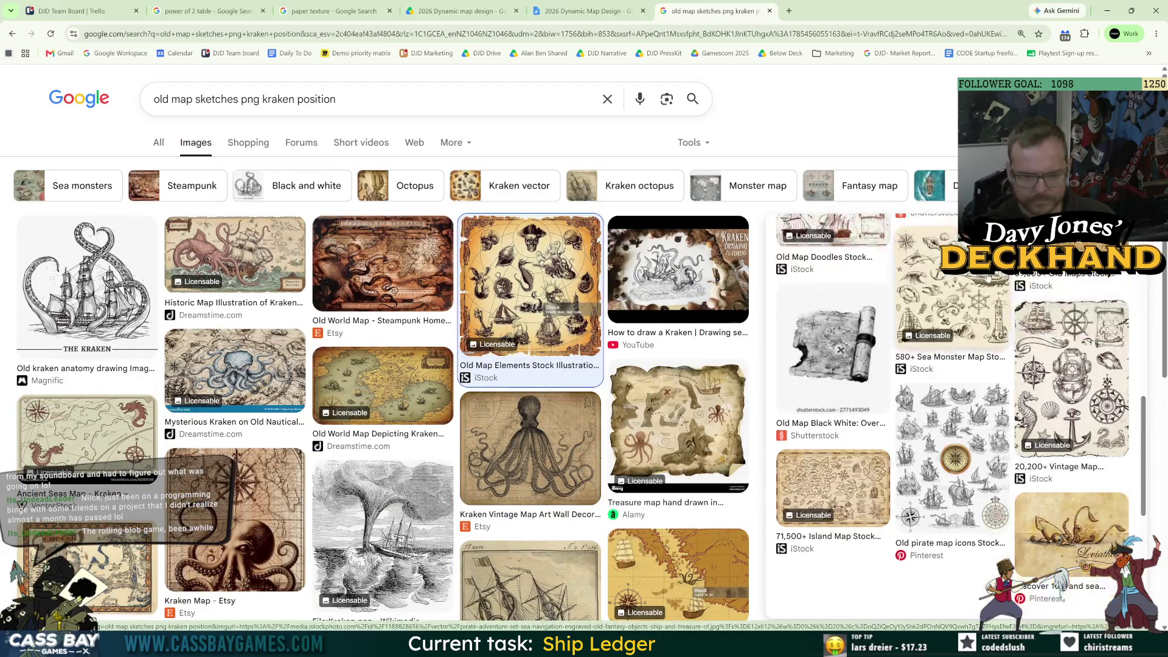
click(981, 383)
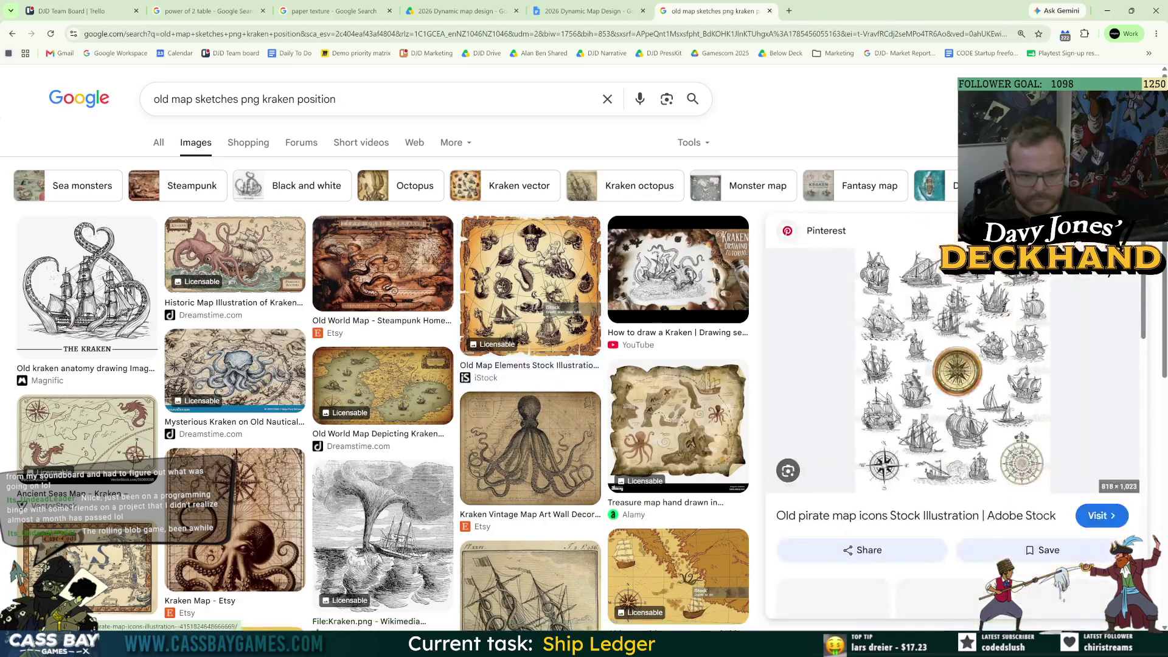
scroll(952, 383, down, 5)
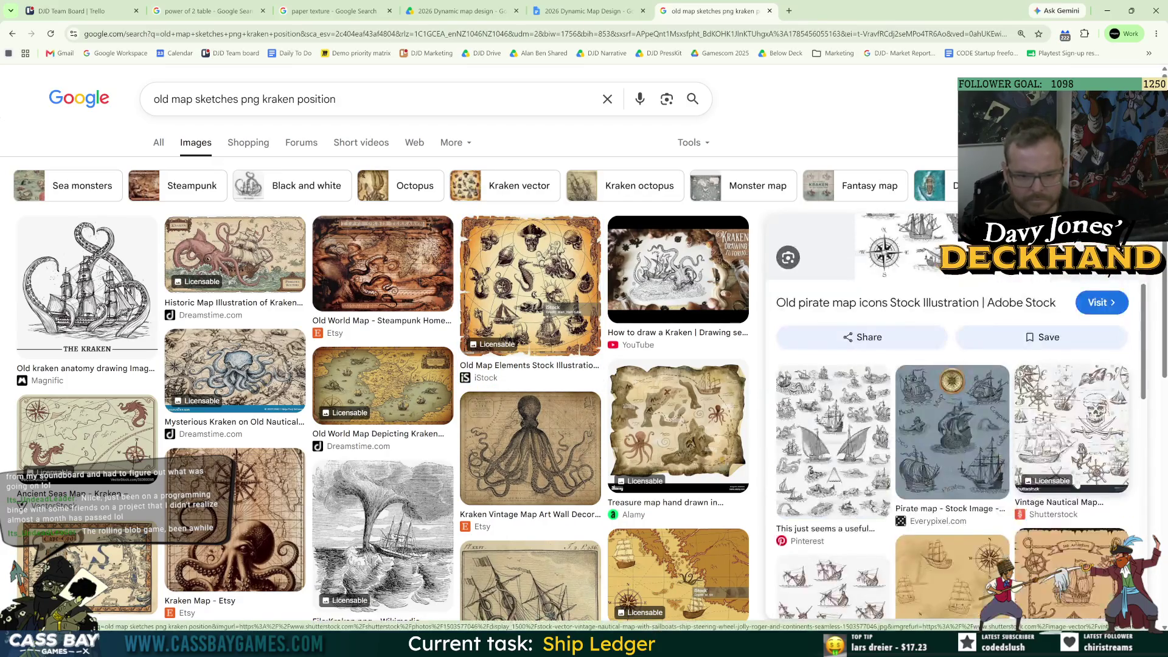
click(909, 316)
scroll(867, 485, down, 5)
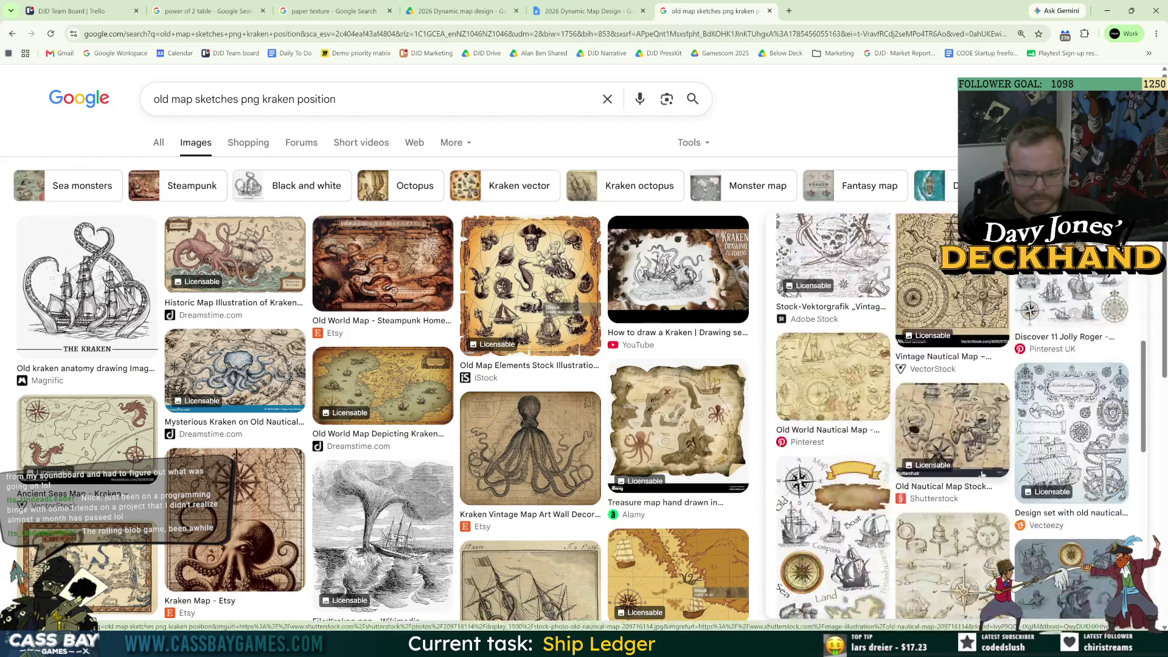
scroll(870, 469, down, 3)
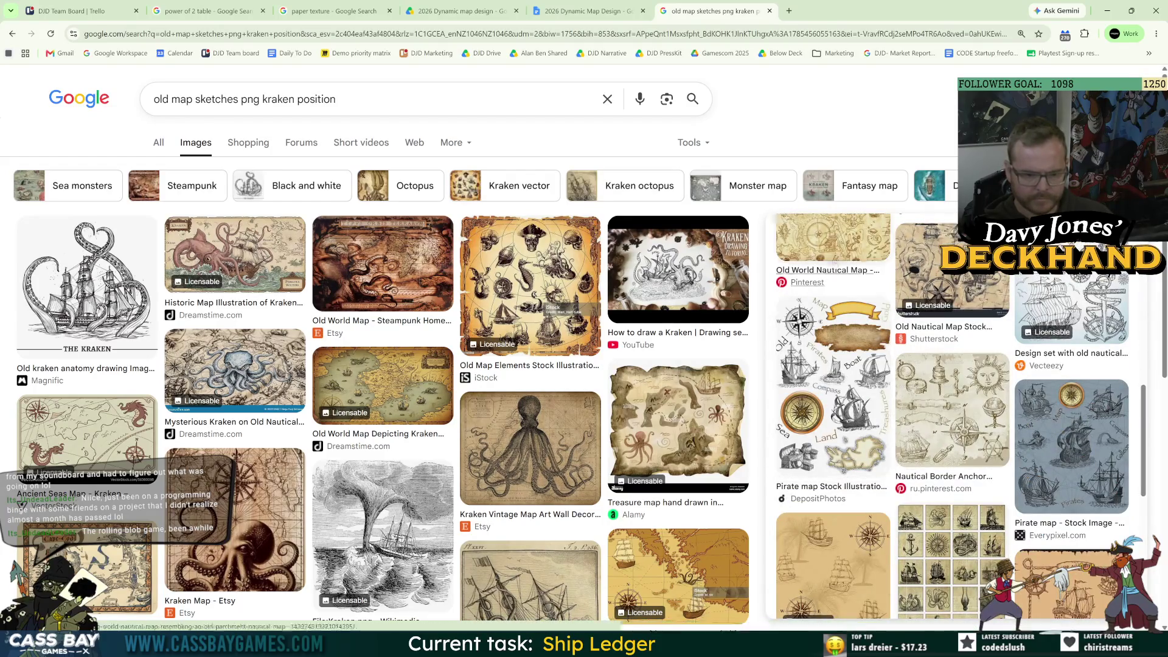
- Copy the kraken drawing image and go back to Photoshop
click(87, 280)
right_click(870, 373)
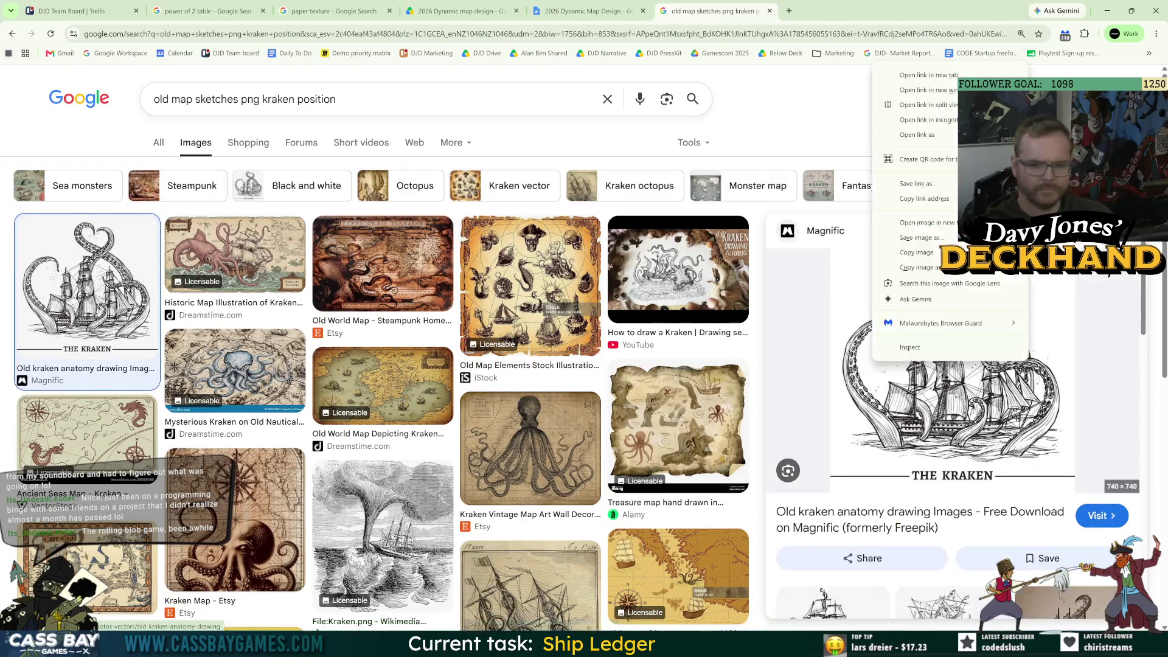
click(888, 252)
key(alt+Tab)
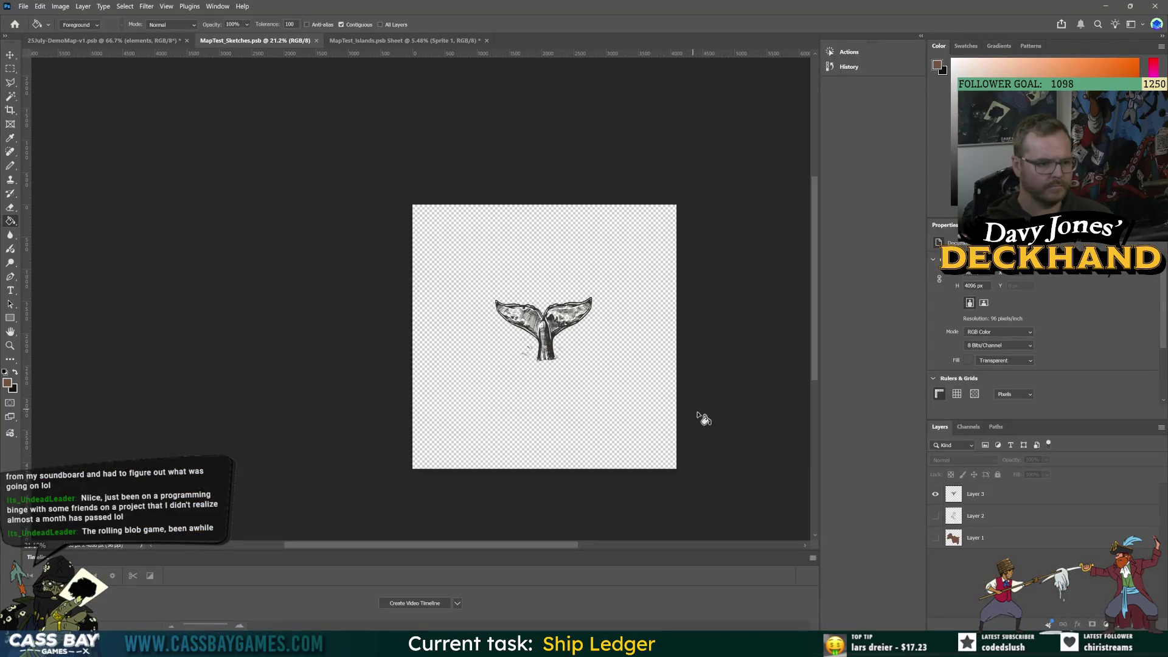
- Paste the kraken as a new layer, scale it up and remove its white background
key(ctrl+v)
key(ctrl+t)
mouse_move(569, 314)
mouse_down()
mouse_move(587, 195)
mouse_move(561, 280)
mouse_move(563, 331)
mouse_move(558, 283)
mouse_move(561, 302)
mouse_up()
key(Return)
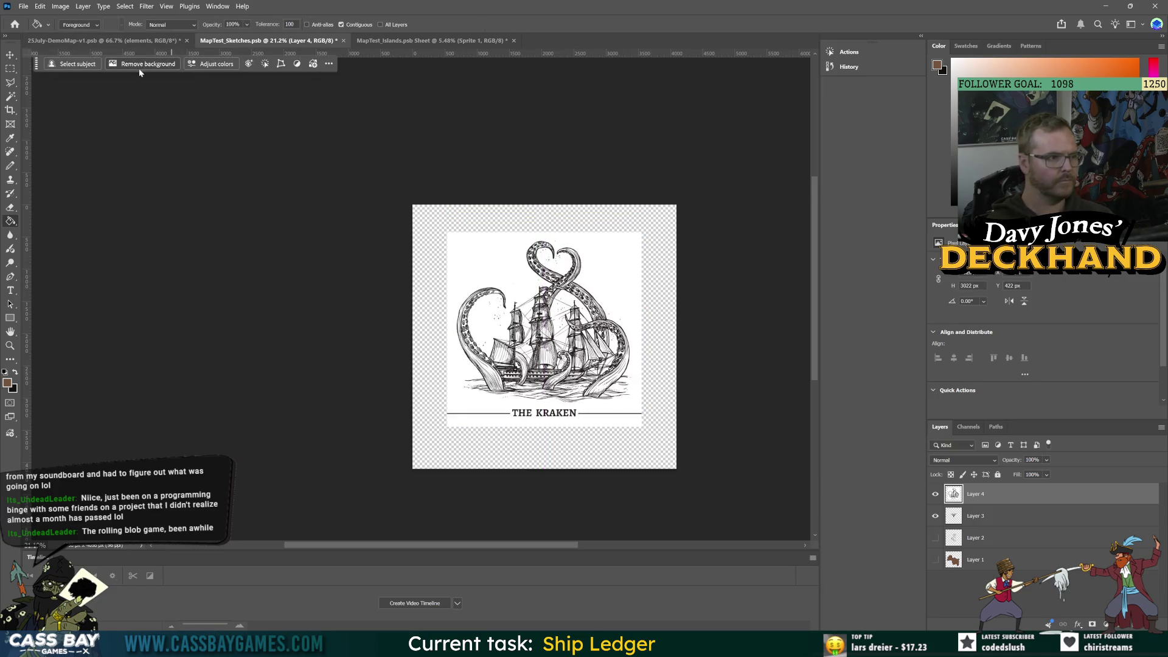
click(141, 65)
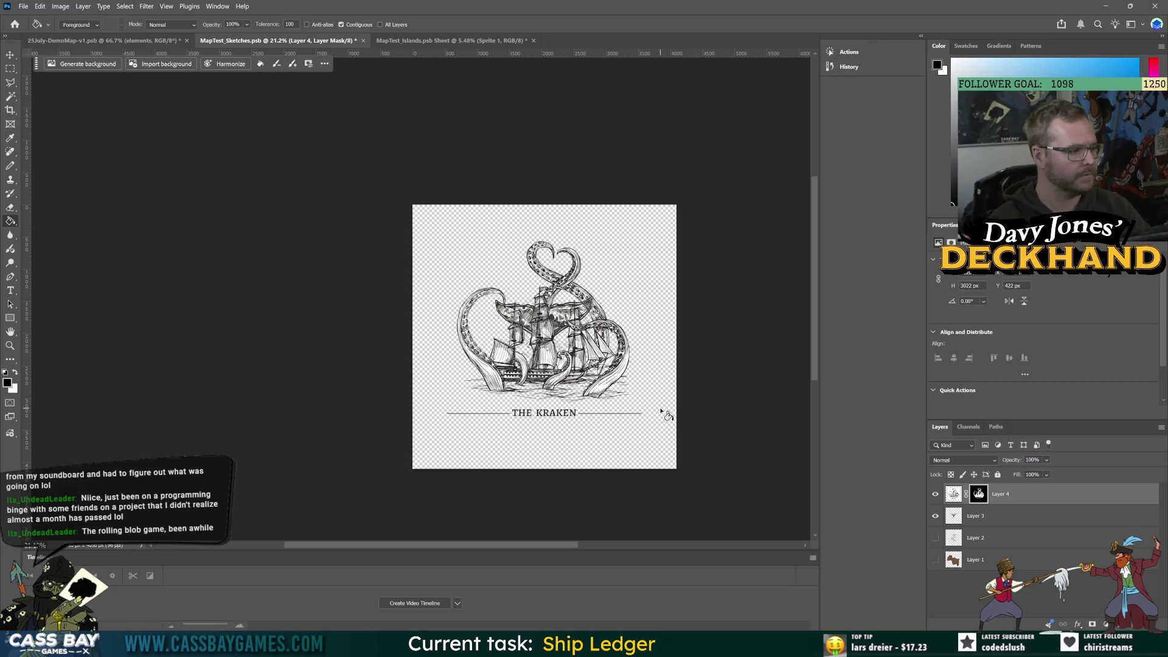
- Hide the THE KRAKEN title band by filling its mask selection black
scroll(567, 398, up, 2)
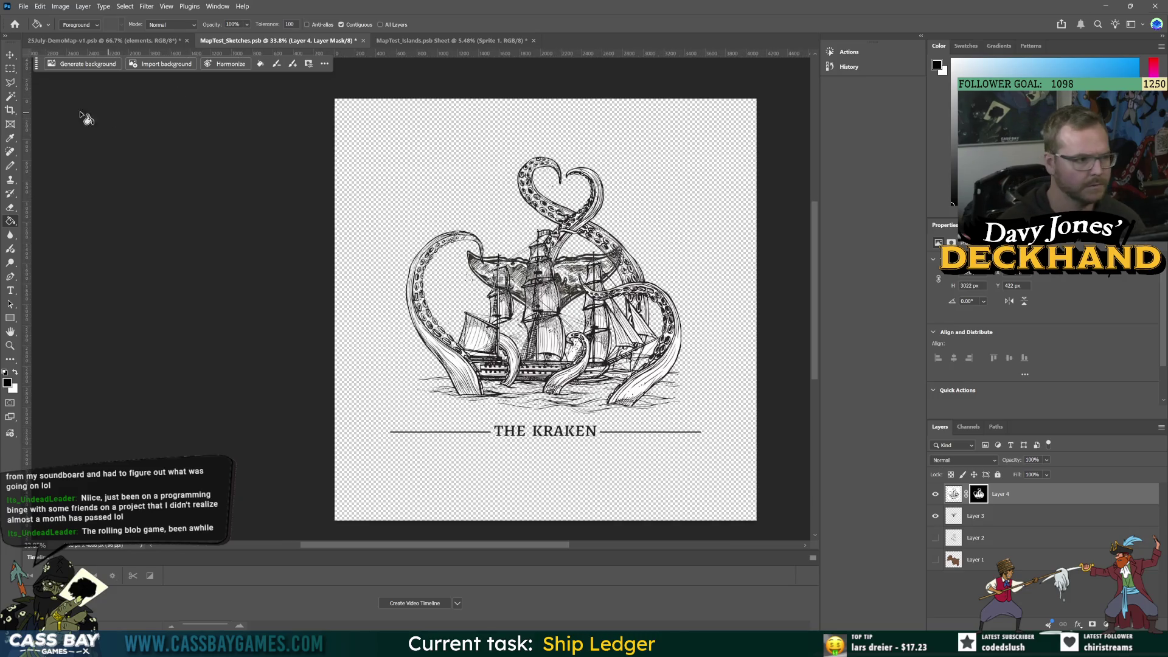
key(m)
mouse_move(378, 418)
mouse_down()
mouse_move(739, 467)
mouse_move(733, 481)
mouse_up()
key(g)
key(x)
click(631, 448)
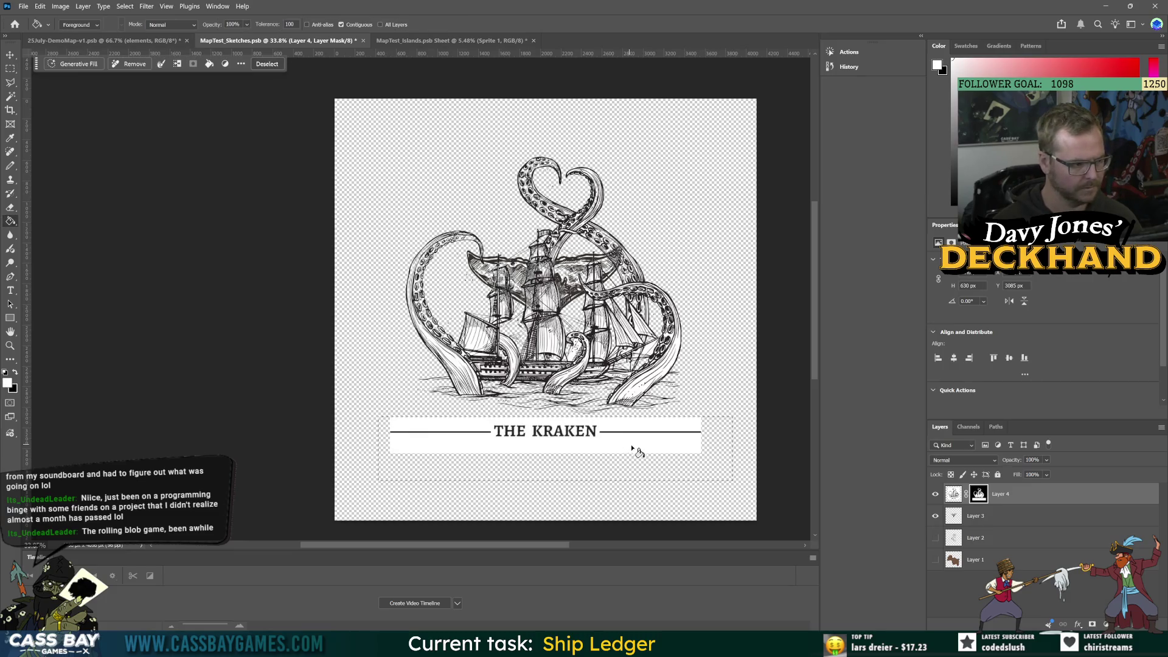
key(x)
click(634, 446)
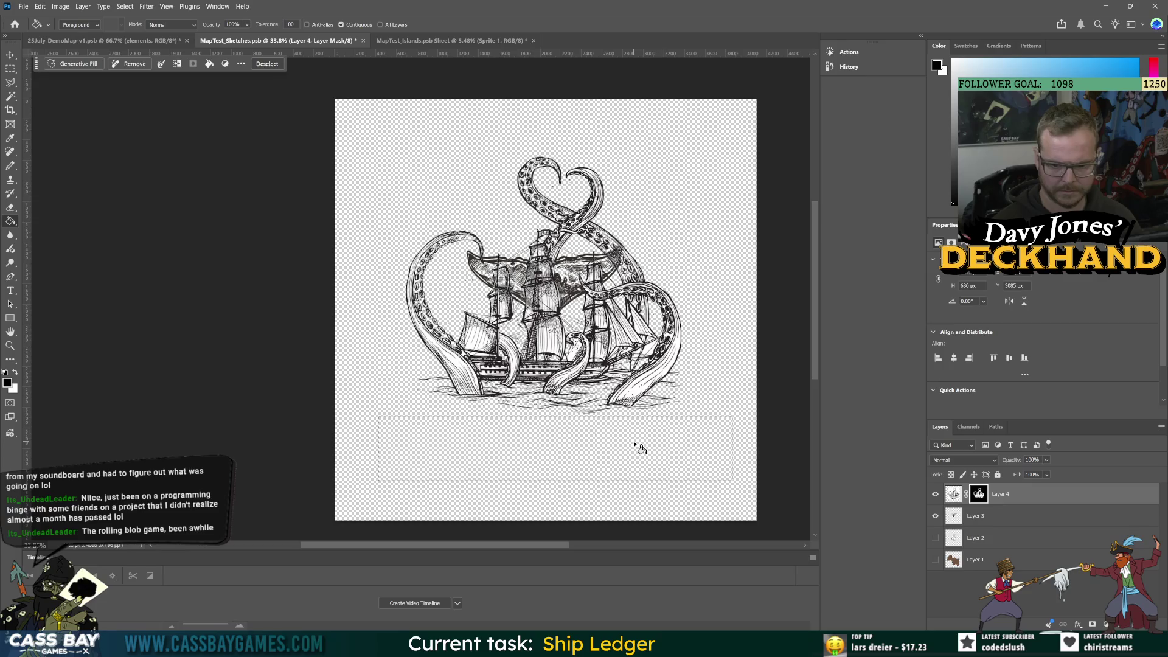
key(ctrl+d)
- Magic-wand select the lower-left, lower-right and middle tentacle regions
scroll(627, 411, up, 3)
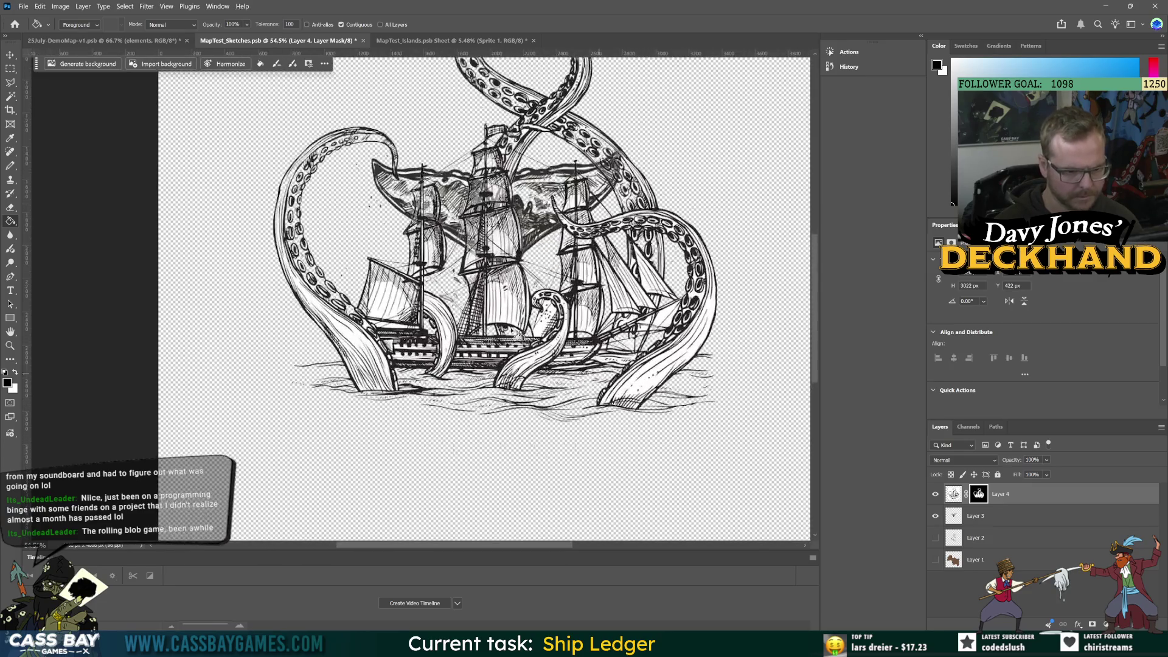
key(w)
click(352, 341)
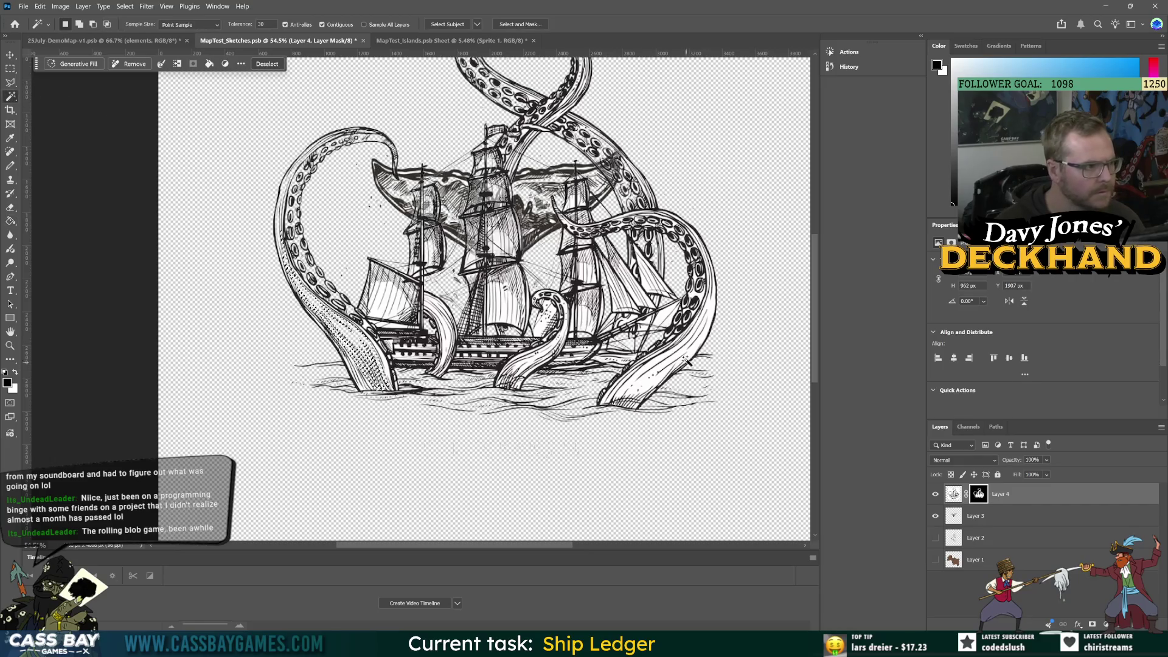
click(655, 385)
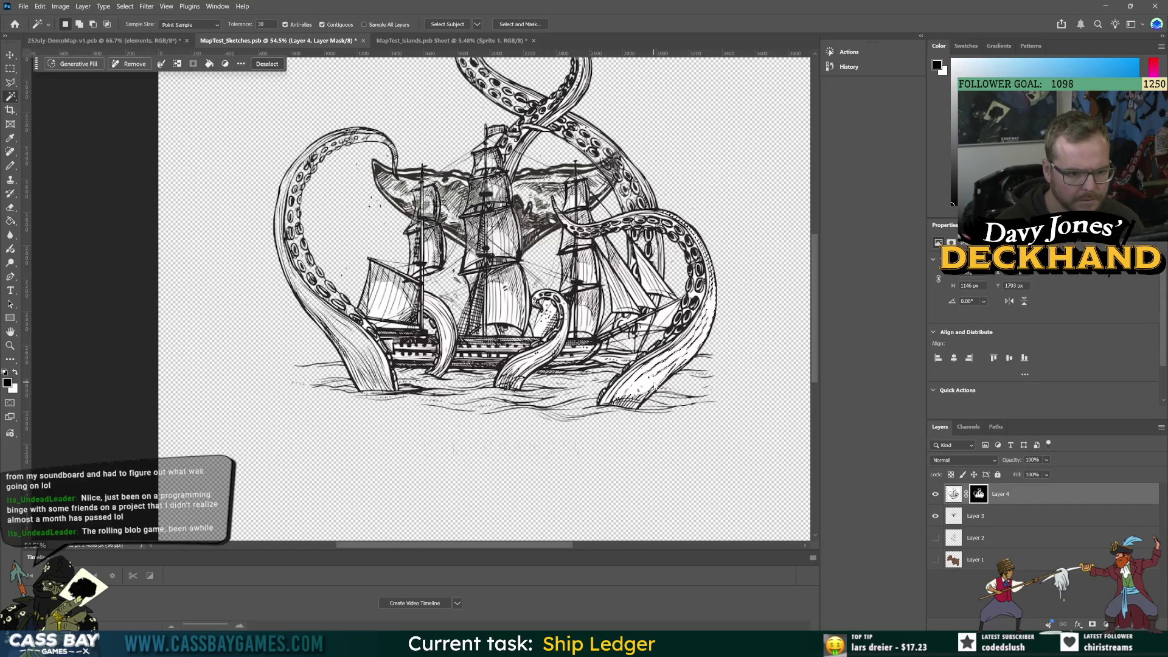
click(12, 97)
click(527, 369)
key(g)
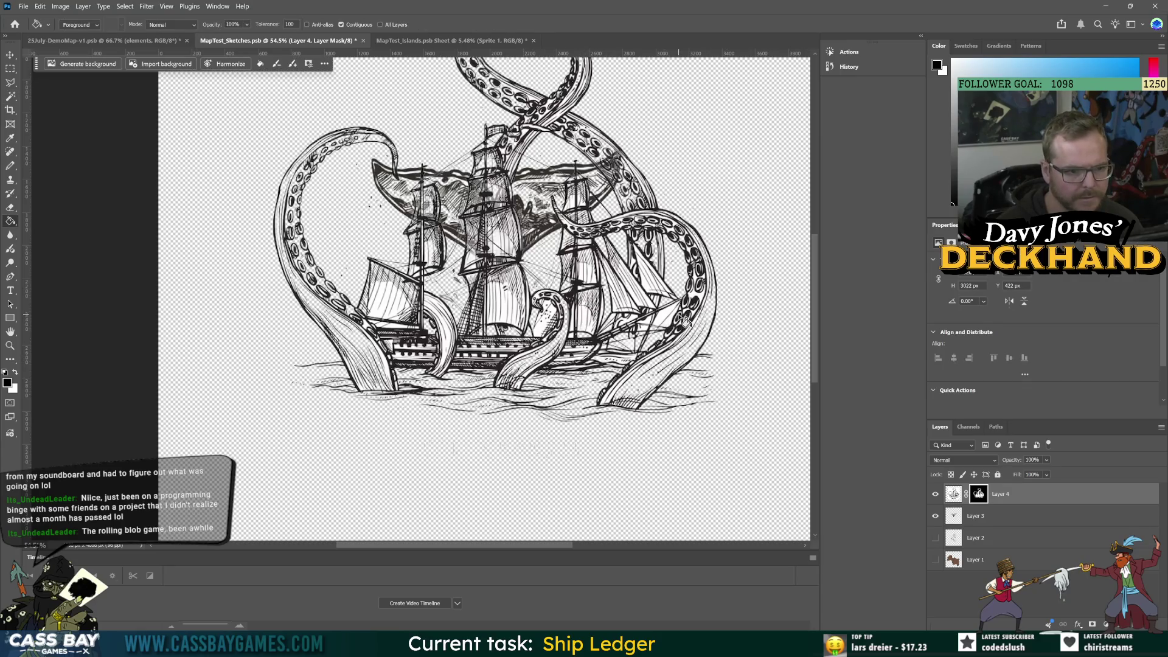
- Apply the mask to the kraken layer and delete Layer 1
scroll(668, 374, down, 3)
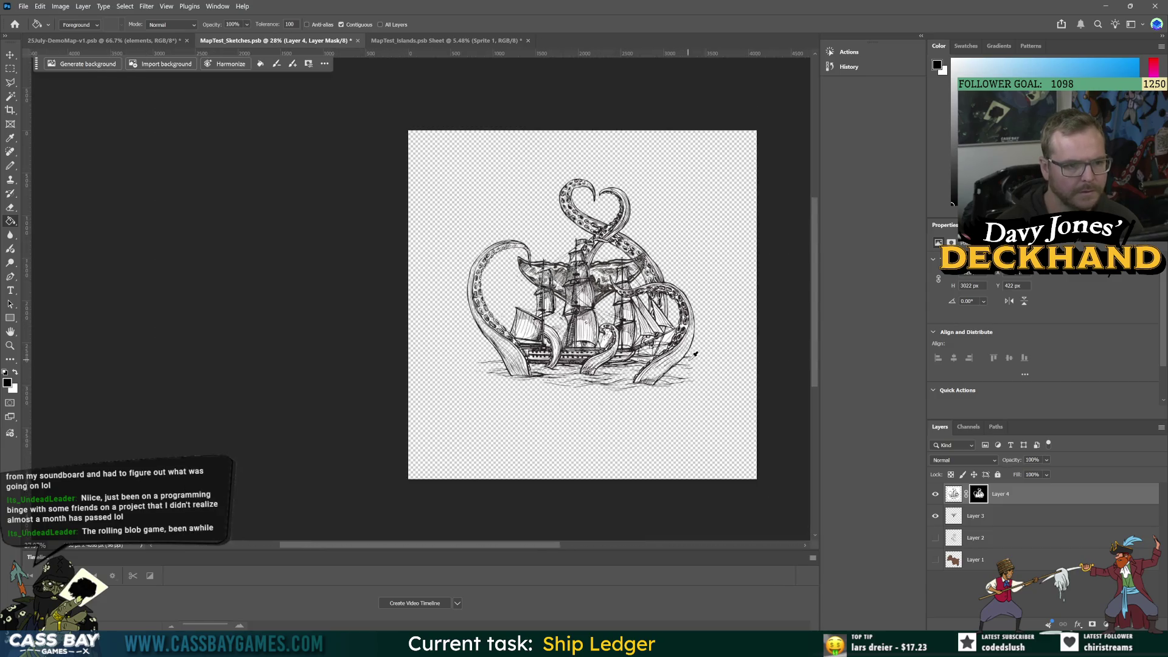
right_click(979, 501)
click(1004, 531)
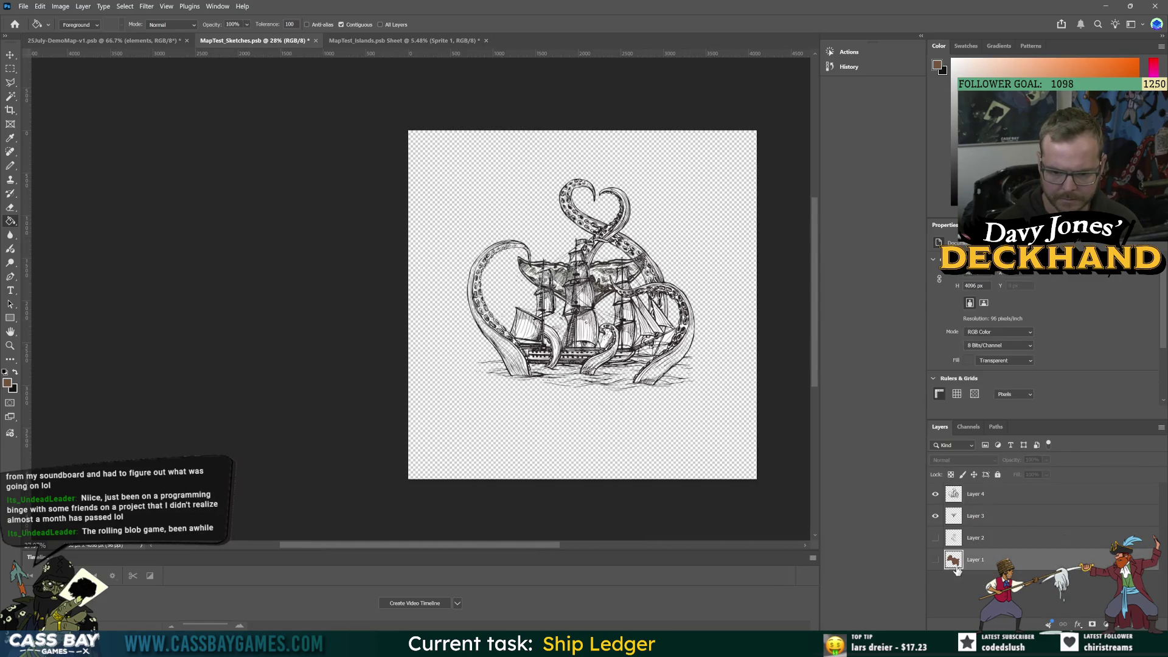
drag(958, 570, 1150, 625)
- Save the sketches document, then build a sprite sheet with Sprite Sheet Generator 0.6.0 at Auto width
key(ctrl+s)
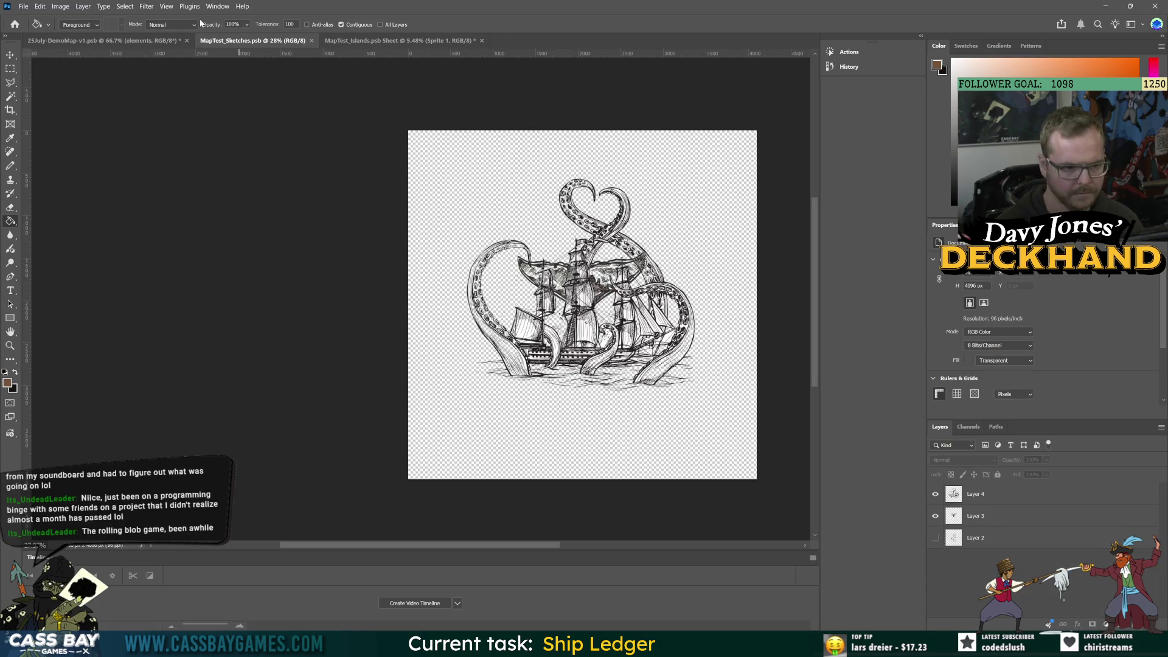
click(23, 8)
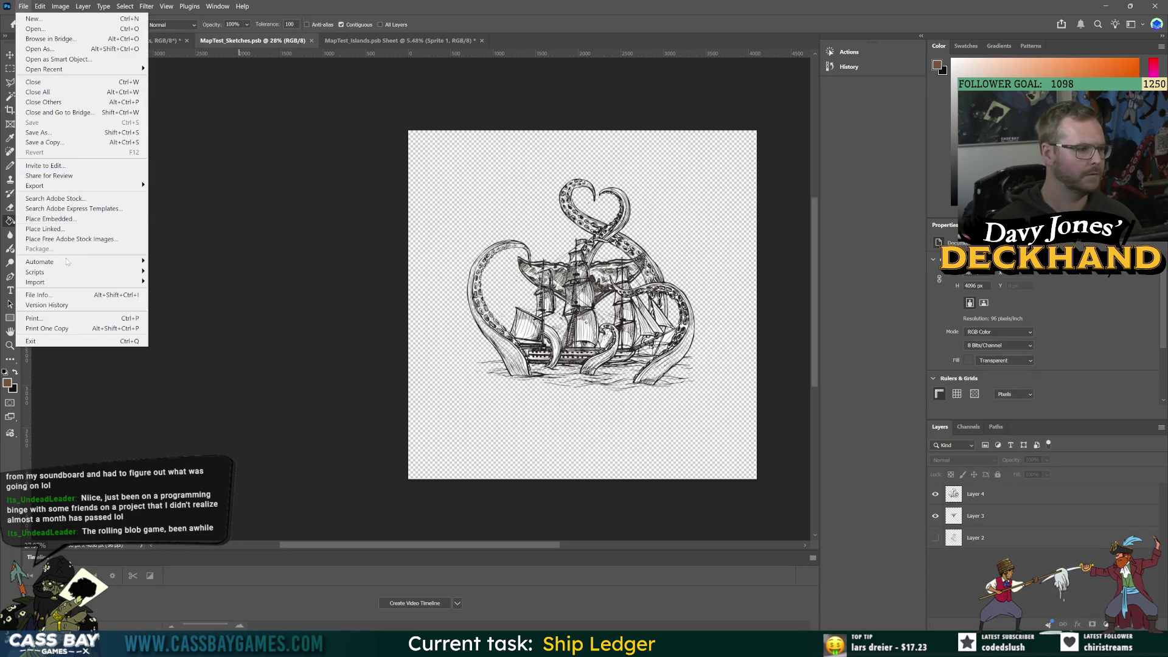
mouse_move(122, 282)
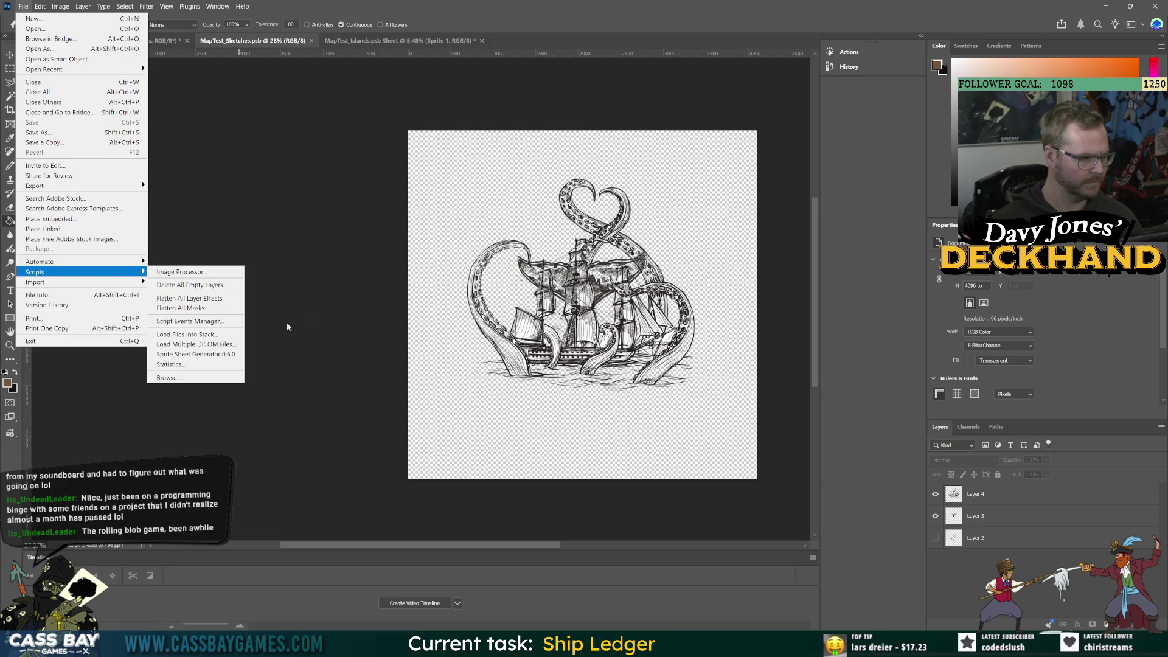
click(196, 358)
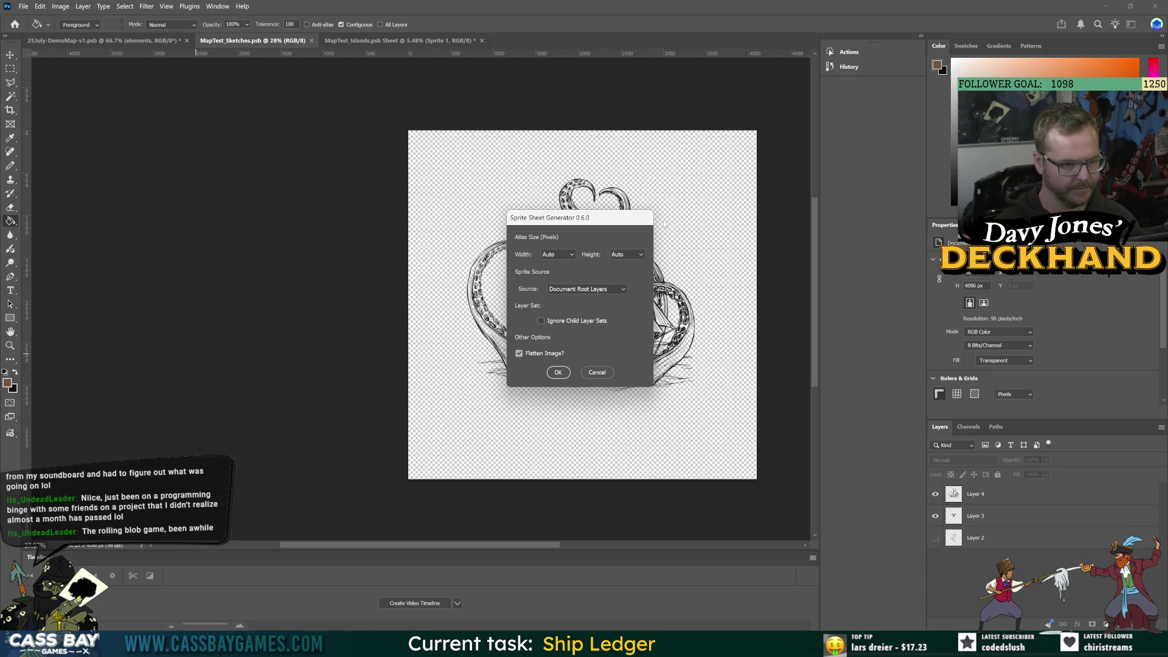
click(563, 255)
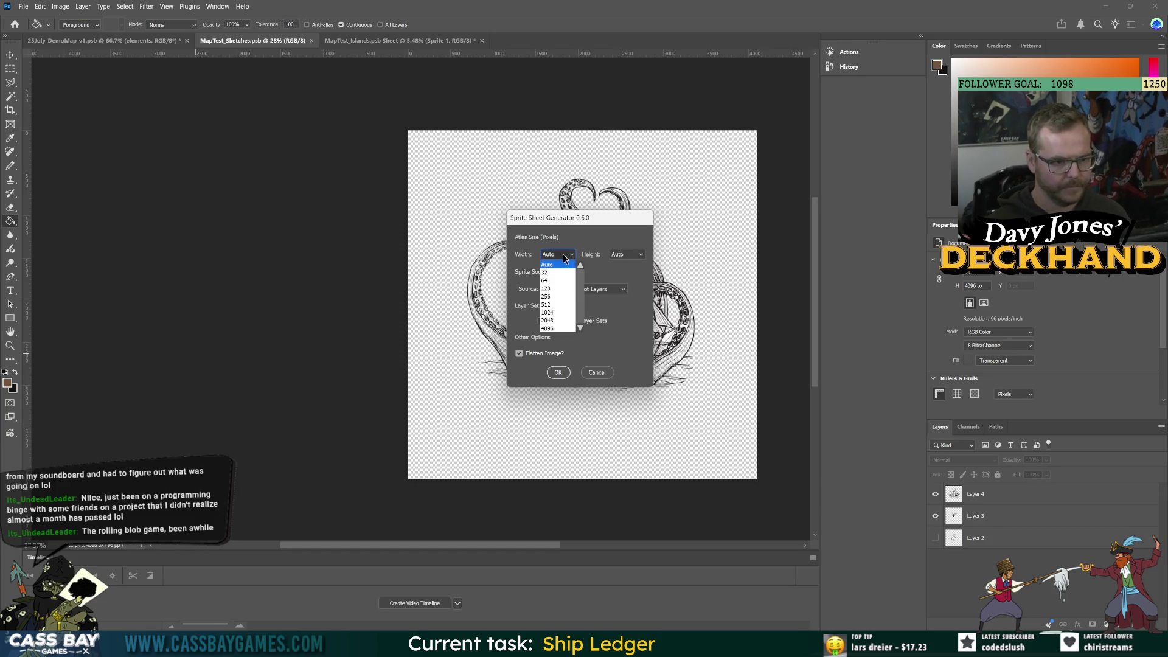
click(612, 226)
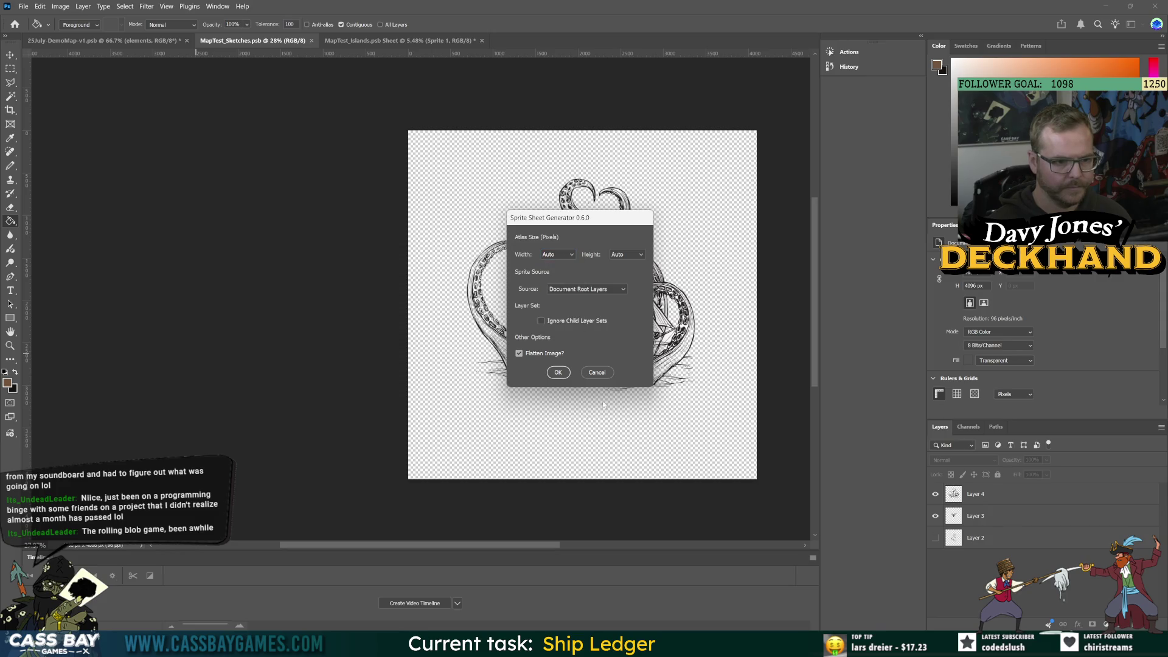
click(558, 373)
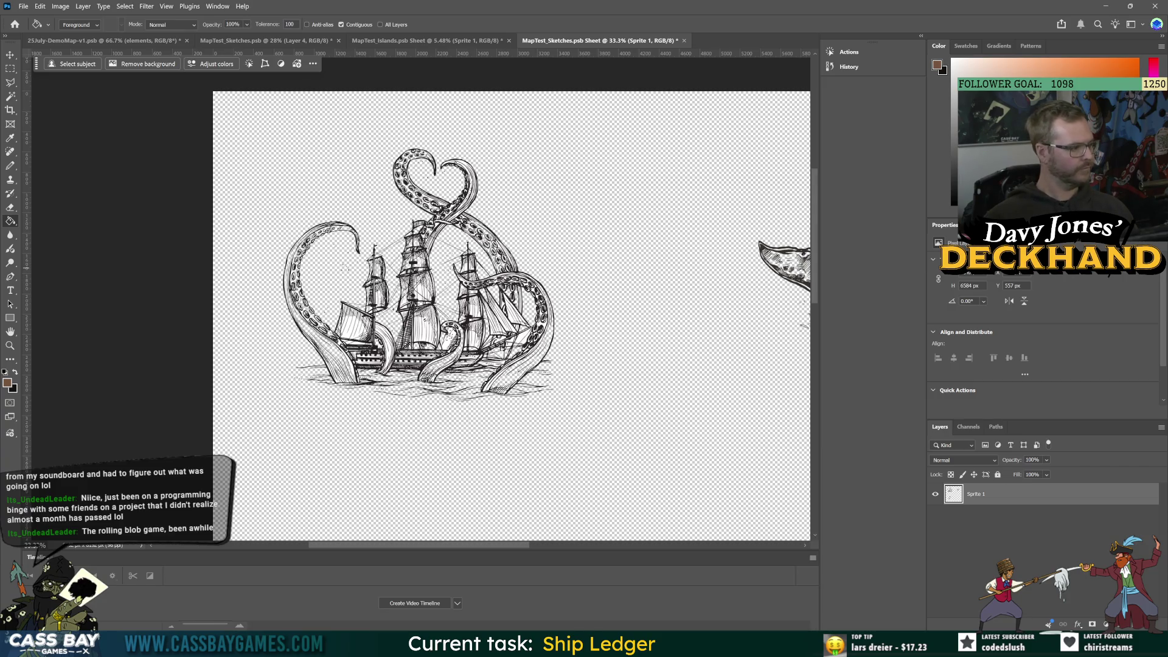
scroll(563, 317, down, 5)
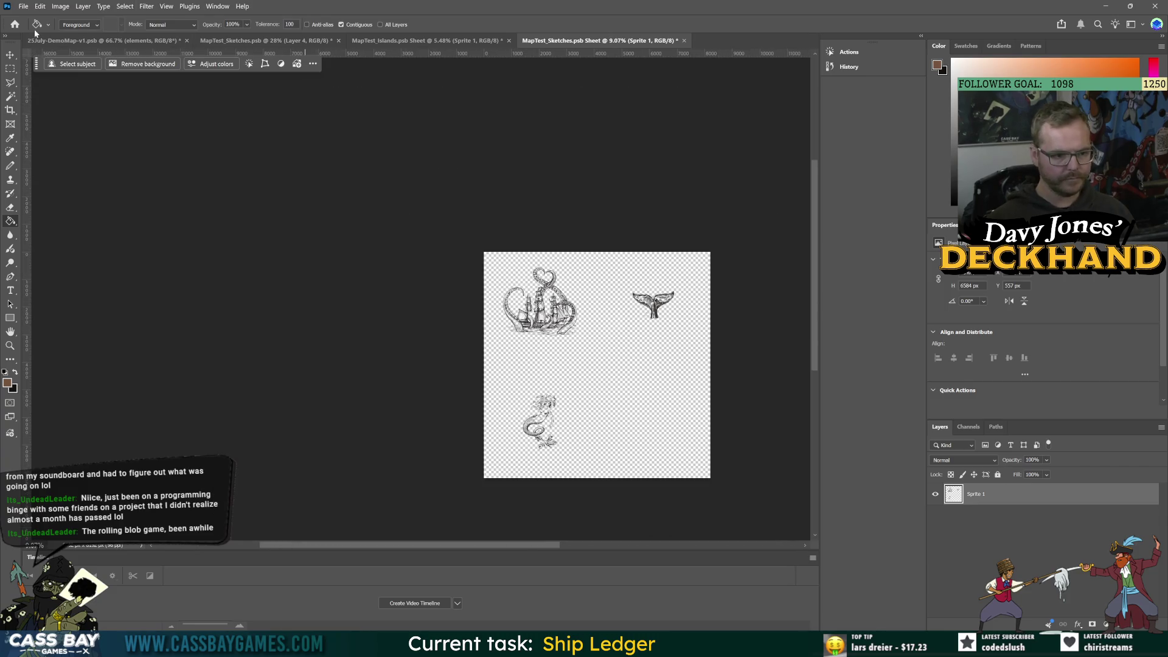
- Quick-export the sheet as a PNG named 'MapTest_Sketches SHEET' and switch to Unity
click(23, 6)
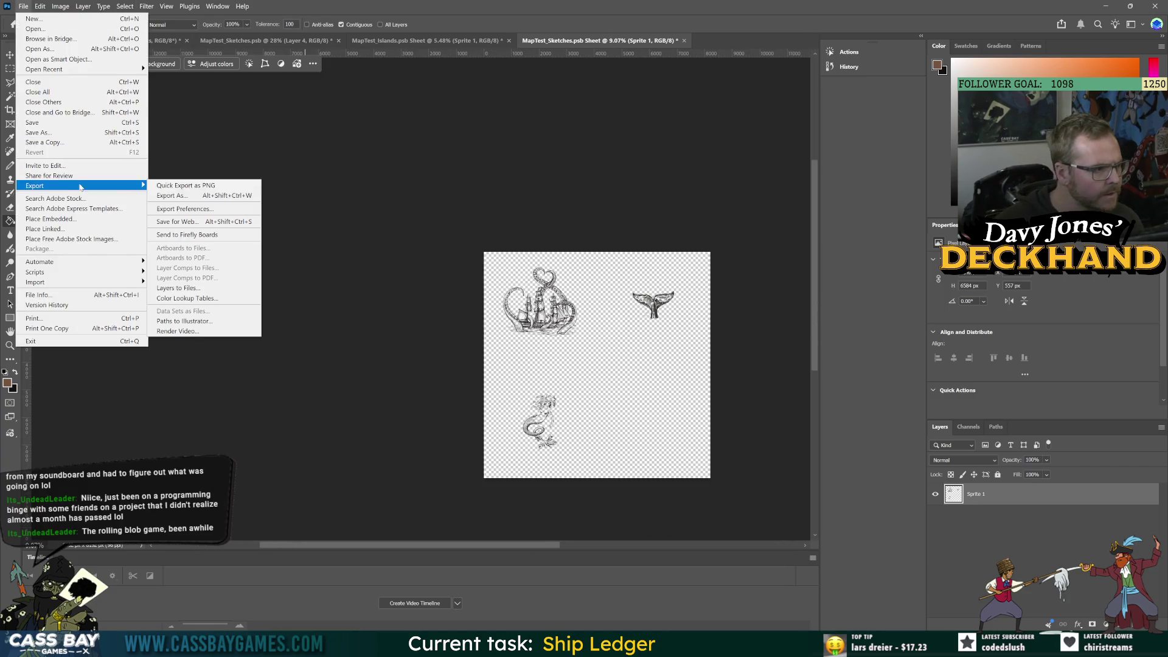
mouse_move(109, 185)
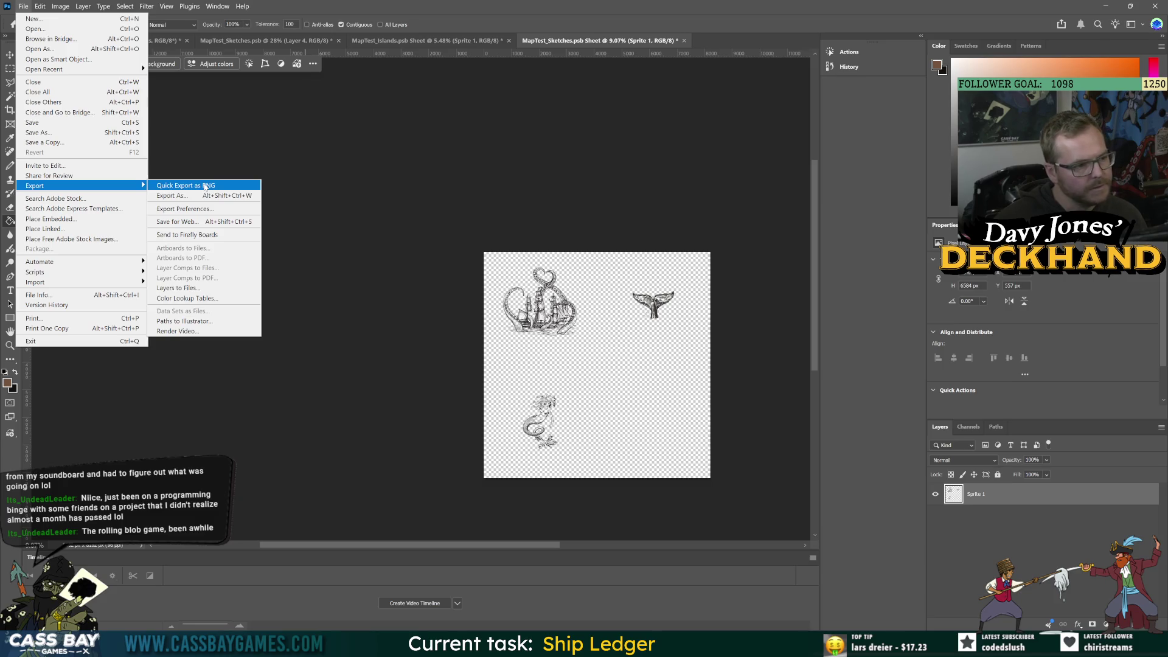
click(205, 185)
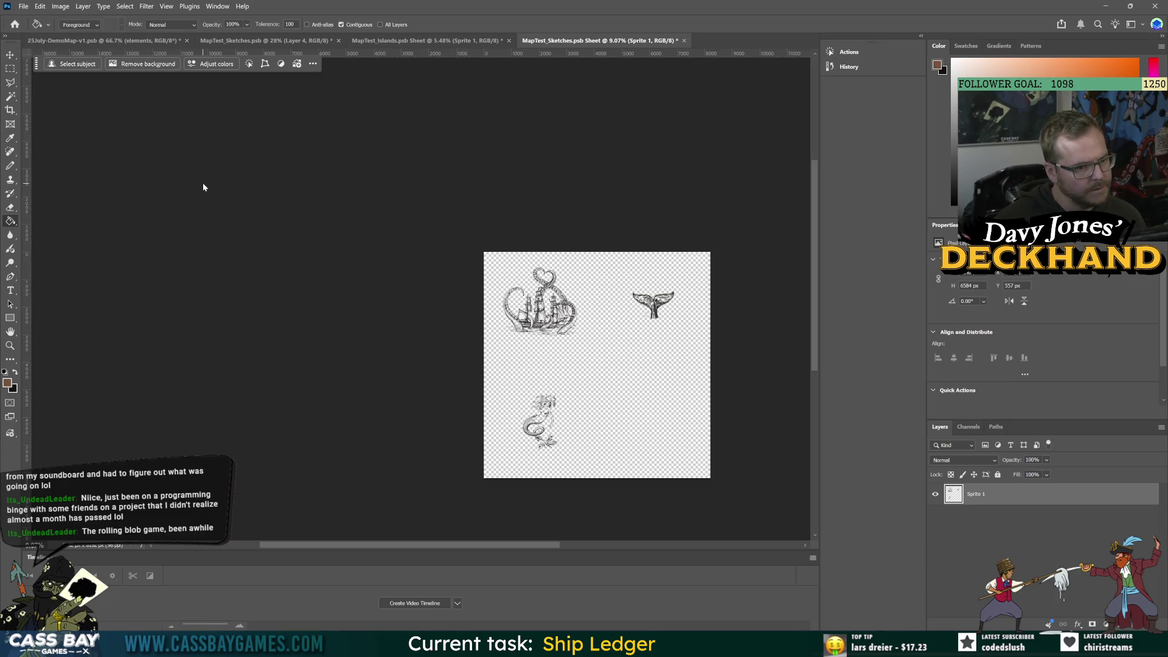
text(SHEE)
key(Return)
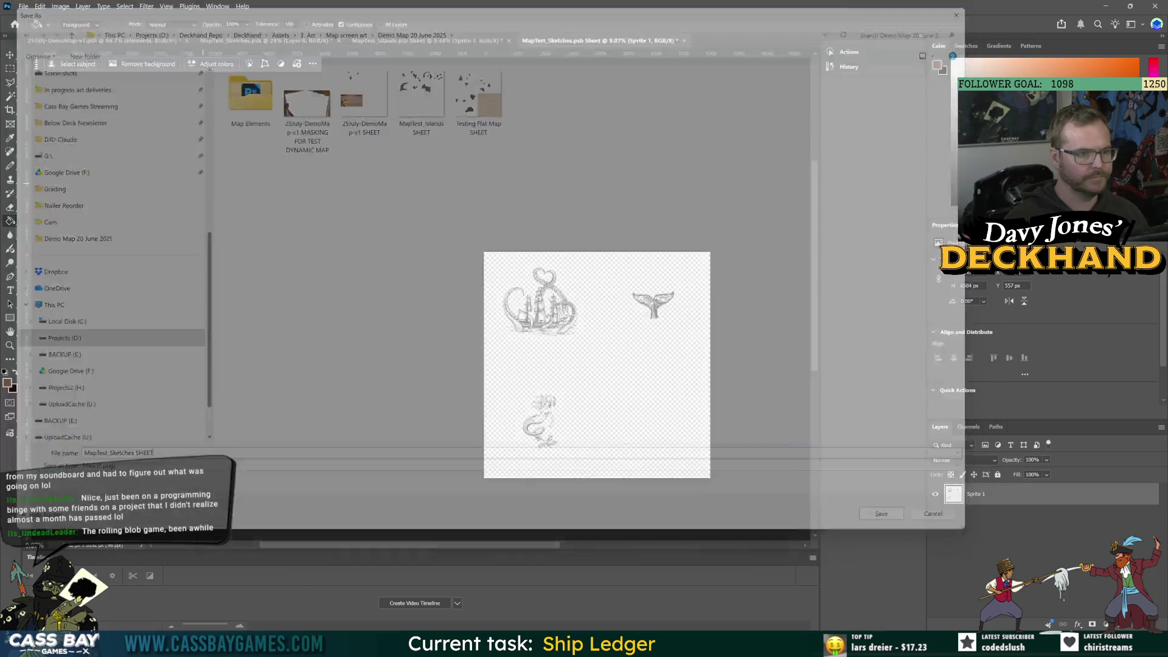
key(alt+Tab)
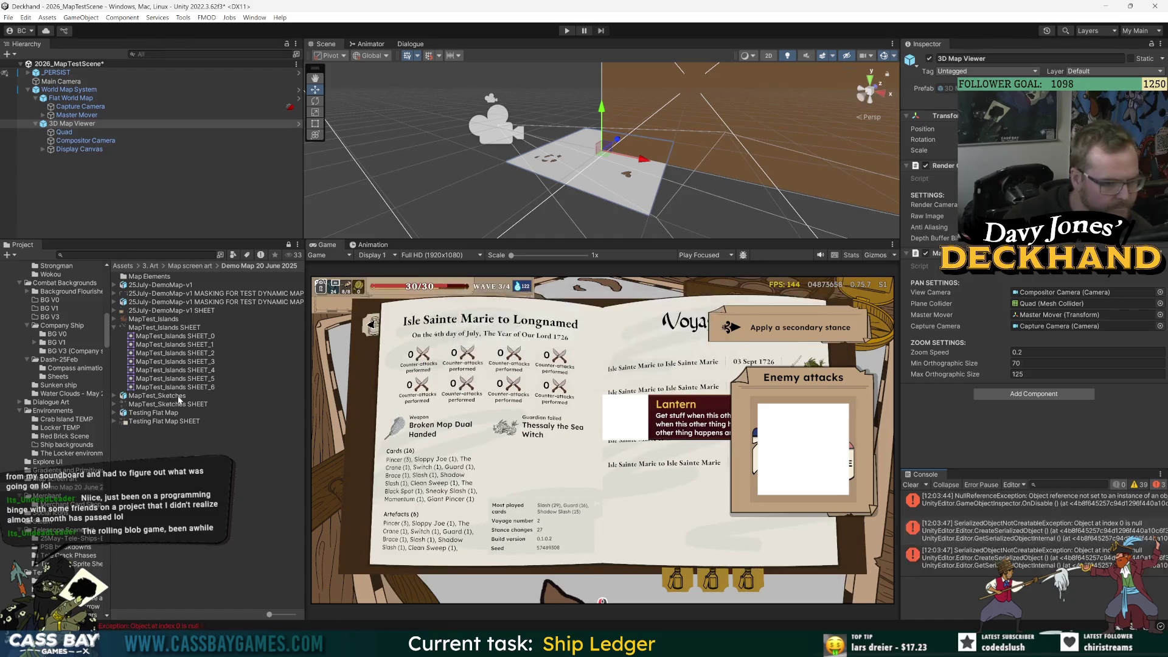
- Change the MapTest_Sketches SHEET texture's sprite mode, raise Max Size to 4096, and apply the reimport
click(172, 405)
click(1034, 116)
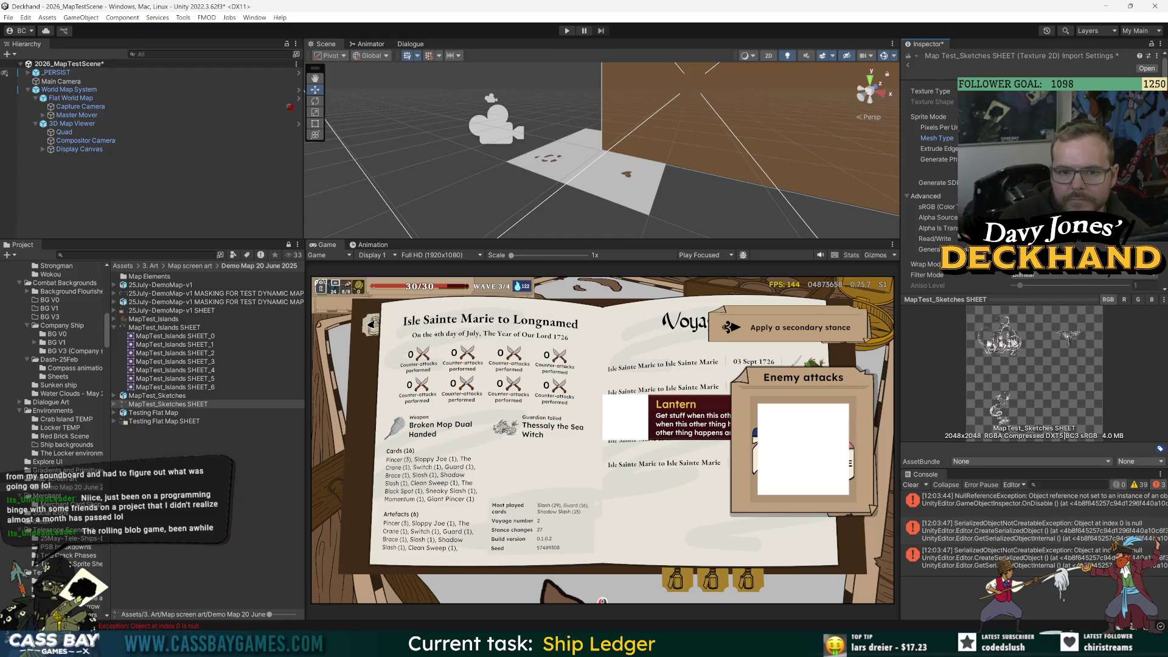
scroll(973, 182, down, 3)
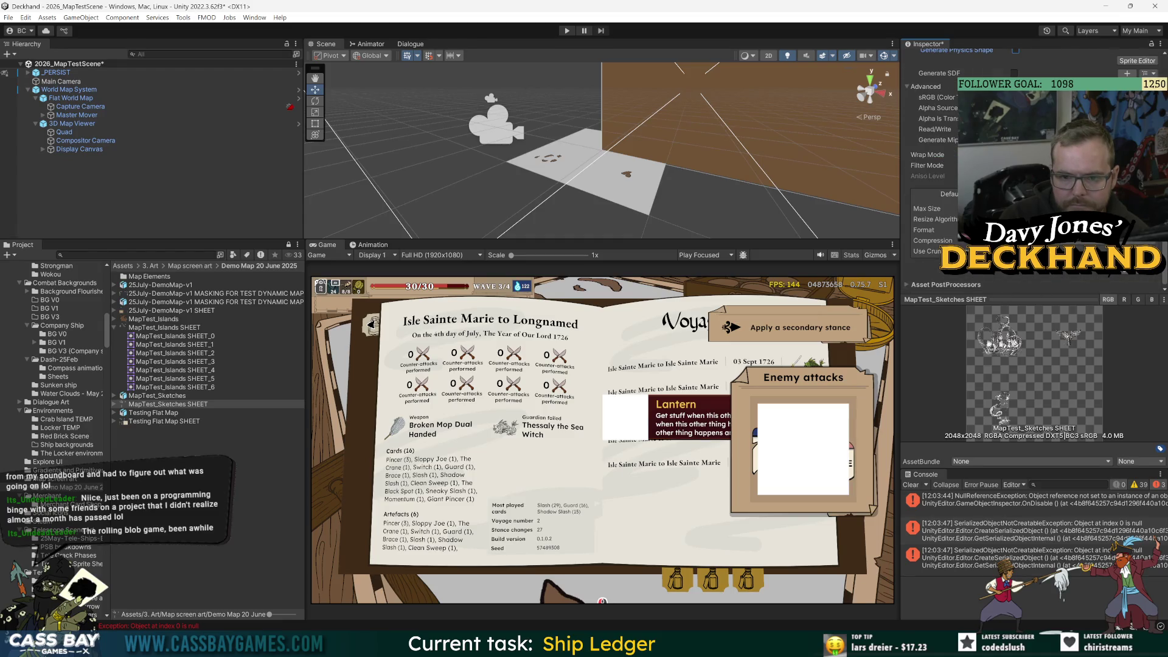
click(1047, 208)
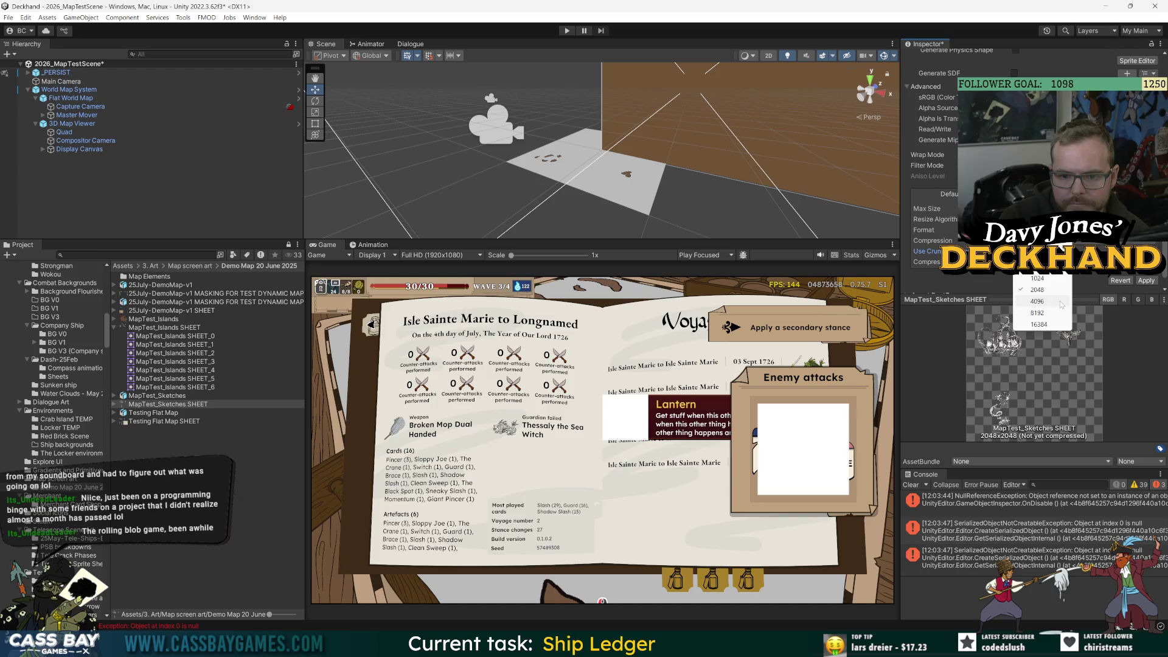
click(1060, 302)
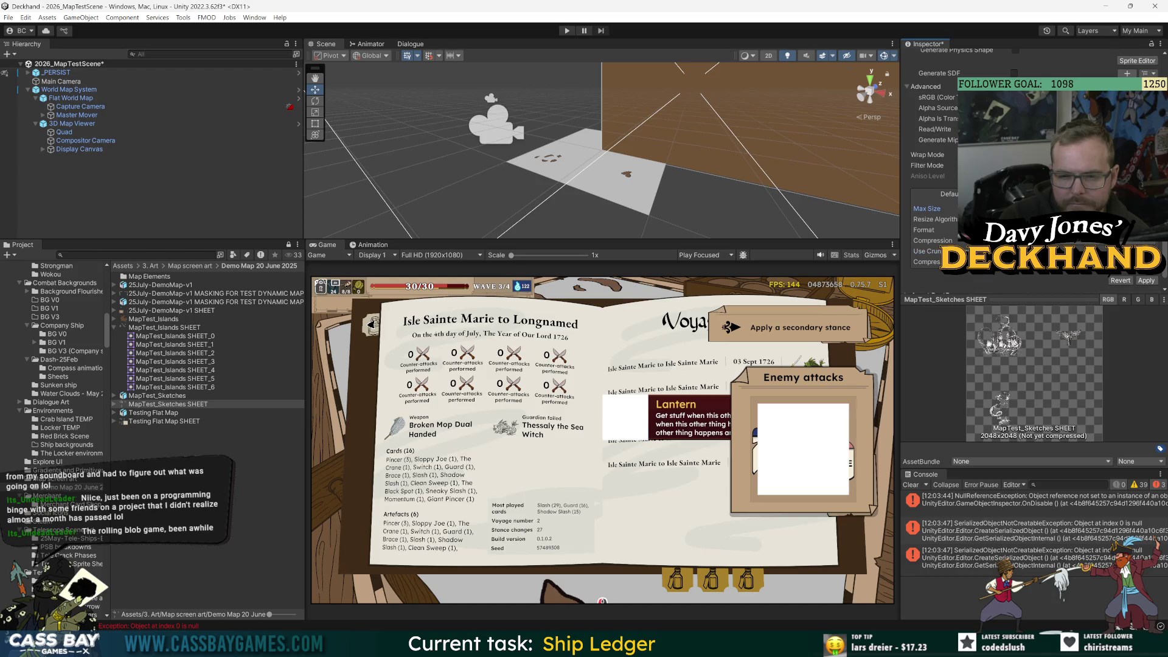
scroll(931, 182, up, 4)
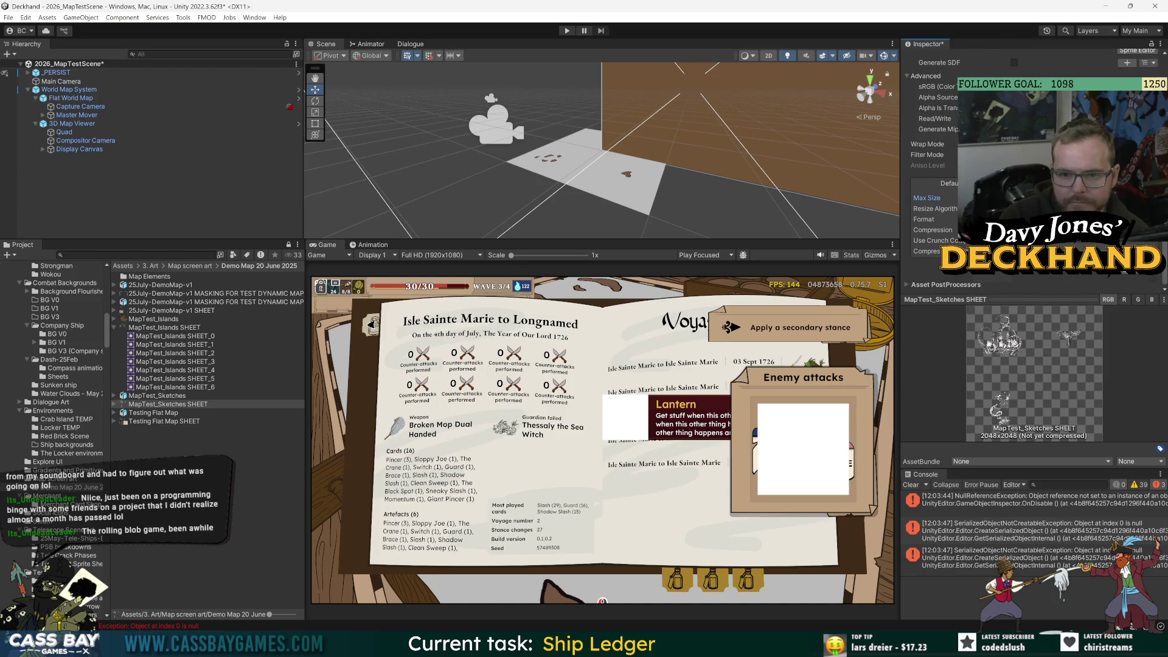
click(379, 125)
click(610, 341)
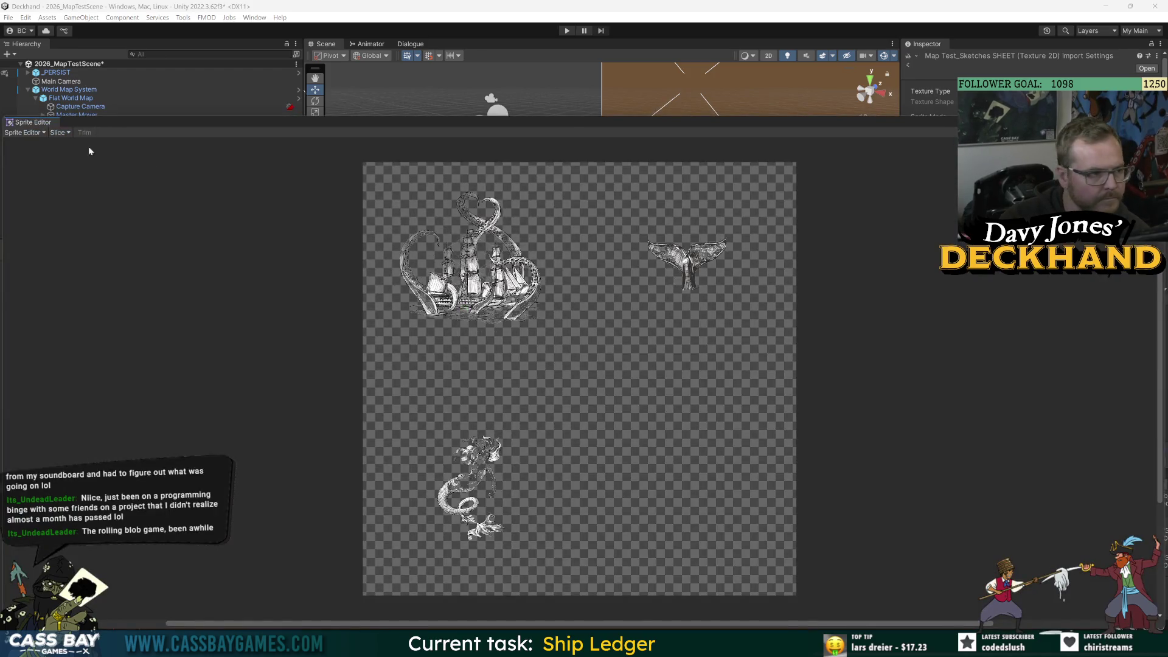
- Slice the sheet as a Grid By Cell Size of 4096×4096 using Smart method, and apply
click(58, 132)
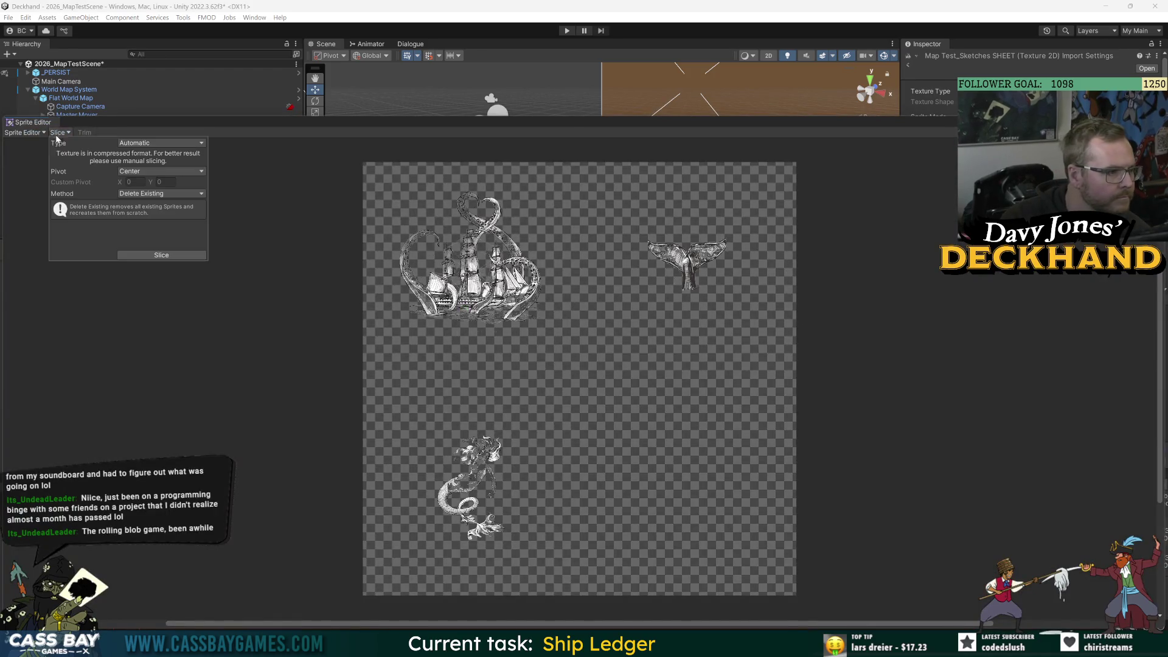
click(163, 144)
click(162, 155)
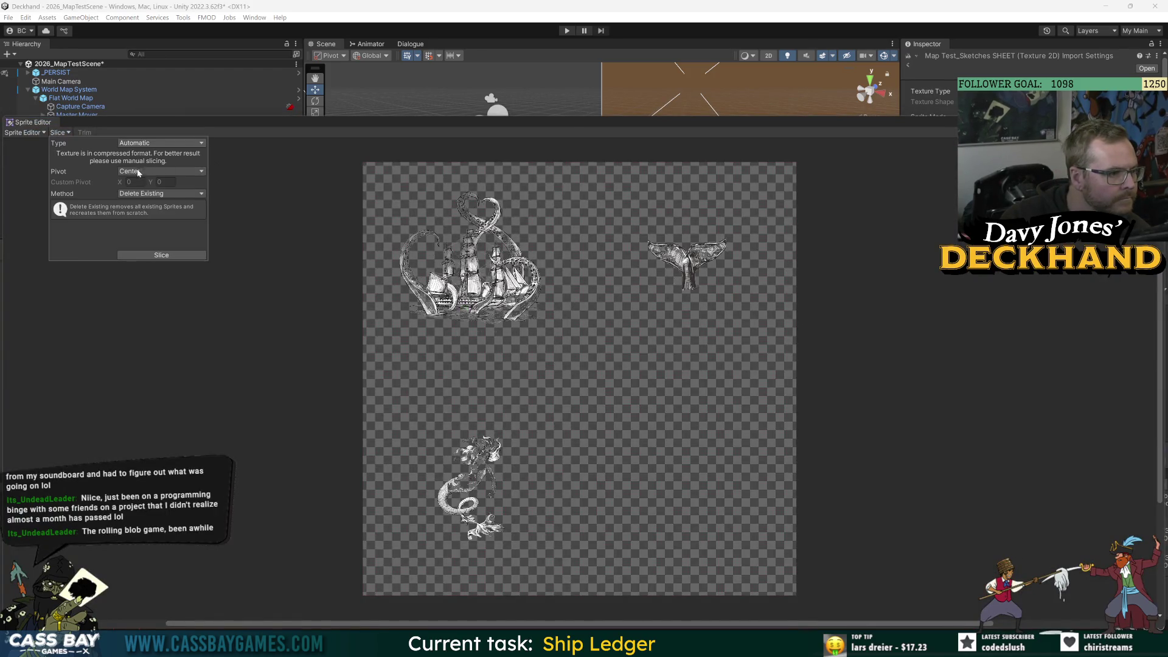
click(140, 154)
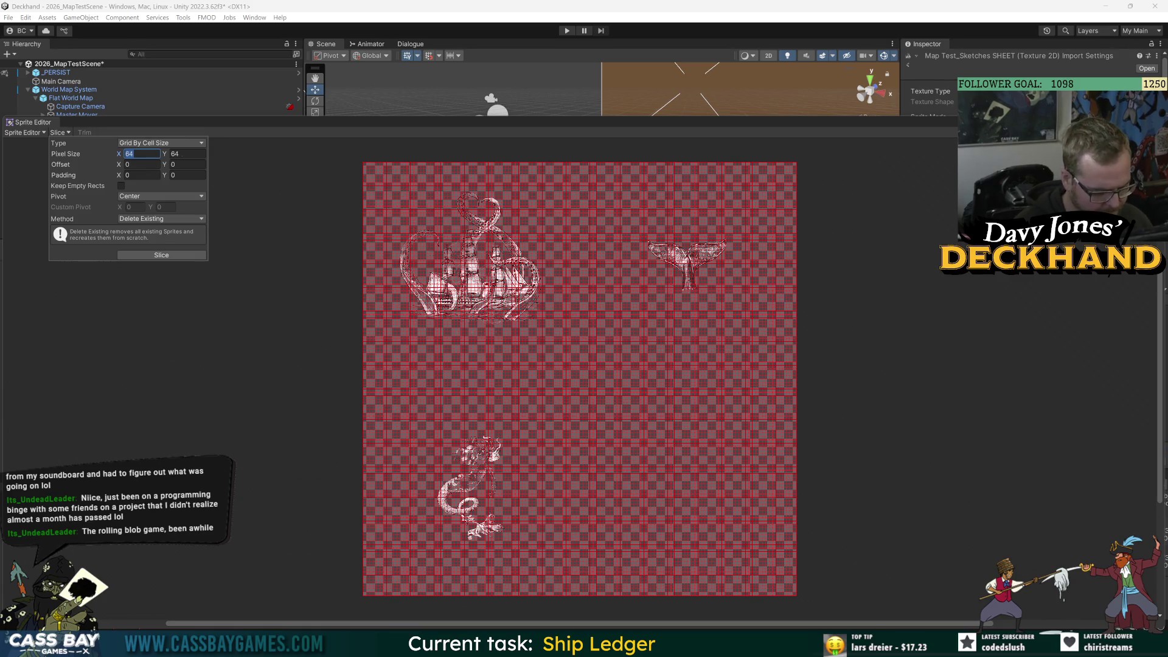
text(409)
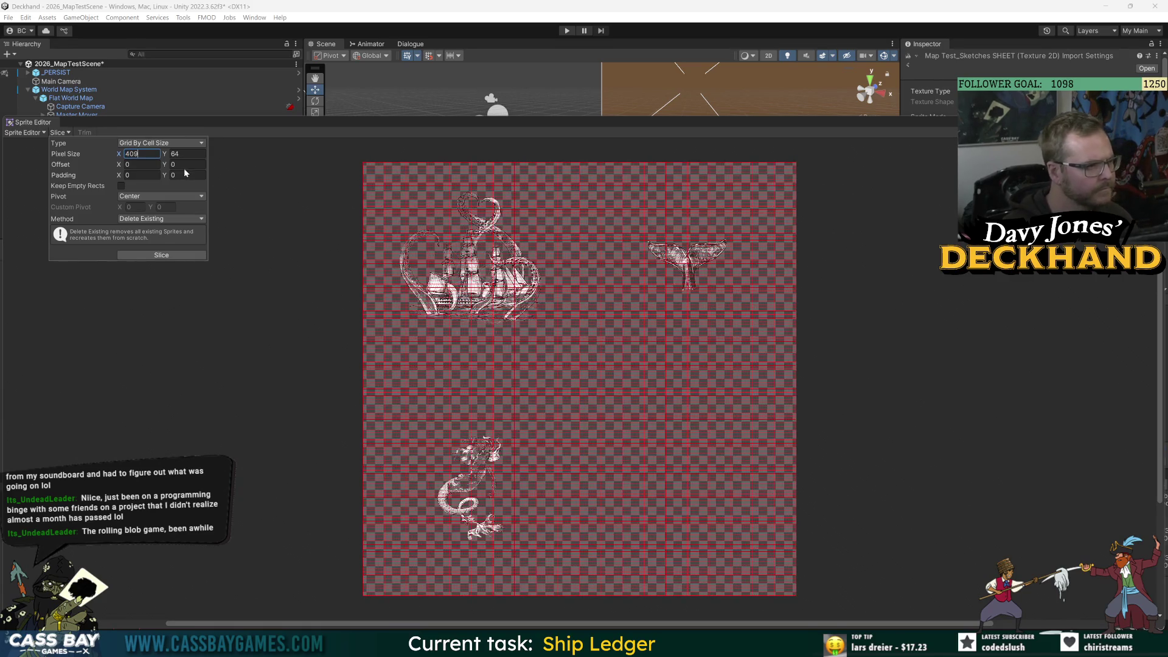
text(6)
key(Tab)
text(4096)
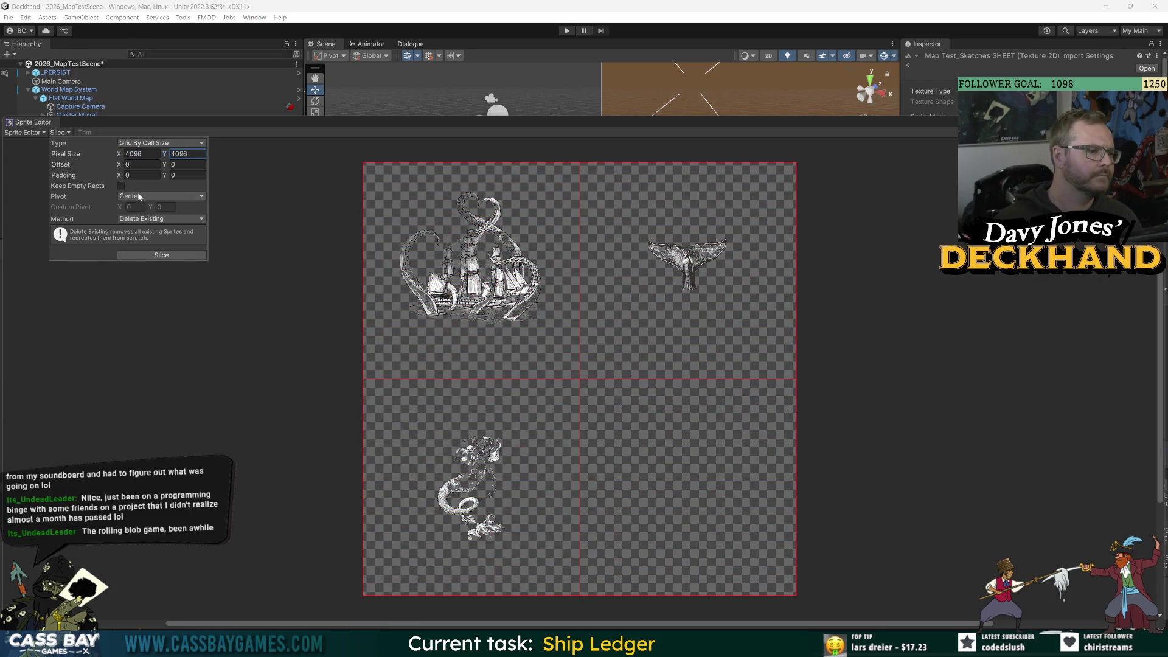
click(157, 255)
click(149, 220)
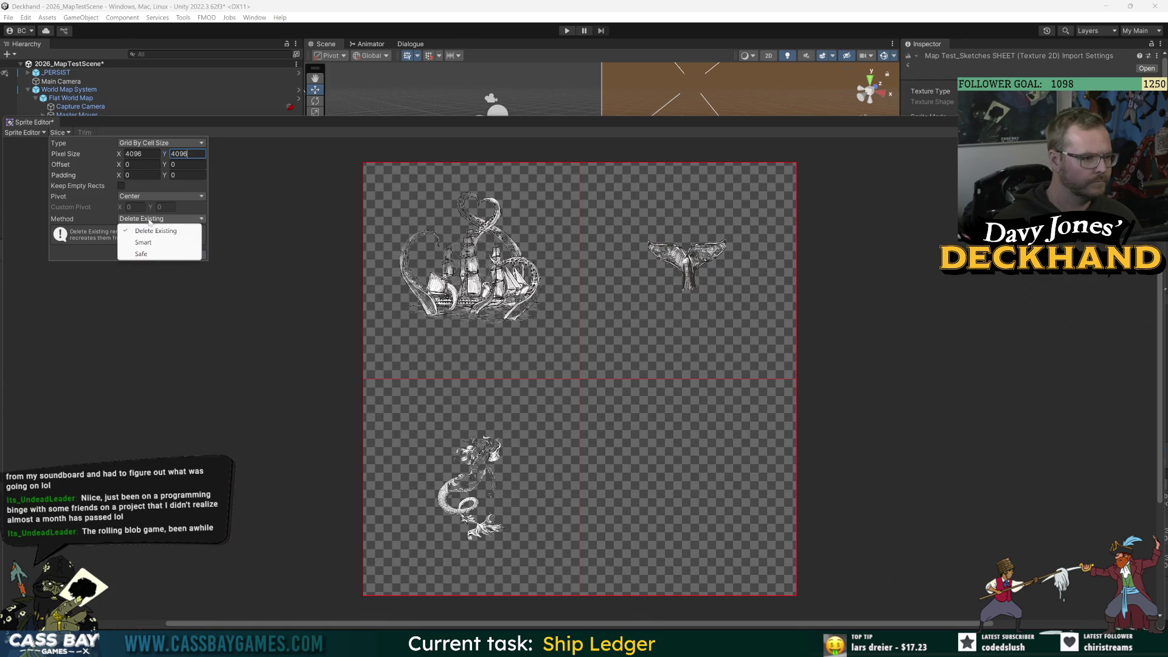
click(144, 242)
click(161, 255)
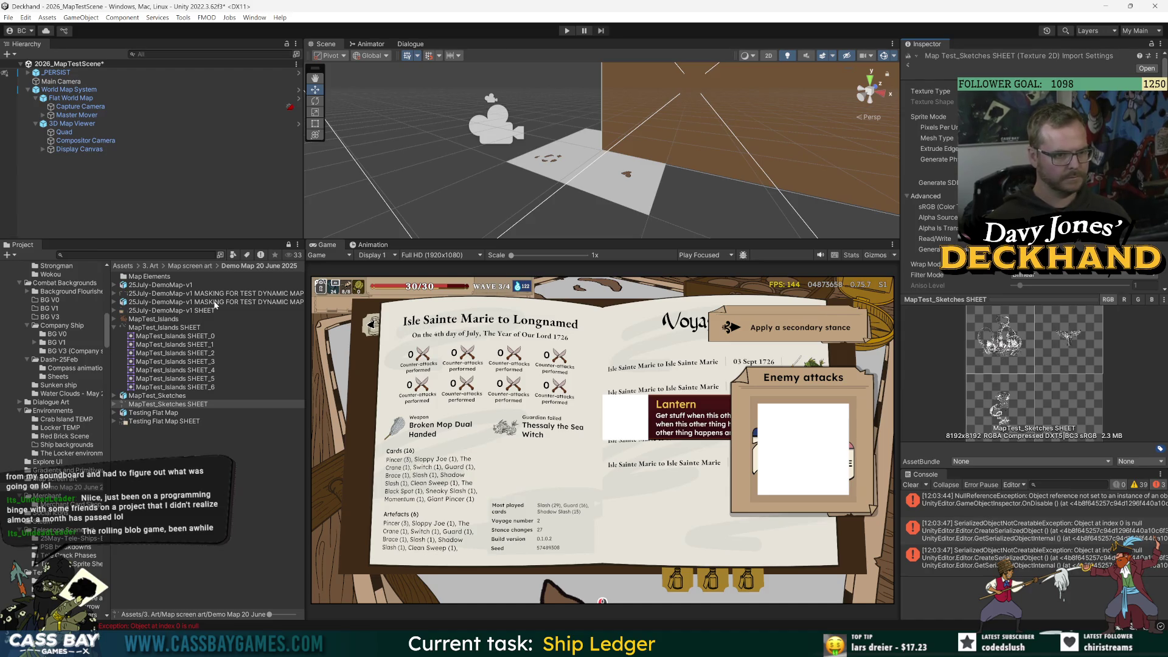
- Open the World Map System prefab and select Flat World Map
click(73, 90)
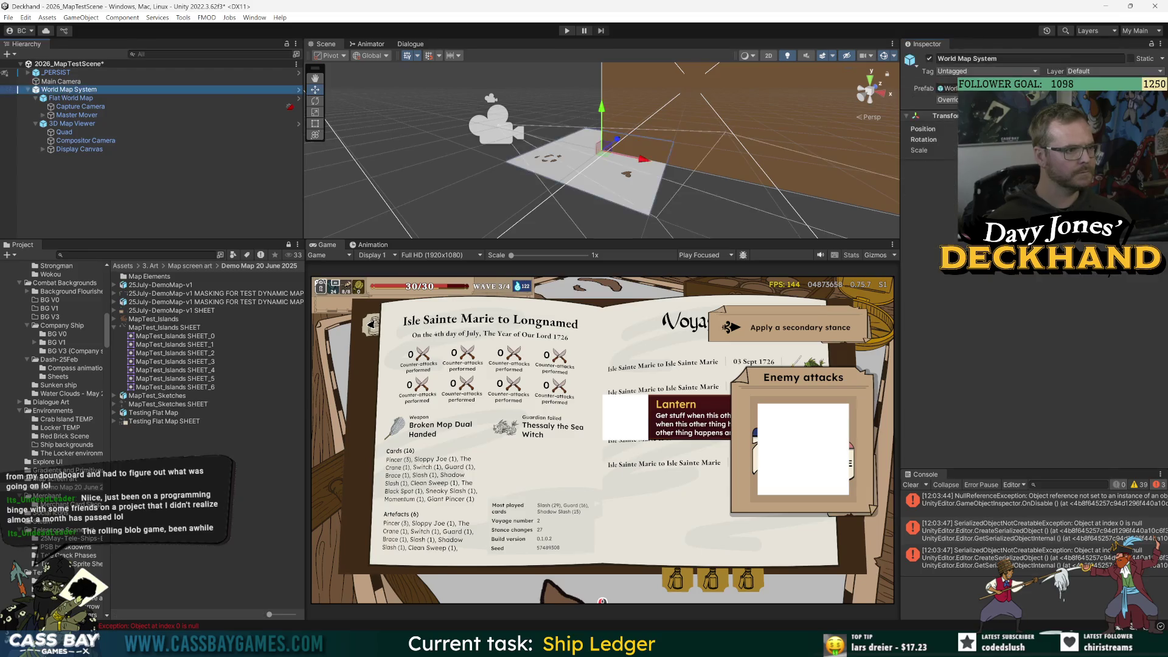
double_click(73, 89)
click(74, 86)
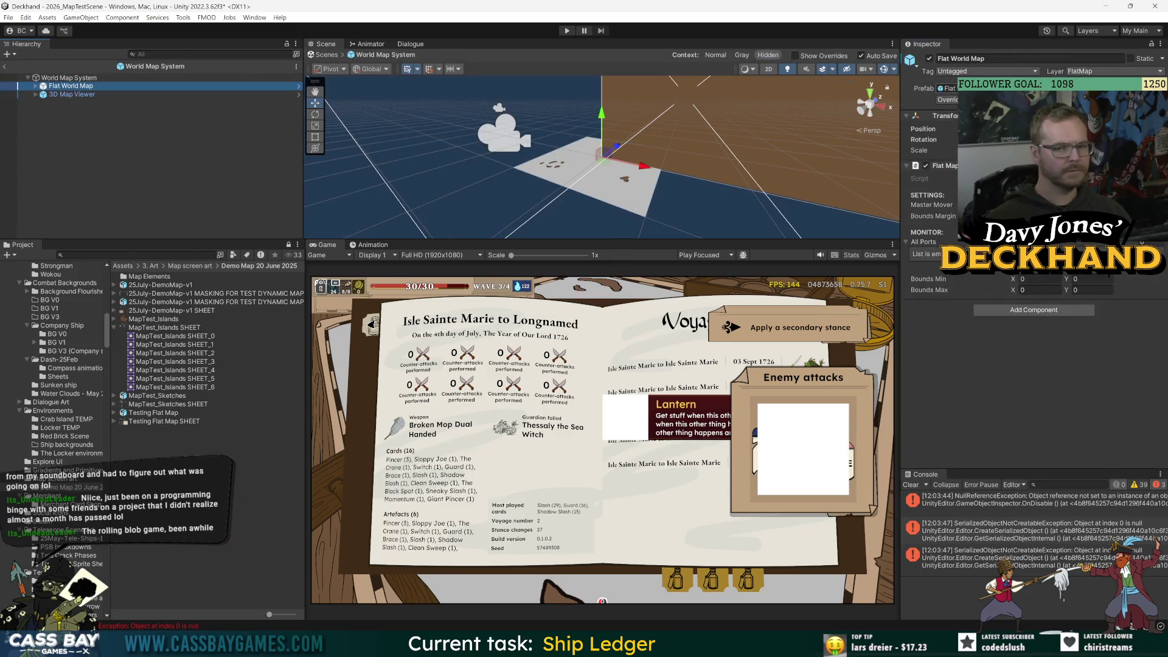
- Open the Flat World Map prefab and expand the Islands group to view the islands
double_click(70, 85)
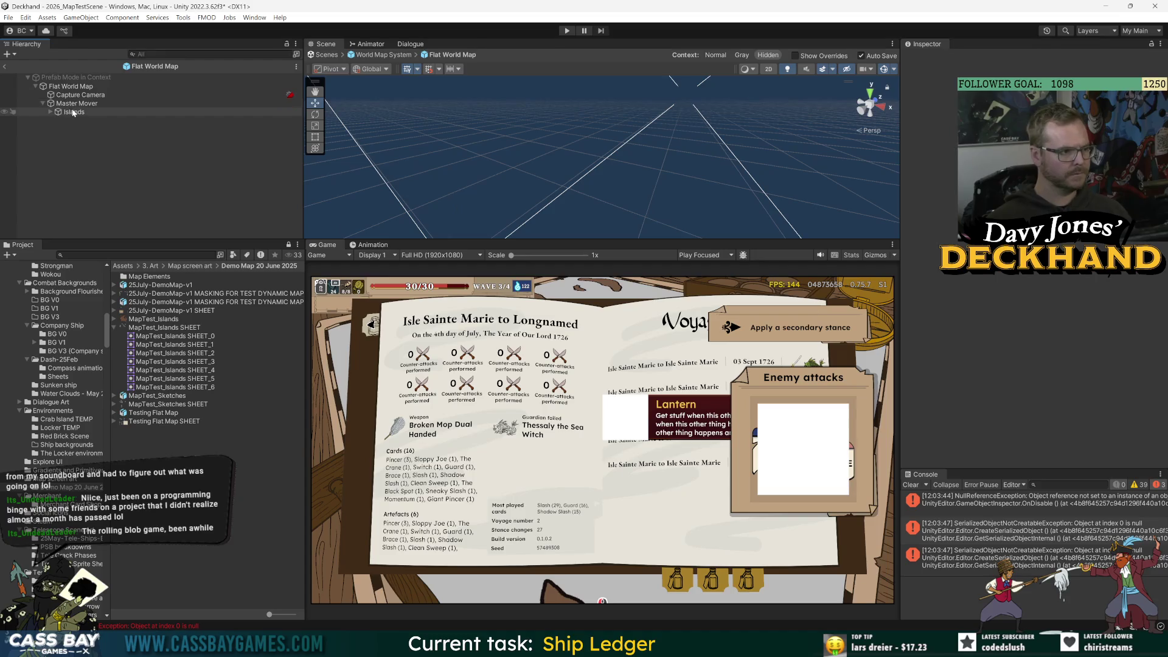
click(53, 113)
click(51, 112)
mouse_move(553, 140)
mouse_down()
mouse_move(578, 142)
mouse_move(590, 182)
mouse_move(561, 163)
mouse_move(712, 138)
mouse_up()
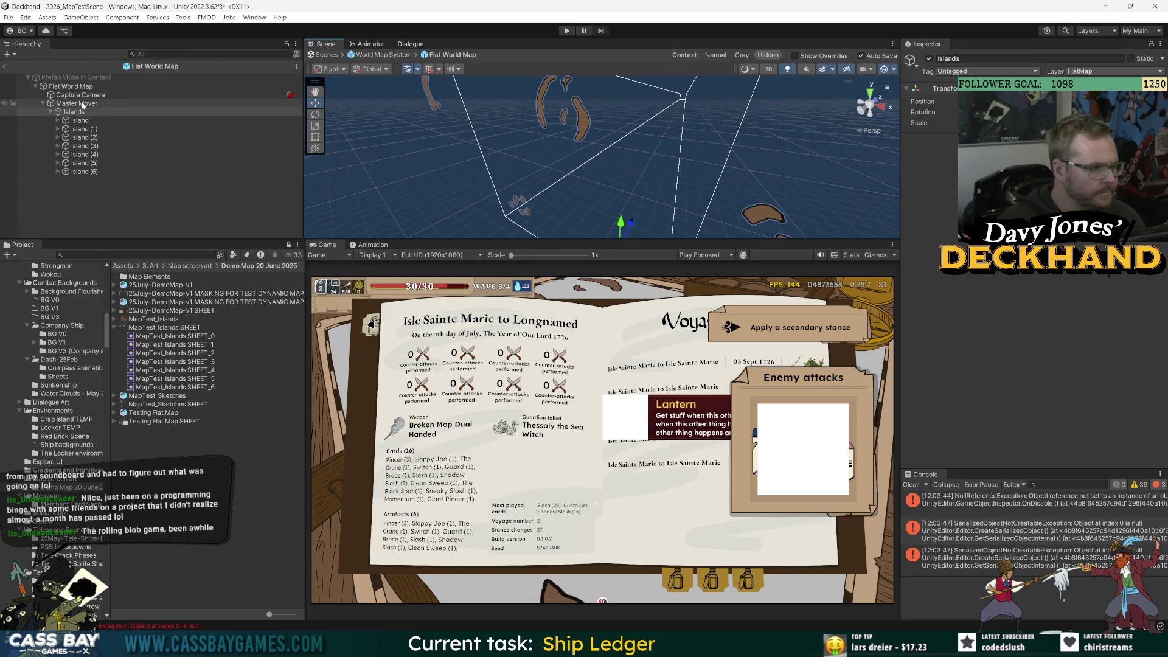
- Set the Capture Camera background type to Solid Color with a tan shade
click(128, 204)
click(81, 95)
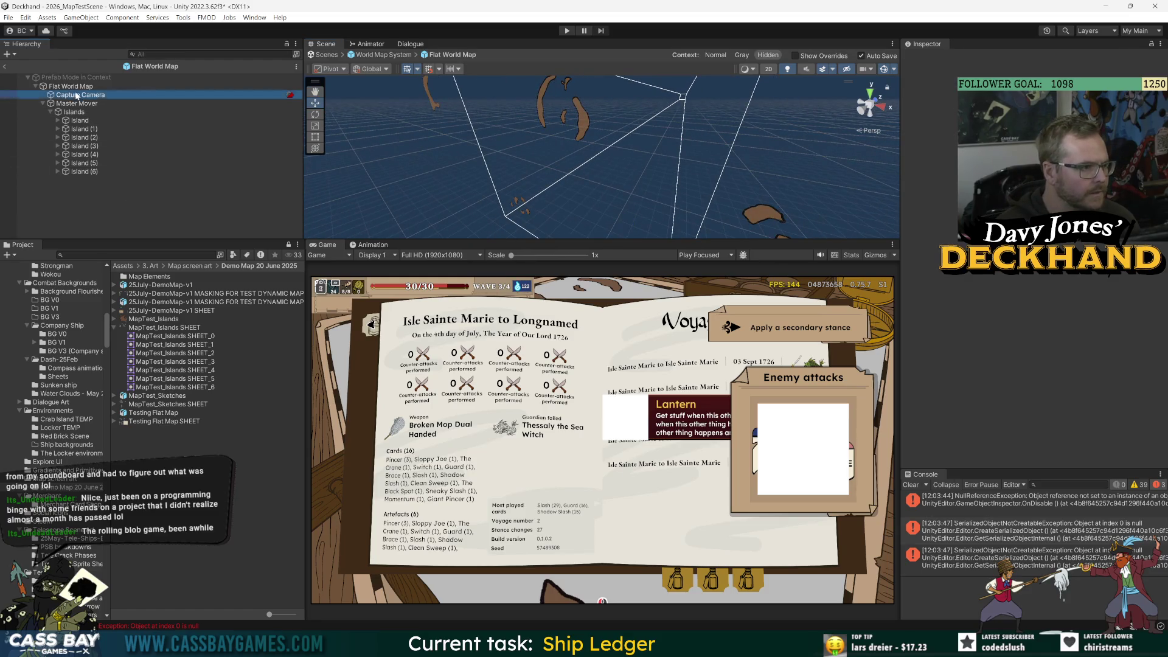
scroll(914, 369, down, 3)
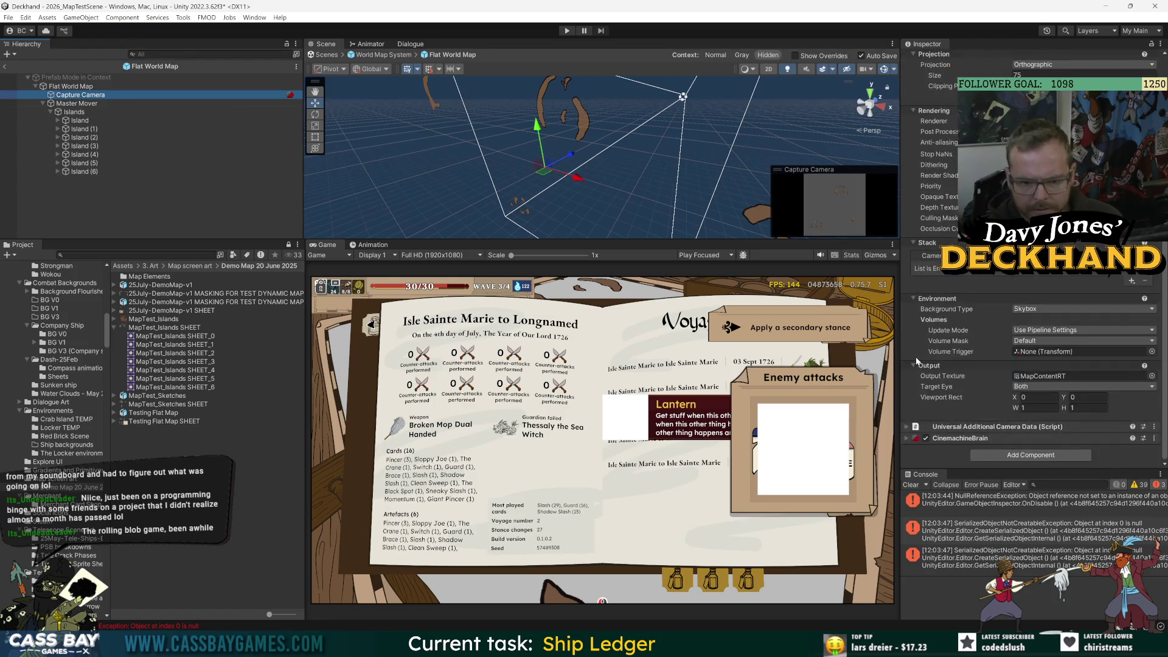
click(1032, 311)
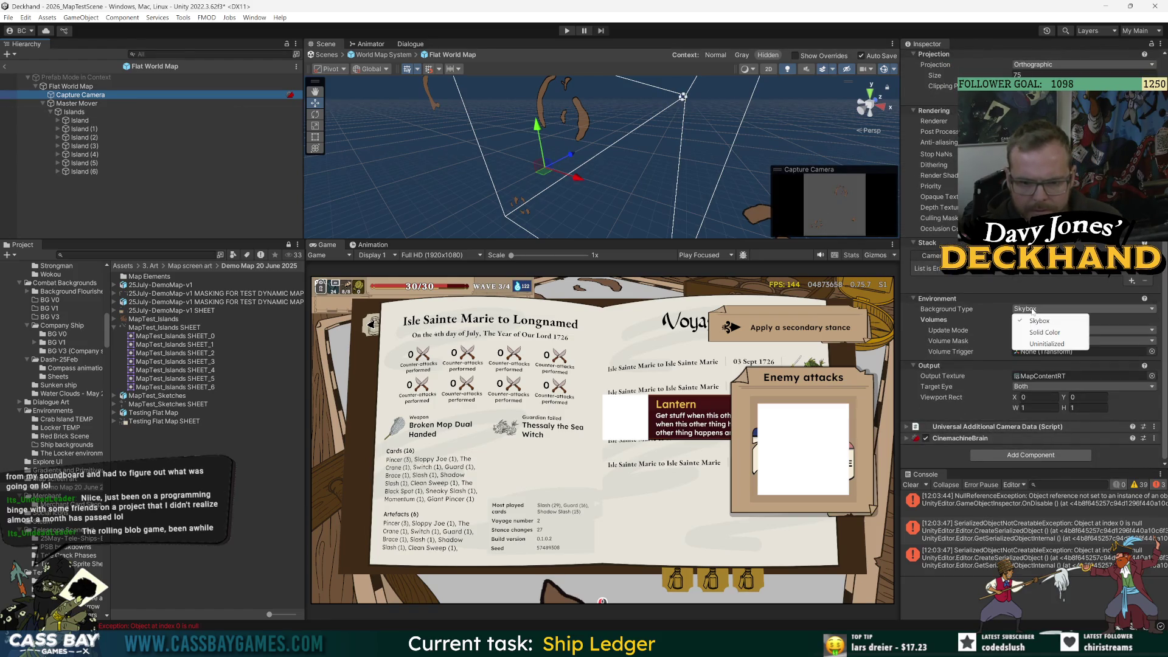
click(1051, 332)
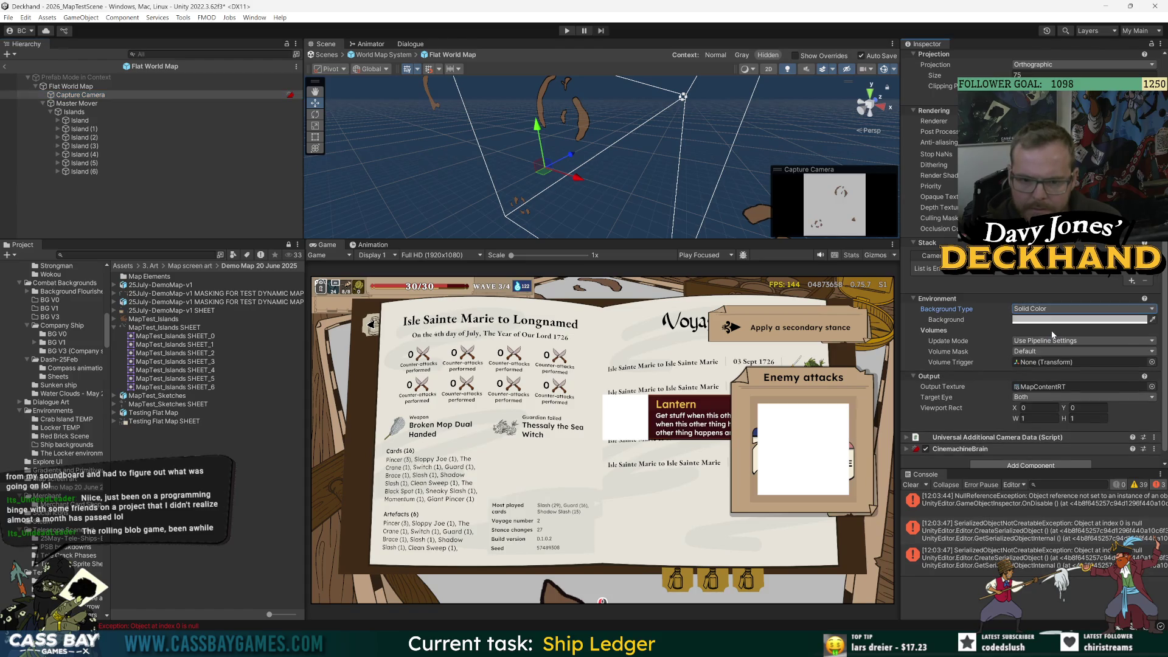
click(1055, 321)
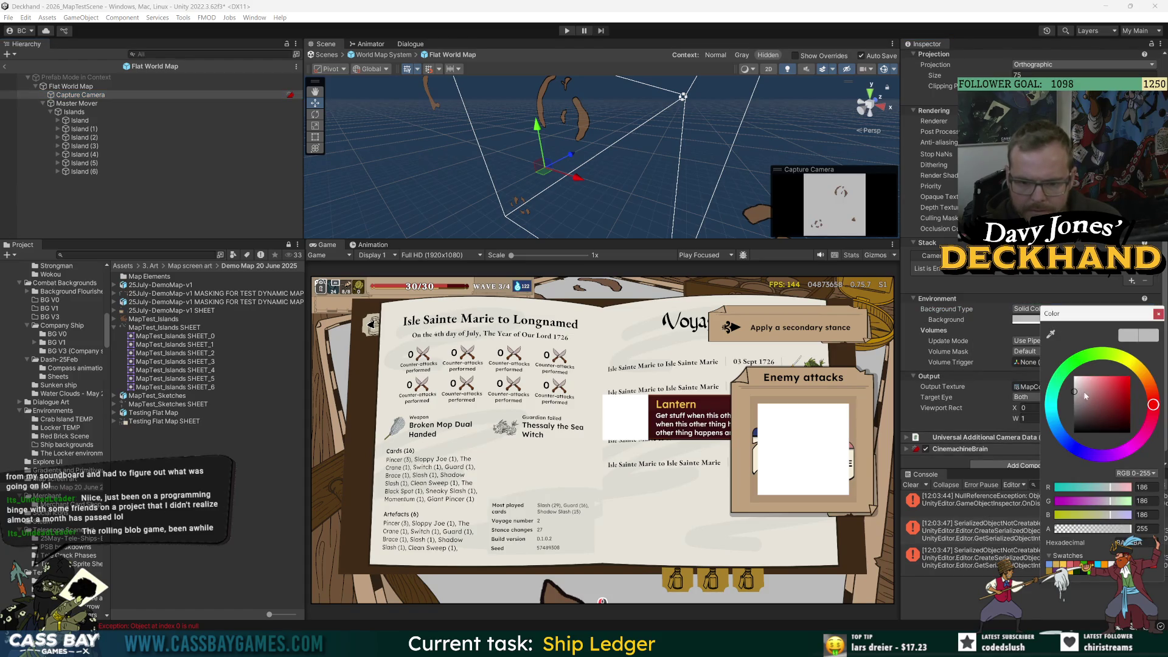
mouse_move(1154, 405)
mouse_down()
mouse_move(1137, 367)
mouse_move(1084, 387)
mouse_move(1146, 380)
mouse_move(1093, 390)
mouse_up()
click(1112, 411)
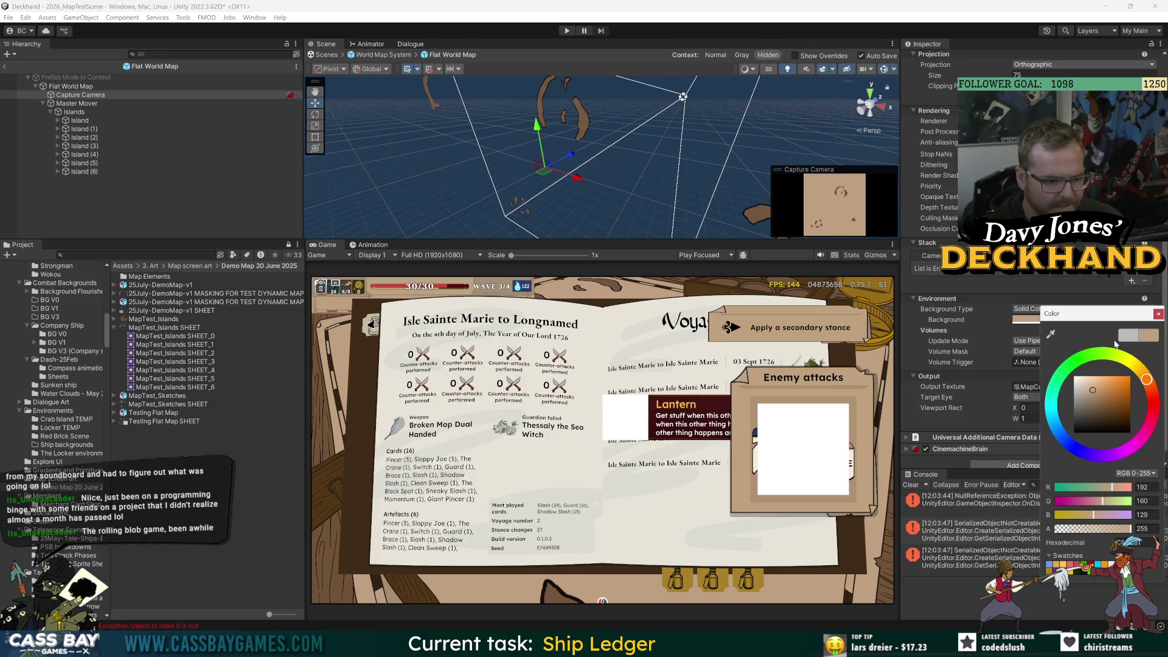
- Lighten the camera background colour to a pale parchment tone
click(1159, 315)
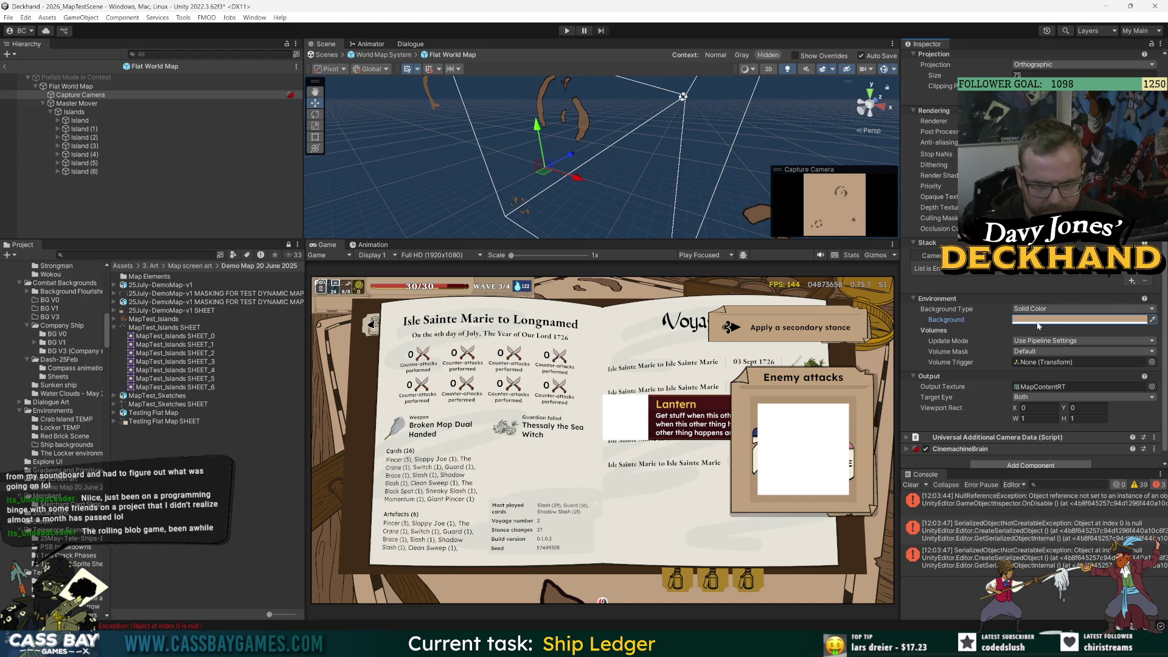
click(1132, 319)
click(1083, 391)
drag(1084, 391, 1085, 388)
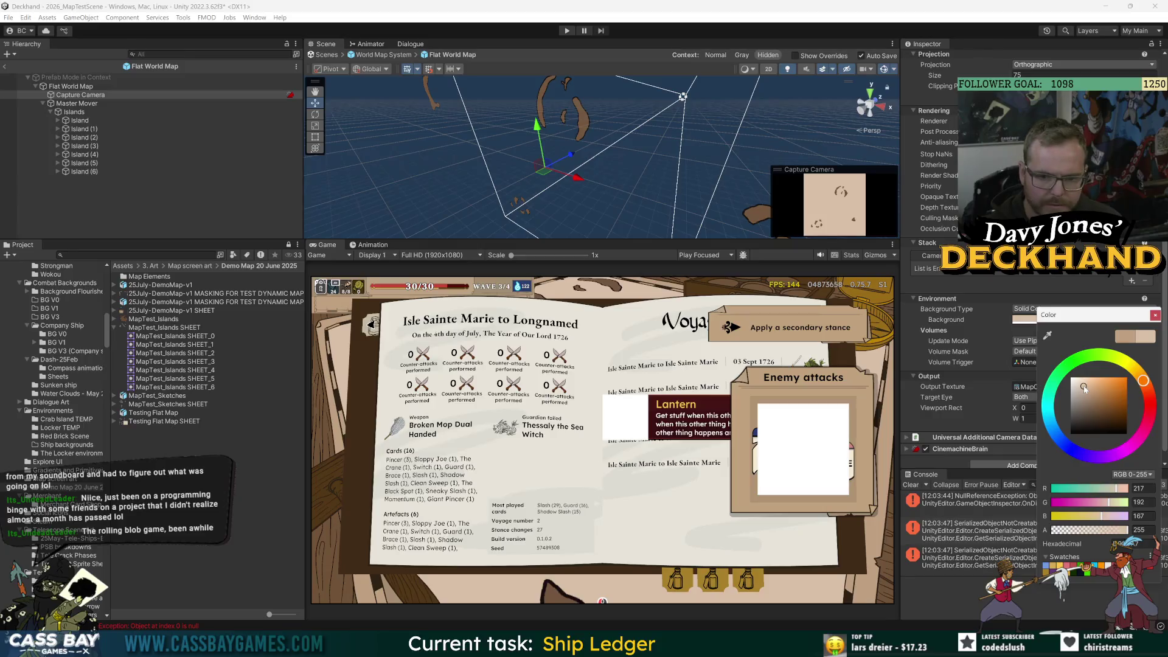
click(1155, 315)
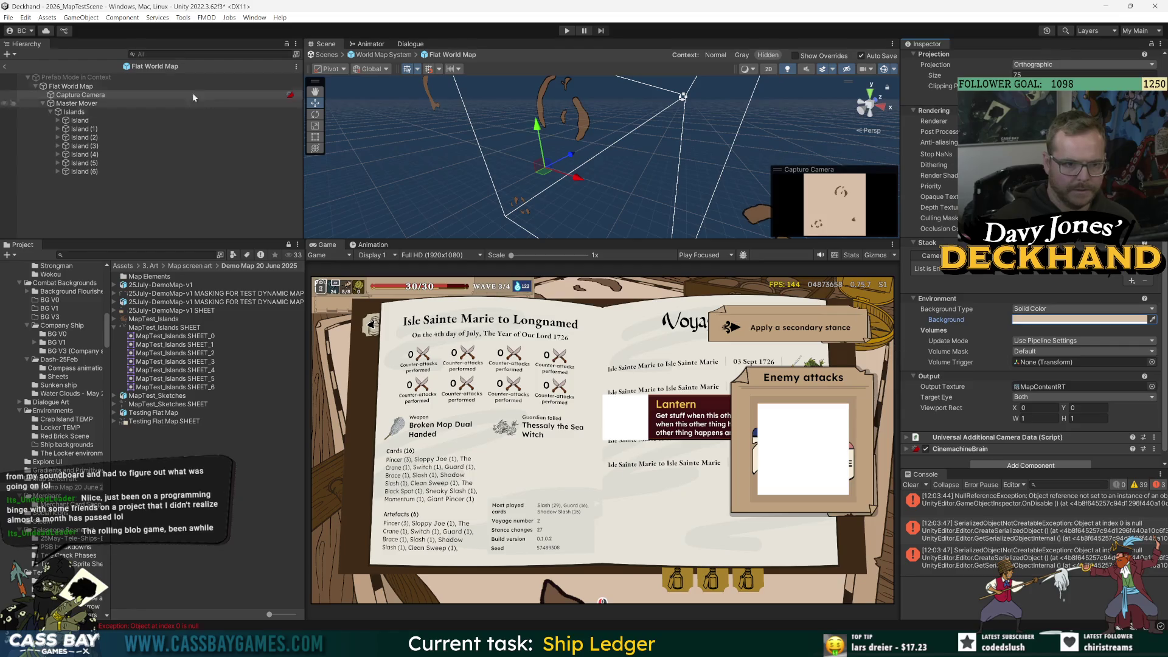
click(152, 201)
- Create an empty child named 'Details' under Master Mover
click(50, 112)
right_click(73, 113)
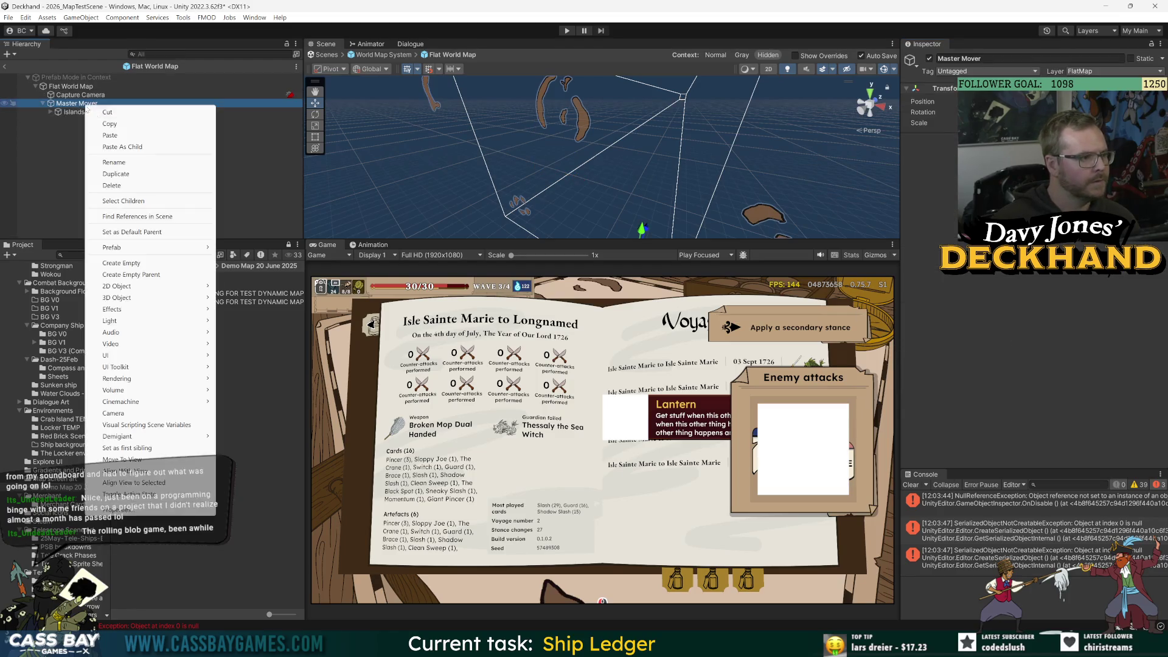
click(121, 263)
text(Details)
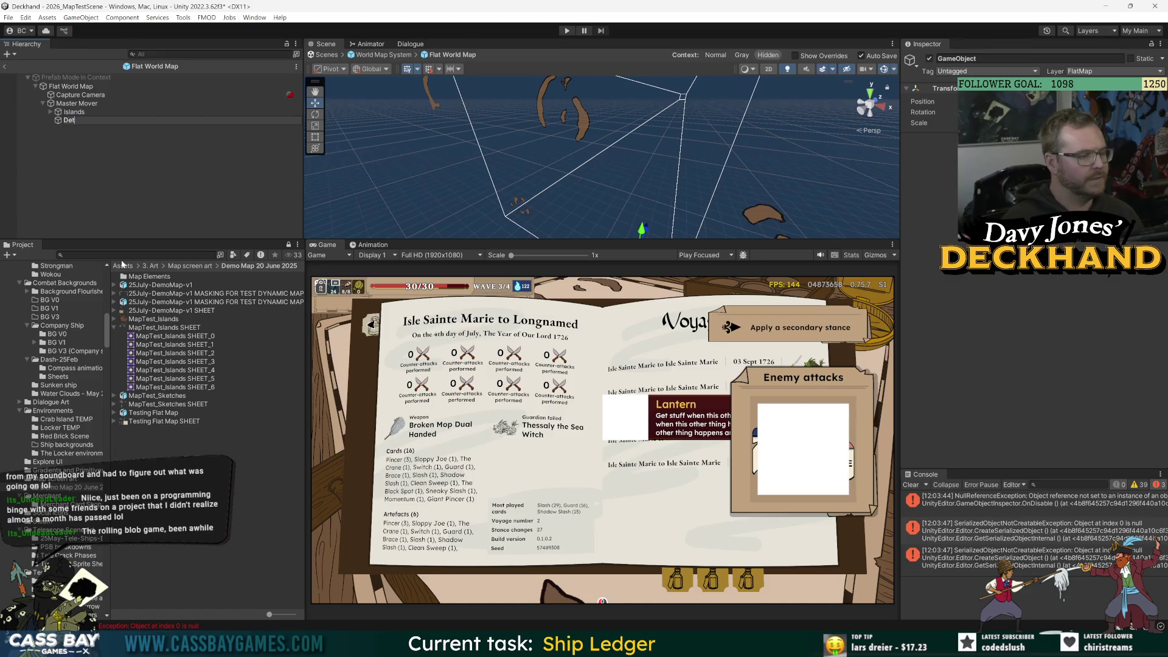
key(Return)
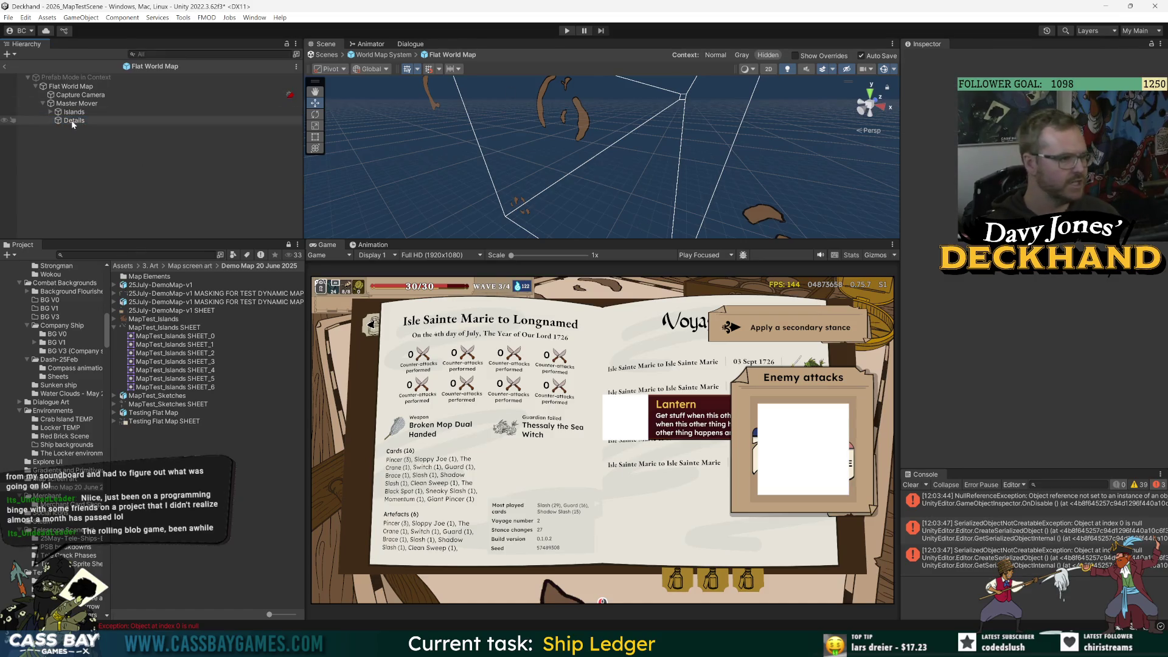
- Add a Square sprite inside the Details group
right_click(74, 120)
mouse_move(113, 302)
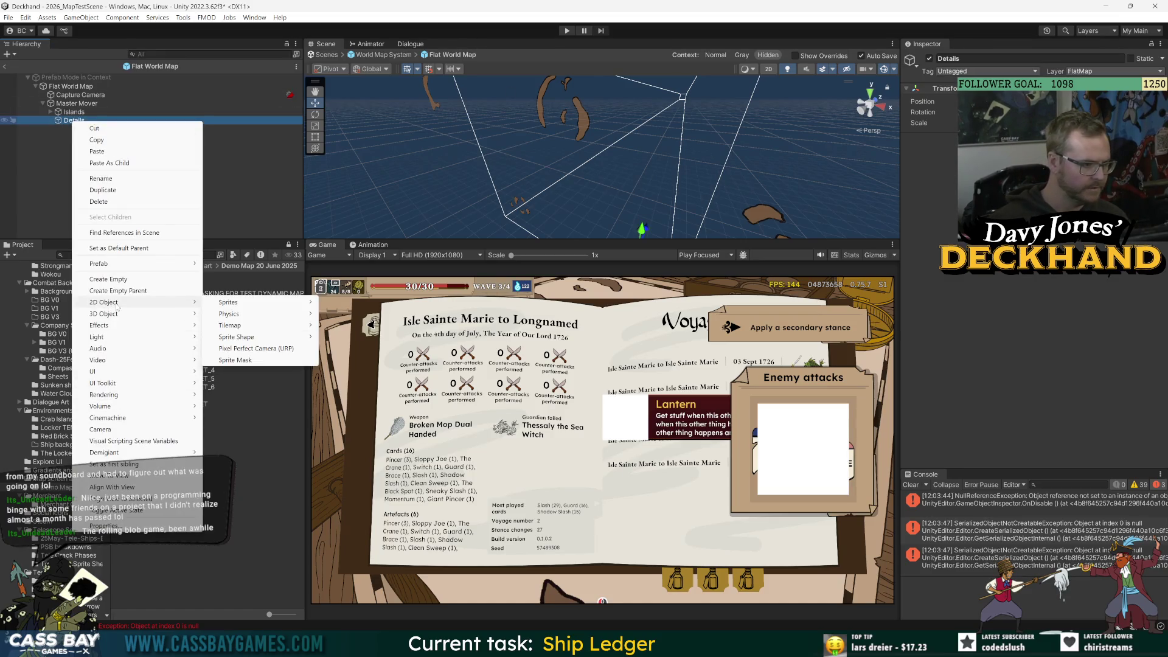
mouse_move(251, 307)
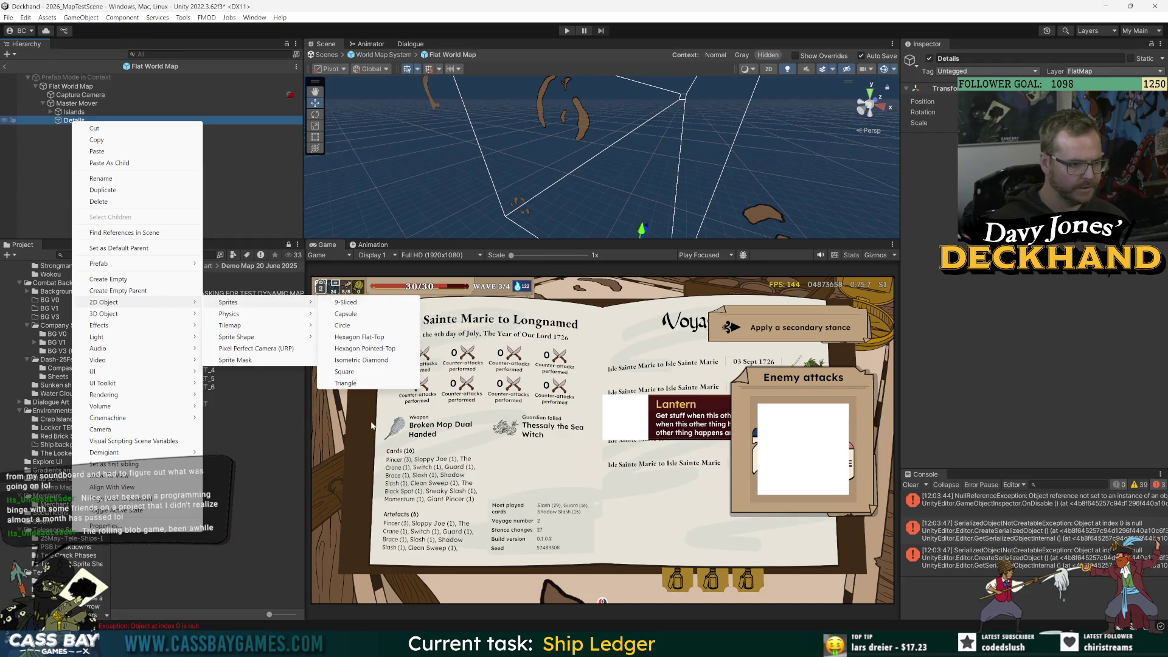
click(356, 372)
text(f)
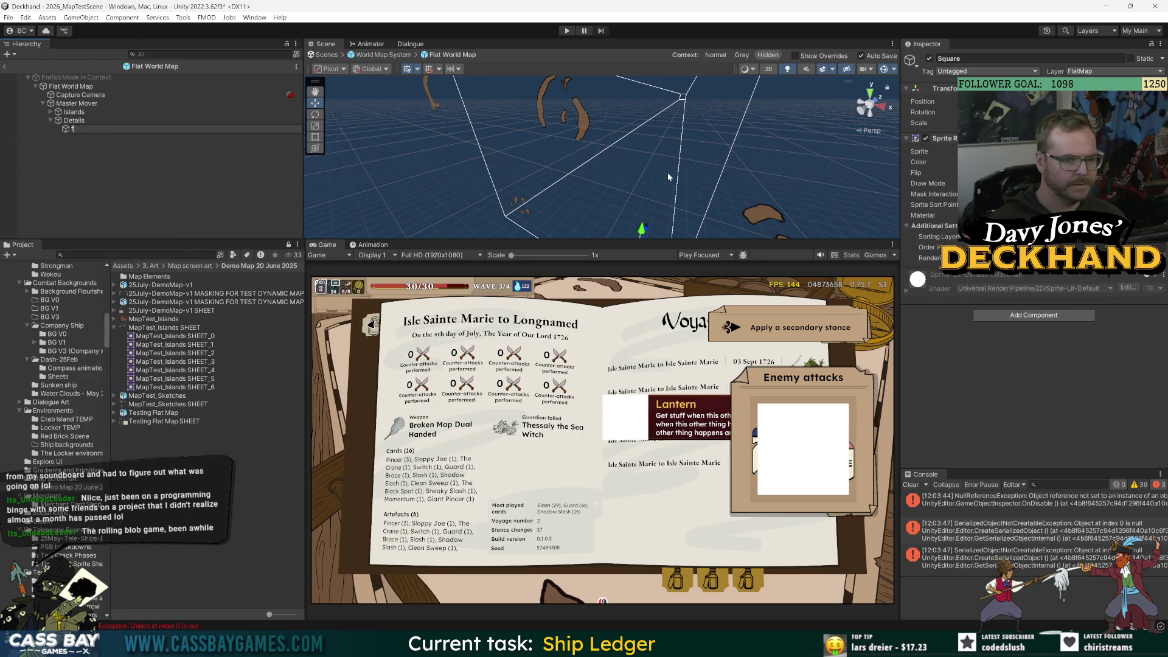
key(Return)
key(f)
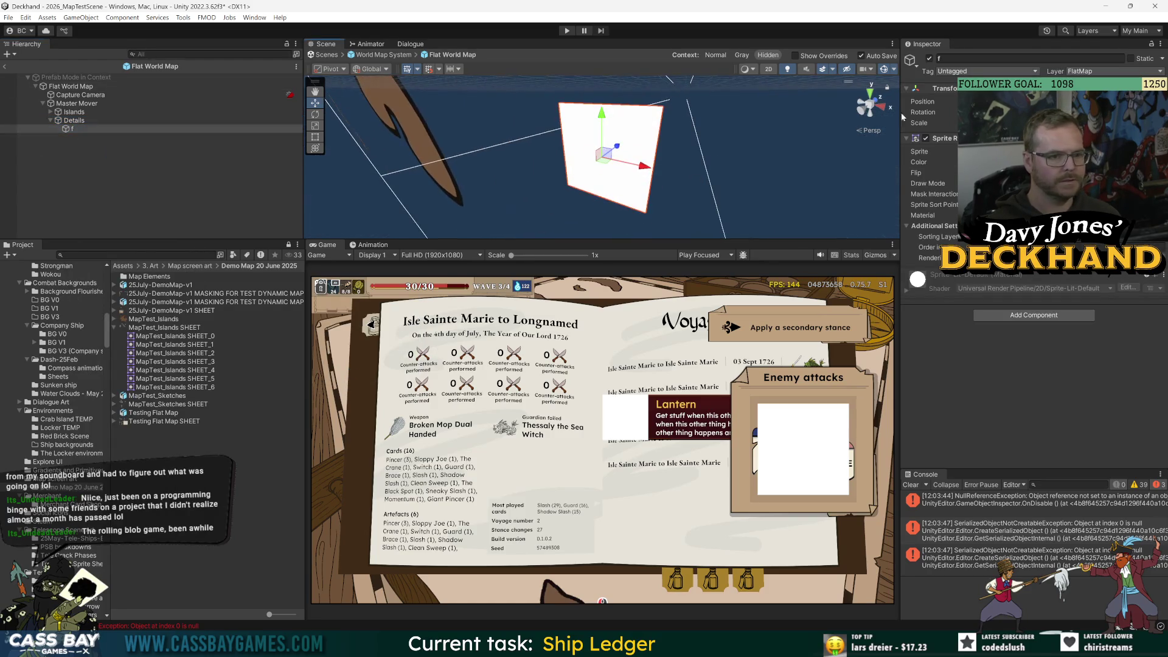
- Switch the Scene view to 2D and rename the placeholder child to 'Detail'
click(769, 70)
scroll(702, 167, down, 5)
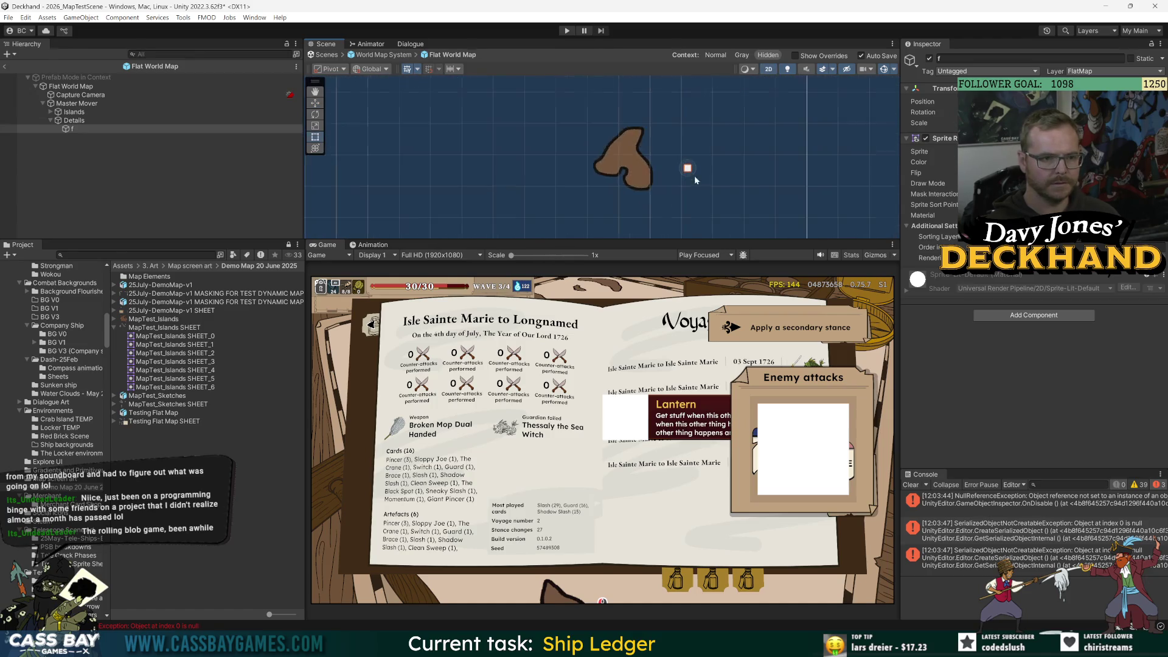
scroll(696, 193, up, 2)
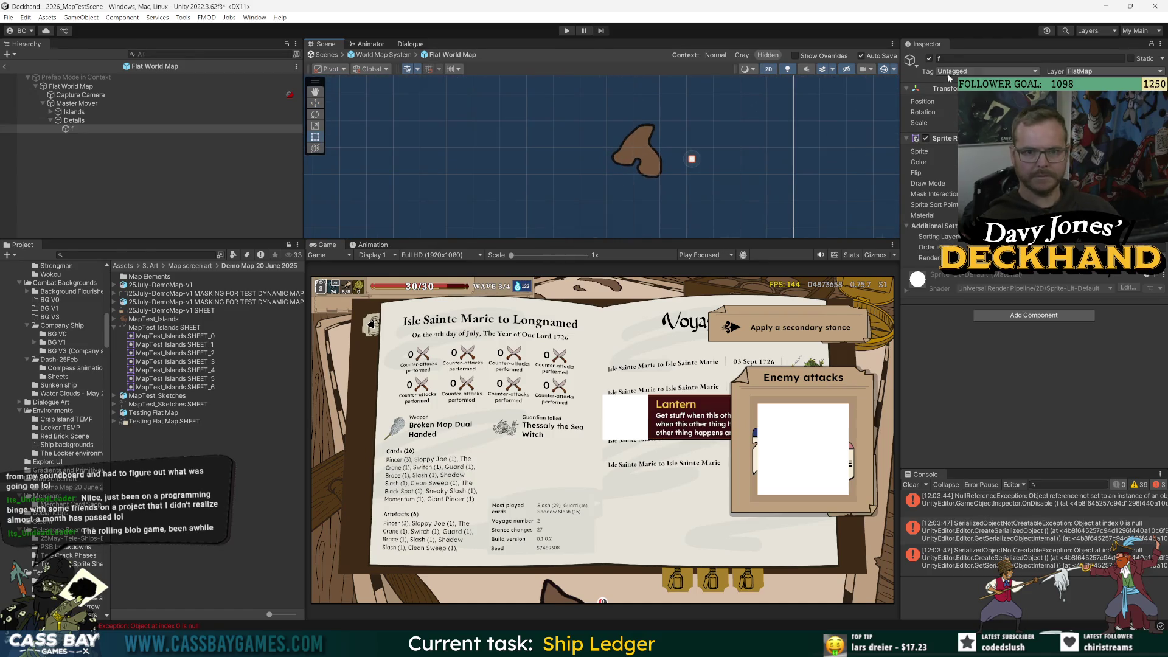
click(951, 58)
text(Detail)
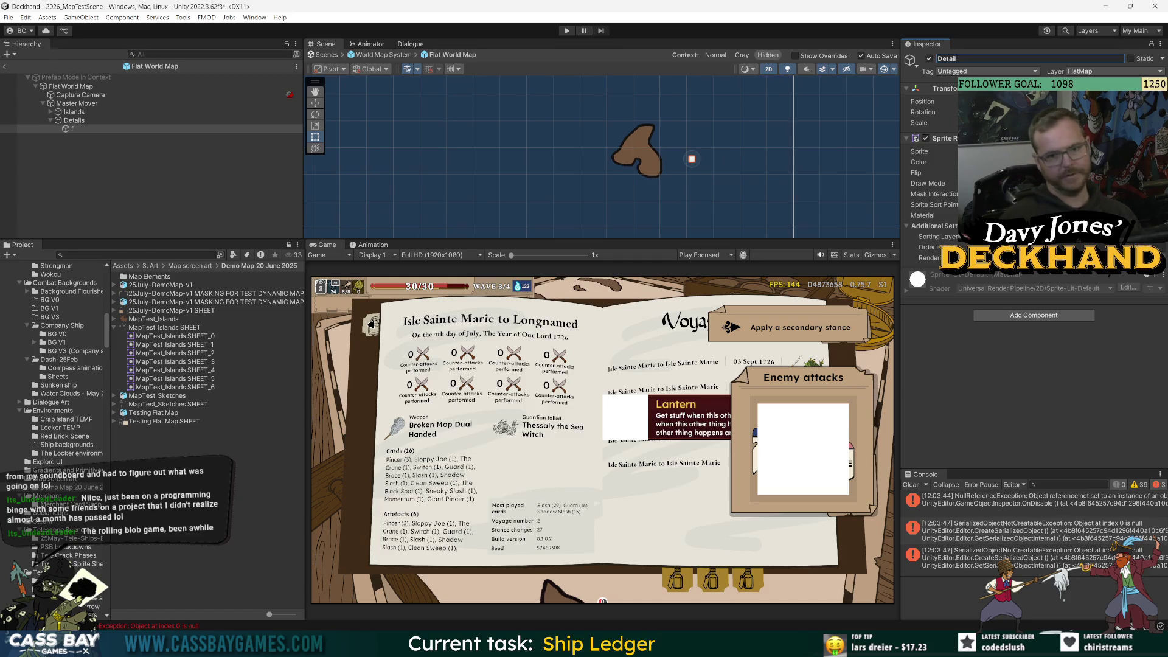
key(Return)
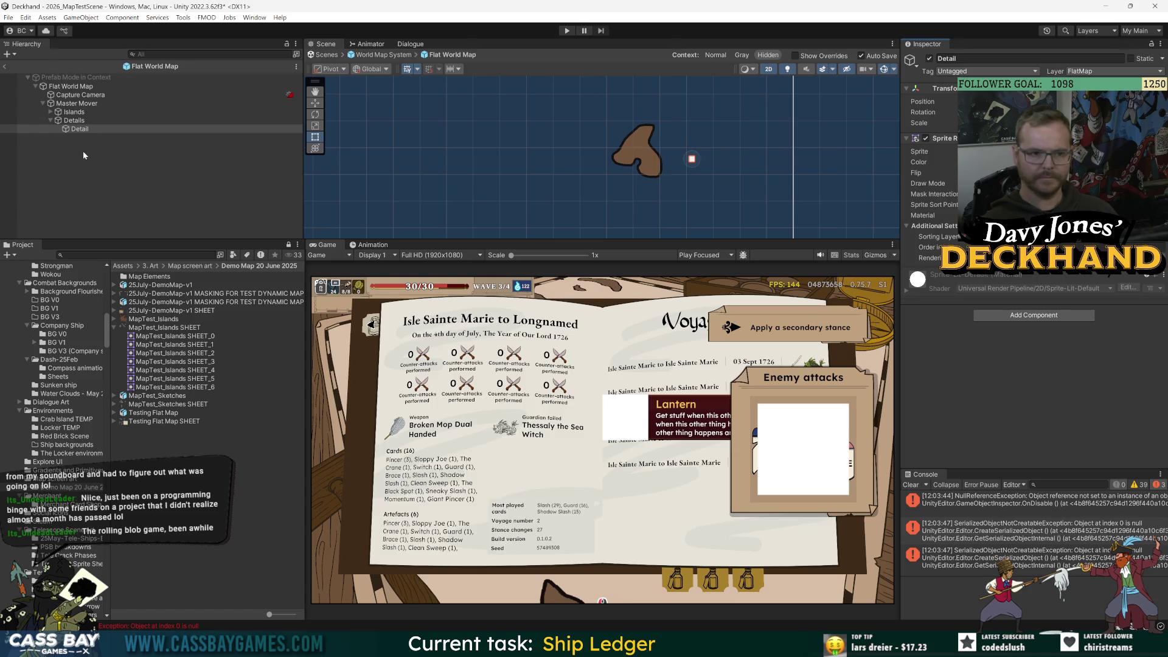
- Compare with the first Island, then delete the Detail placeholder object
click(50, 112)
click(88, 121)
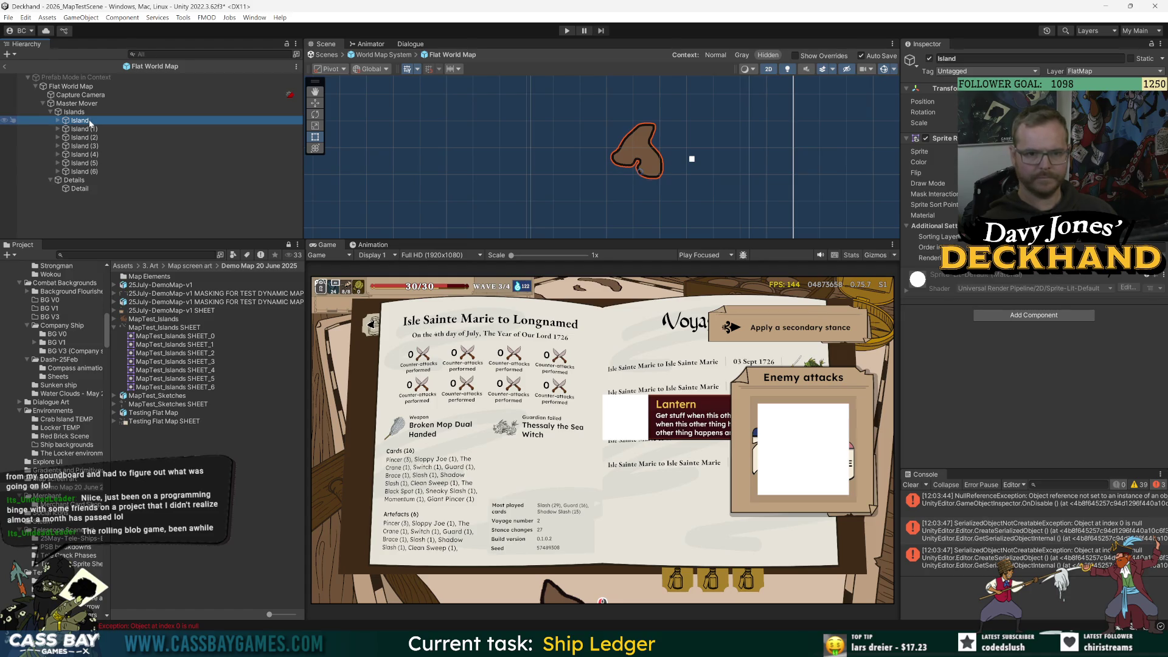
click(81, 189)
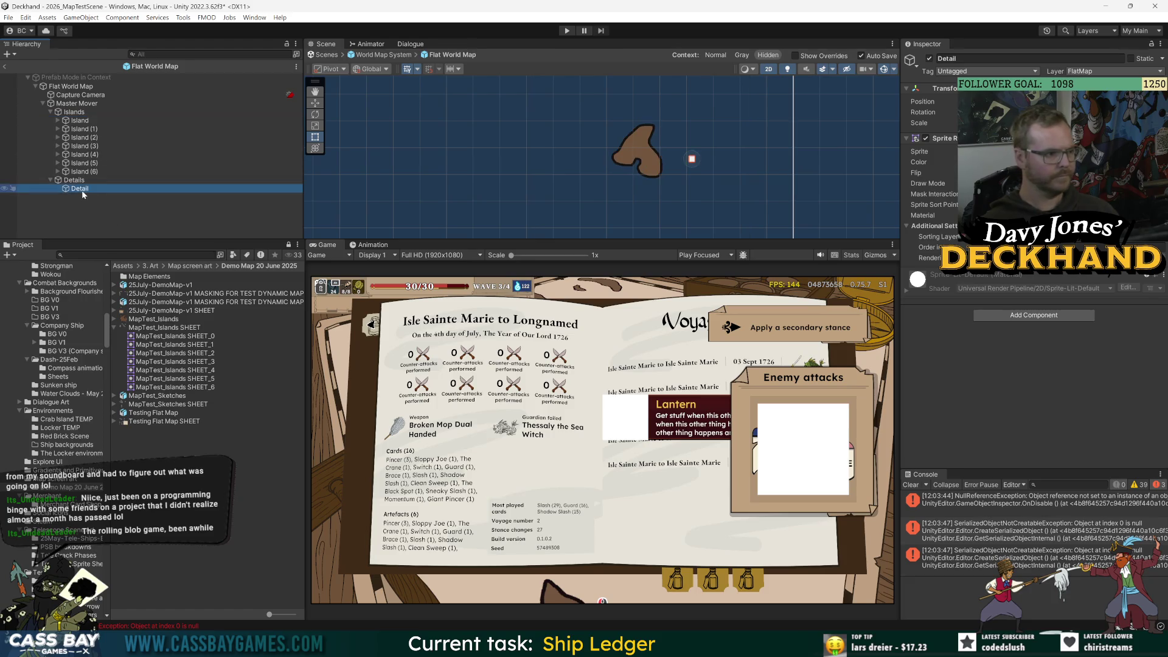
key(Delete)
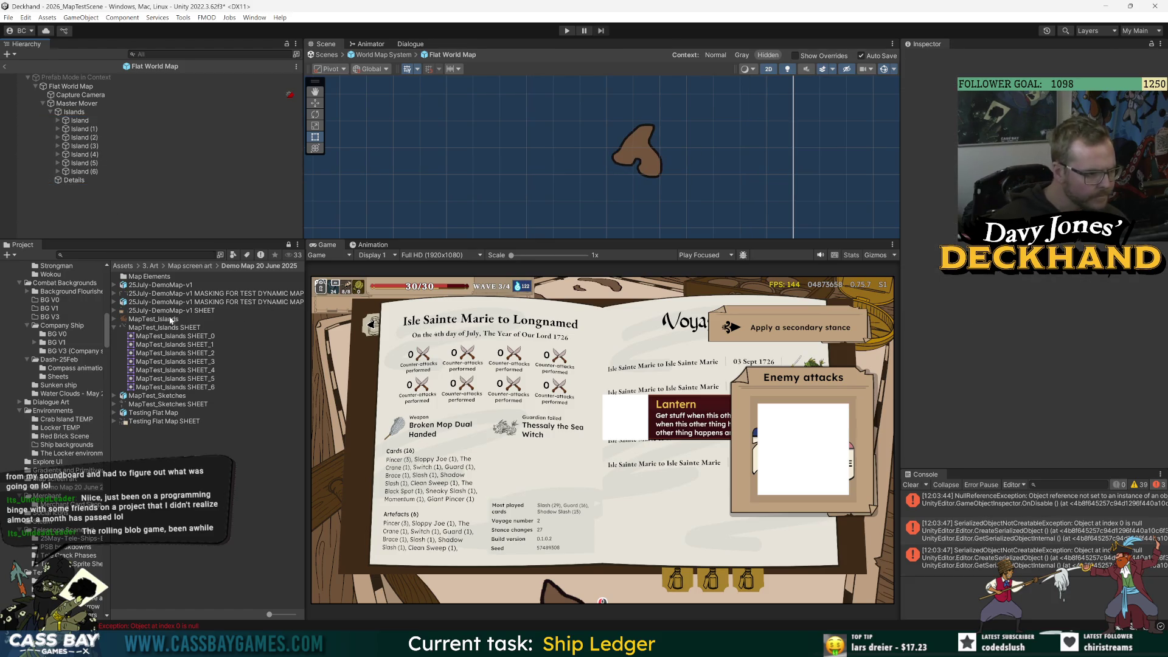
- Add MapTest_Sketches SHEET_0 under Details and move it down-left among the islands
click(114, 404)
drag(183, 413, 76, 184)
double_click(114, 189)
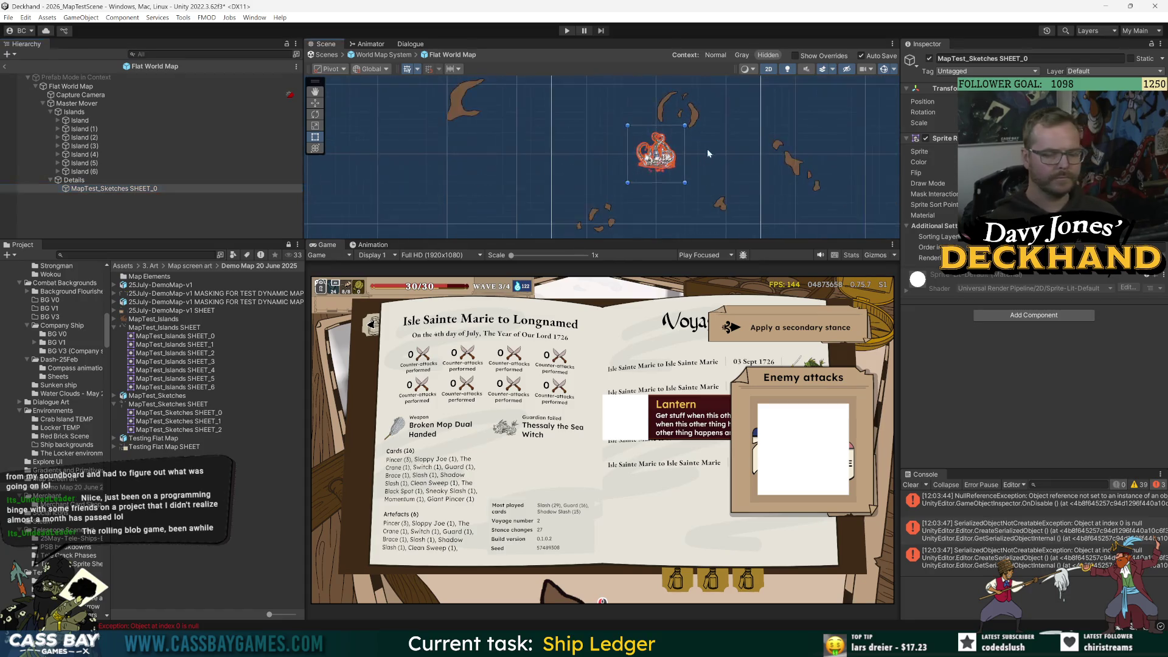
scroll(679, 167, up, 3)
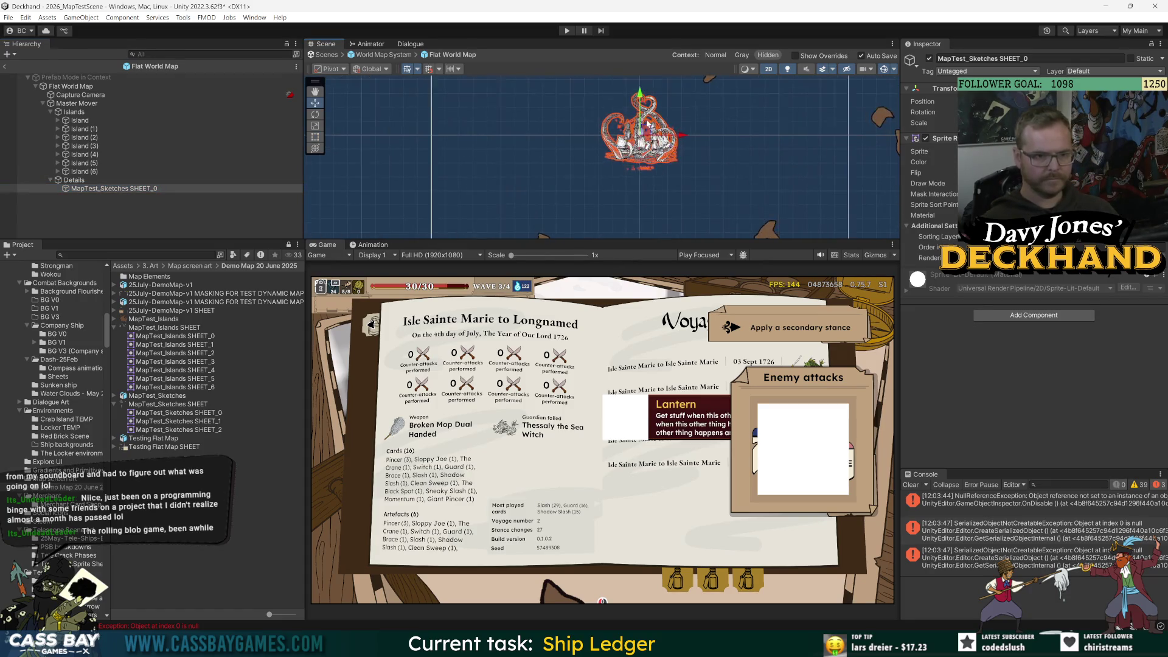
key(w)
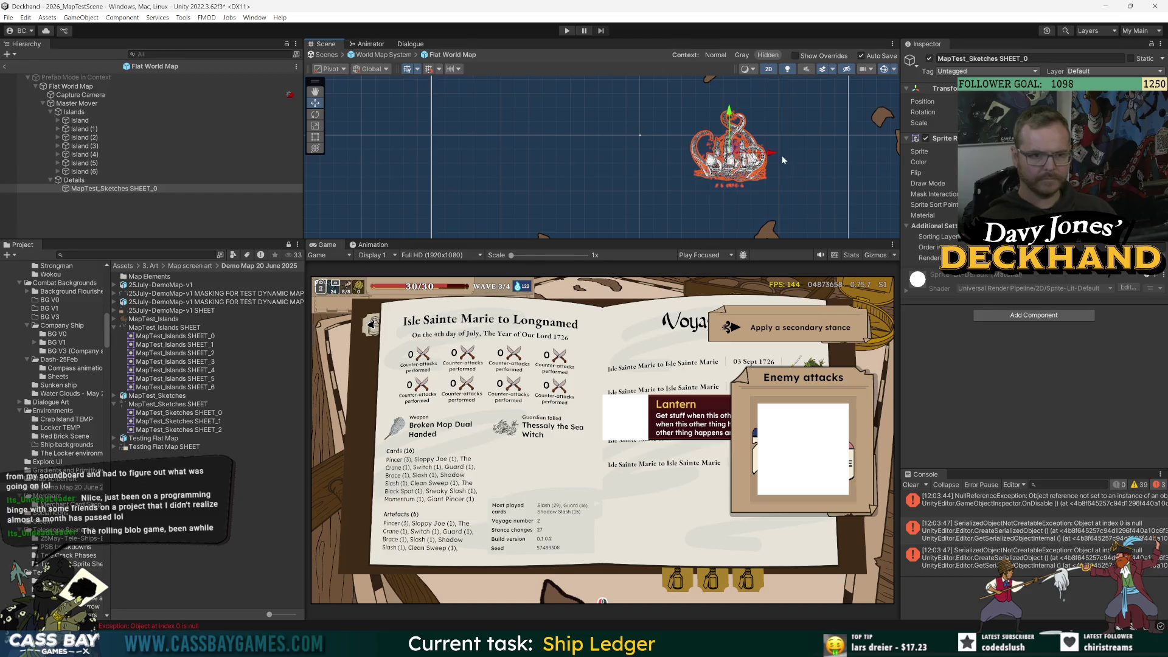
scroll(730, 161, down, 3)
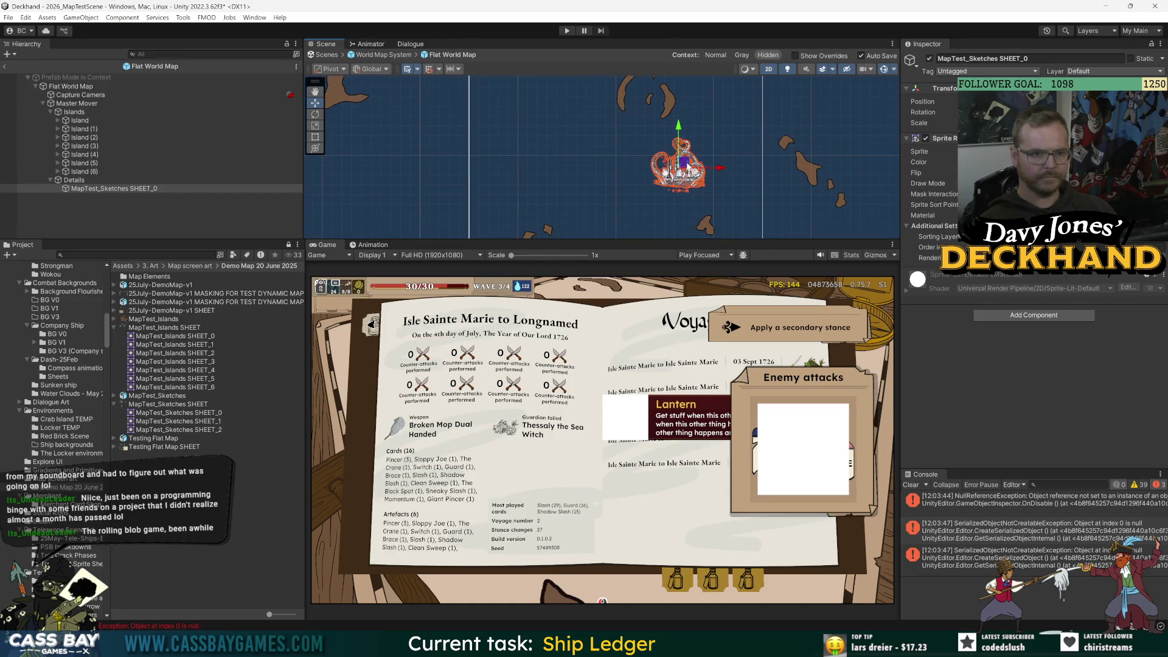
drag(684, 163, 668, 178)
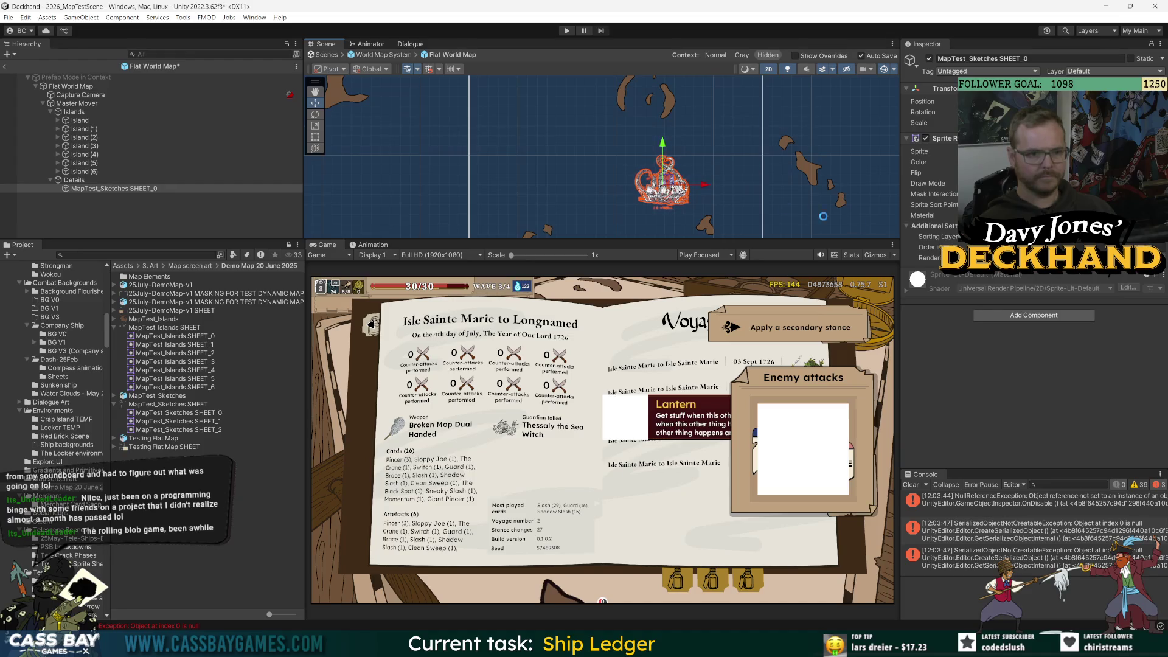
- Set SHEET_0's Sprite Renderer colour alpha to 188, then add SHEET_1 under Details
click(1034, 162)
click(1111, 374)
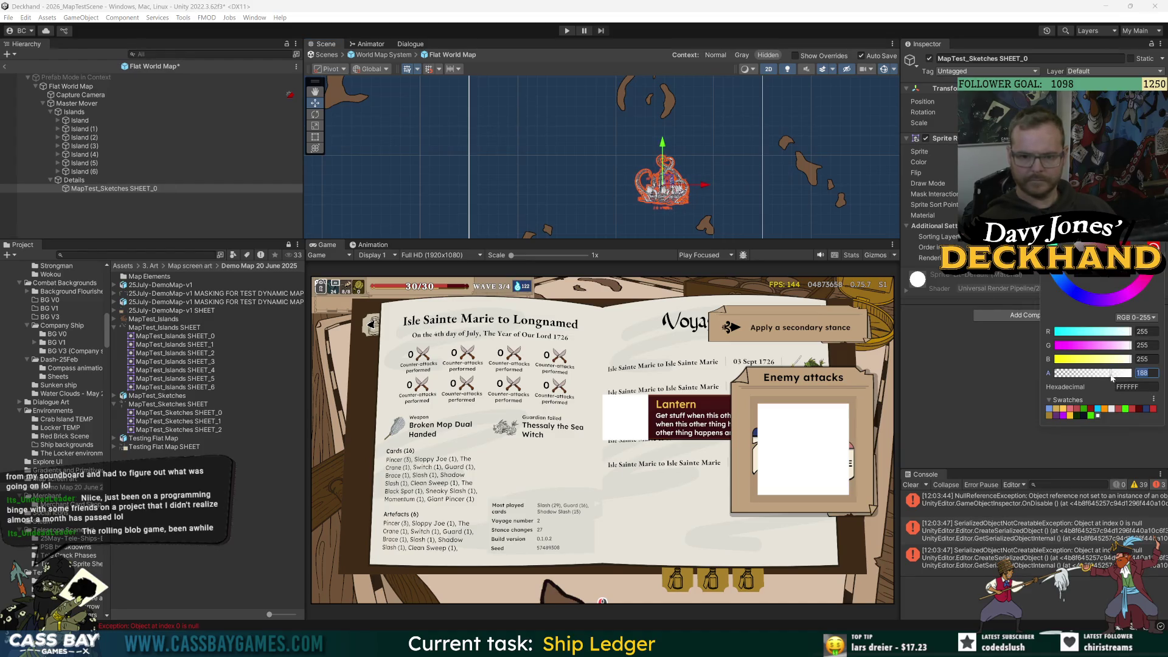
click(983, 408)
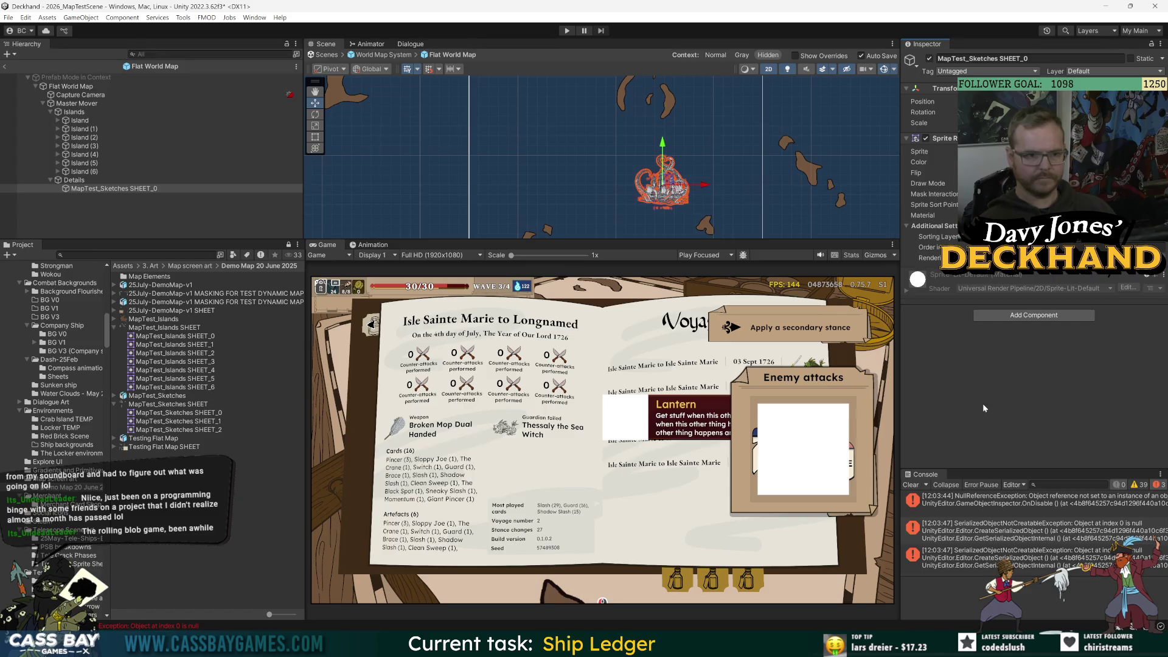
click(167, 180)
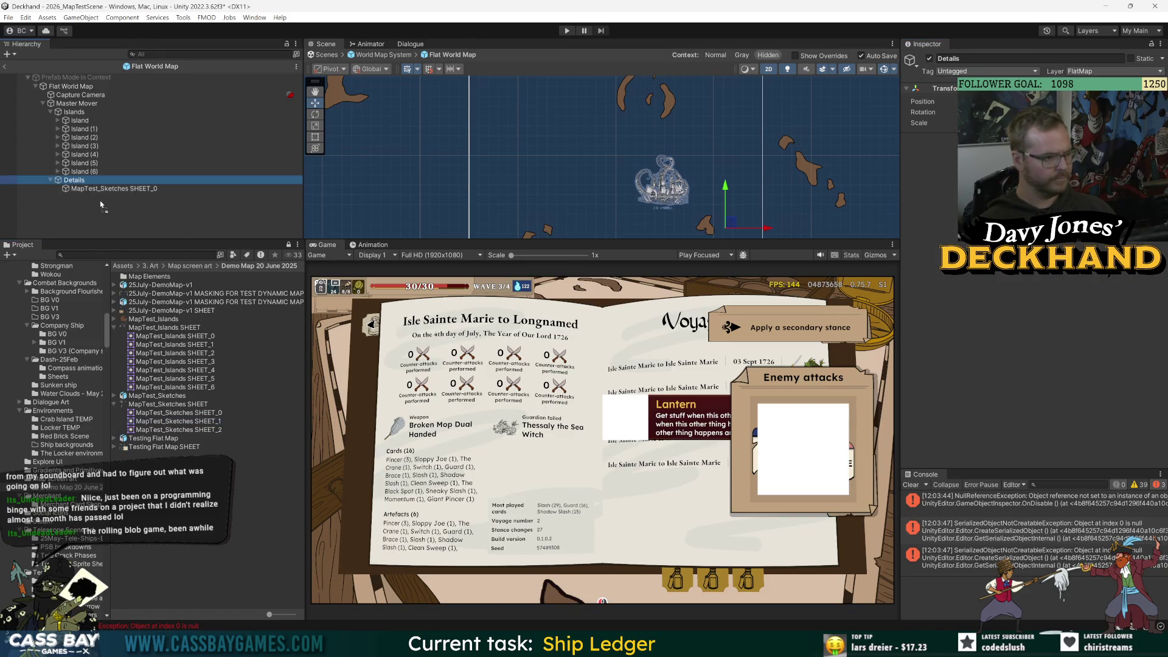
drag(83, 183, 82, 186)
- Place SHEET_1 near the upper islands and lower its colour alpha to make it semi-transparent
mouse_move(639, 151)
mouse_down()
mouse_move(701, 117)
mouse_move(602, 100)
mouse_up()
click(1035, 162)
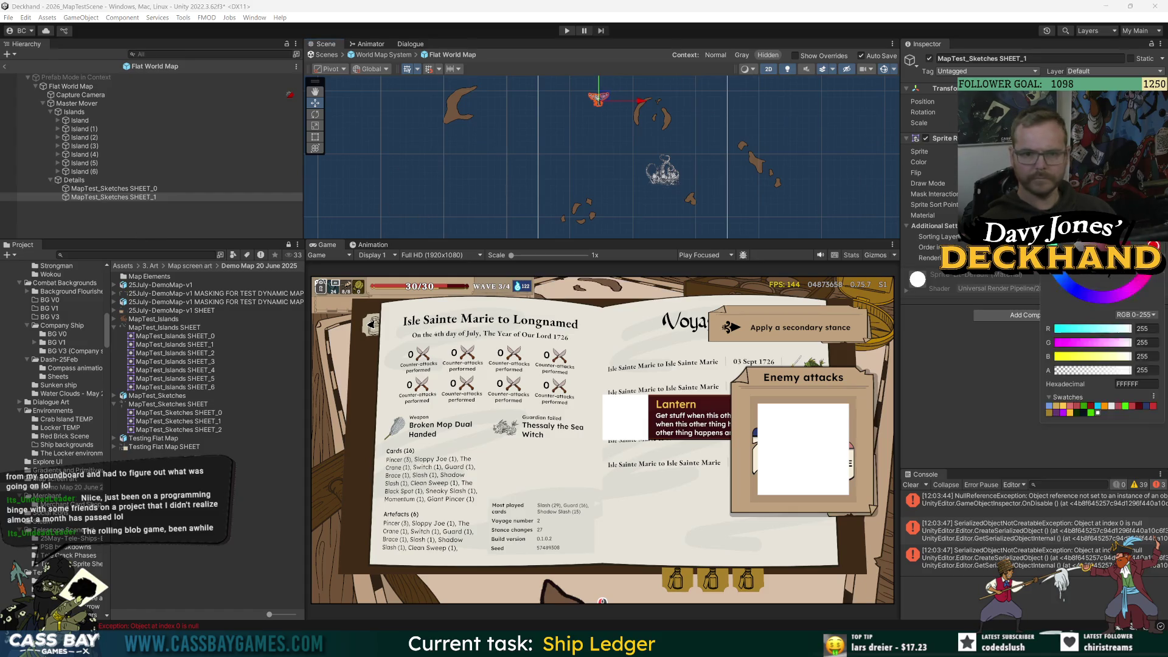
click(1117, 370)
key(ctrl+d)
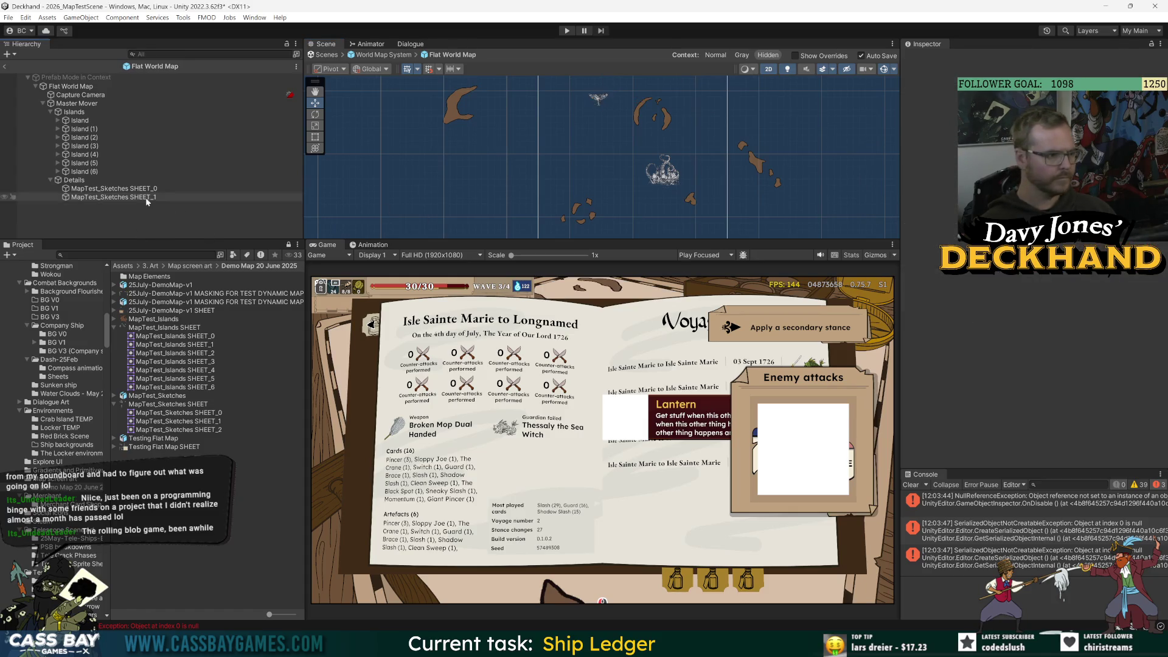
key(ctrl+z)
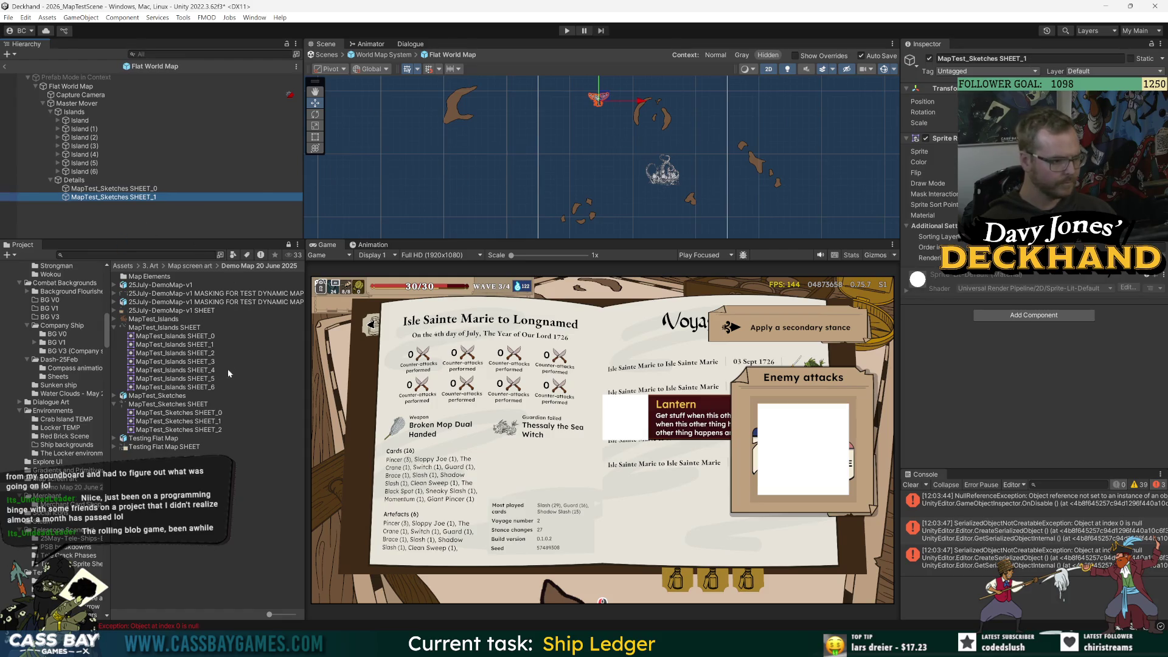
- Add SHEET_2 left of the island cluster at alpha 211, then select Capture Camera and enter Play mode
mouse_move(176, 429)
mouse_down()
mouse_move(122, 195)
mouse_move(81, 181)
mouse_up()
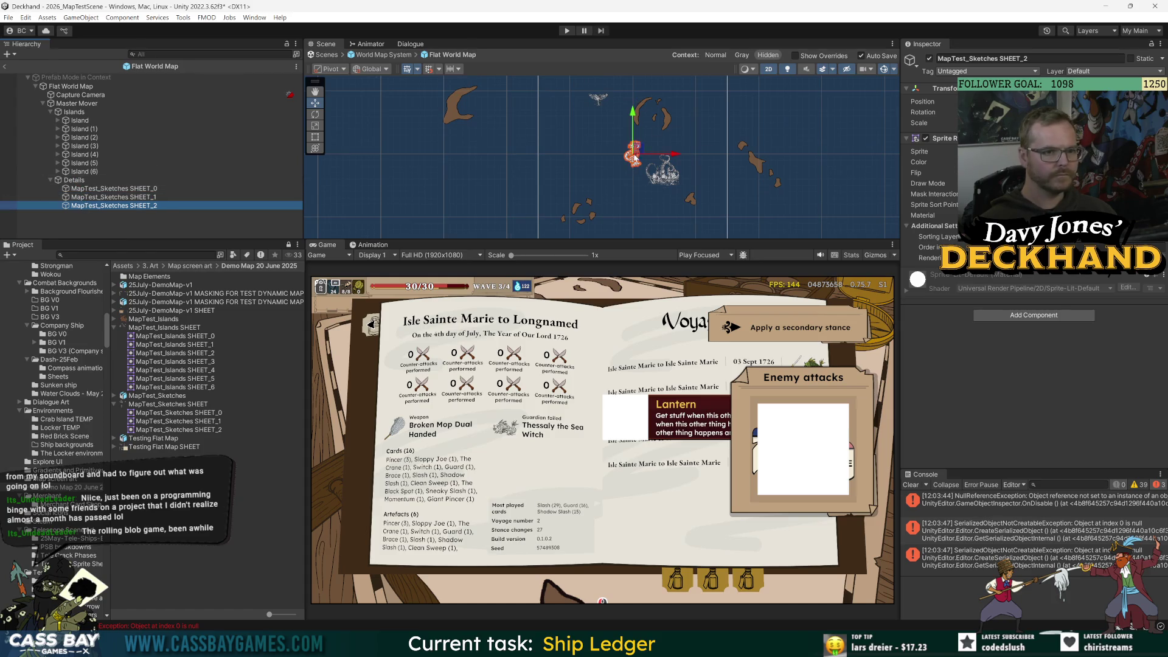
mouse_move(633, 153)
mouse_down()
mouse_move(581, 154)
mouse_move(545, 185)
mouse_up()
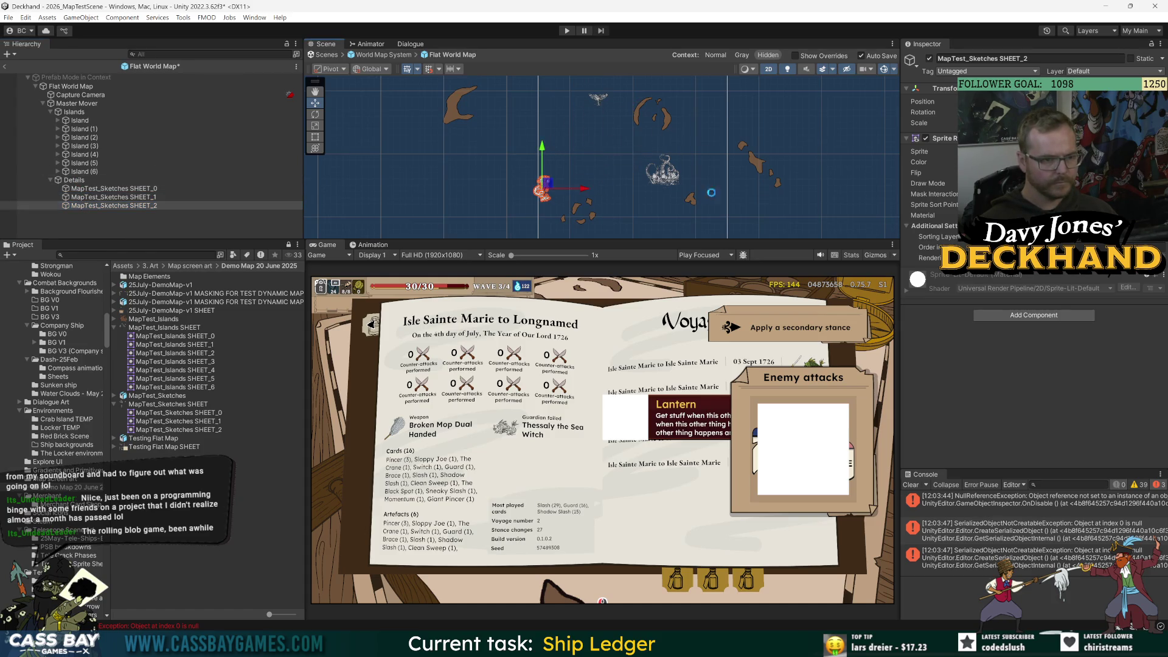
click(1083, 162)
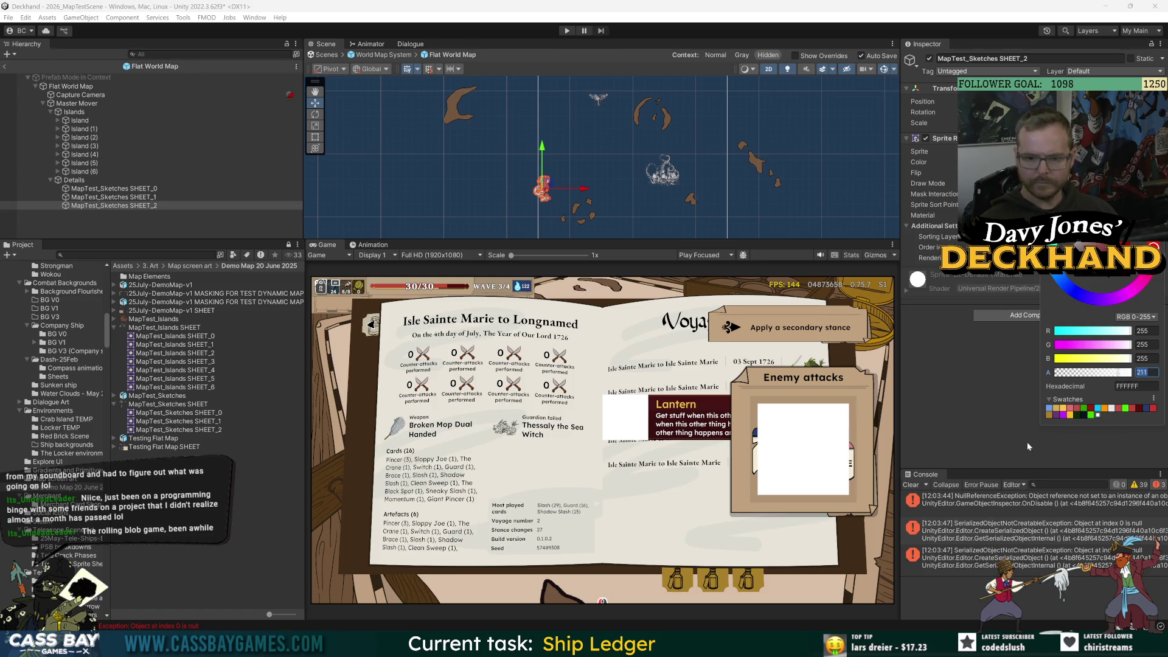
click(130, 96)
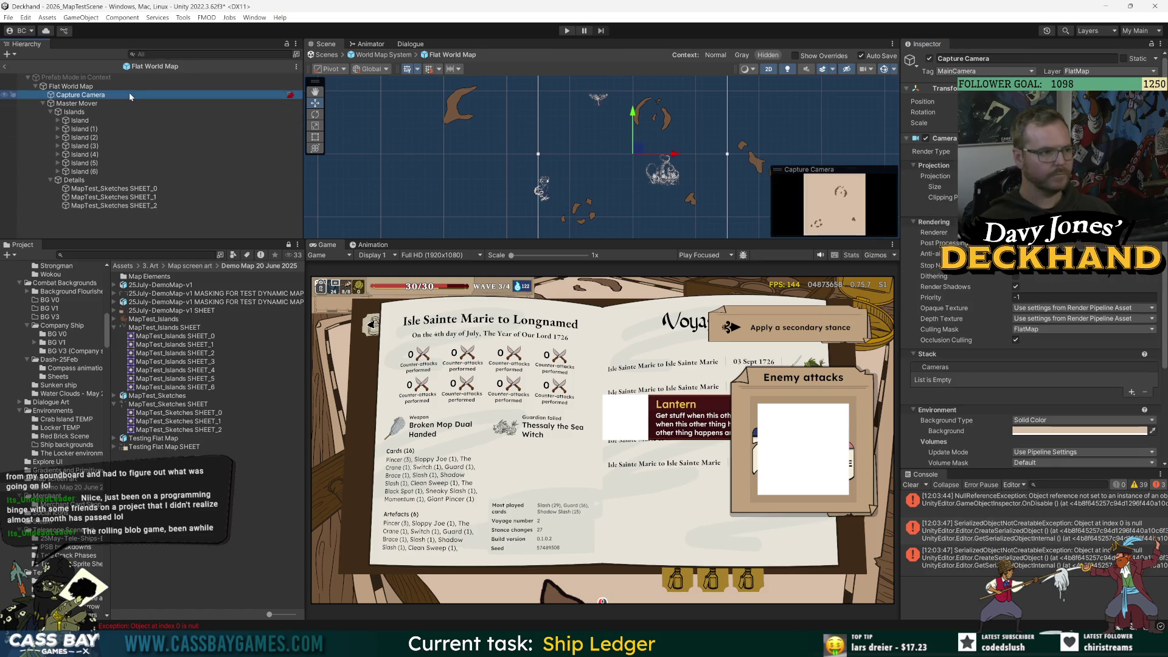
click(567, 31)
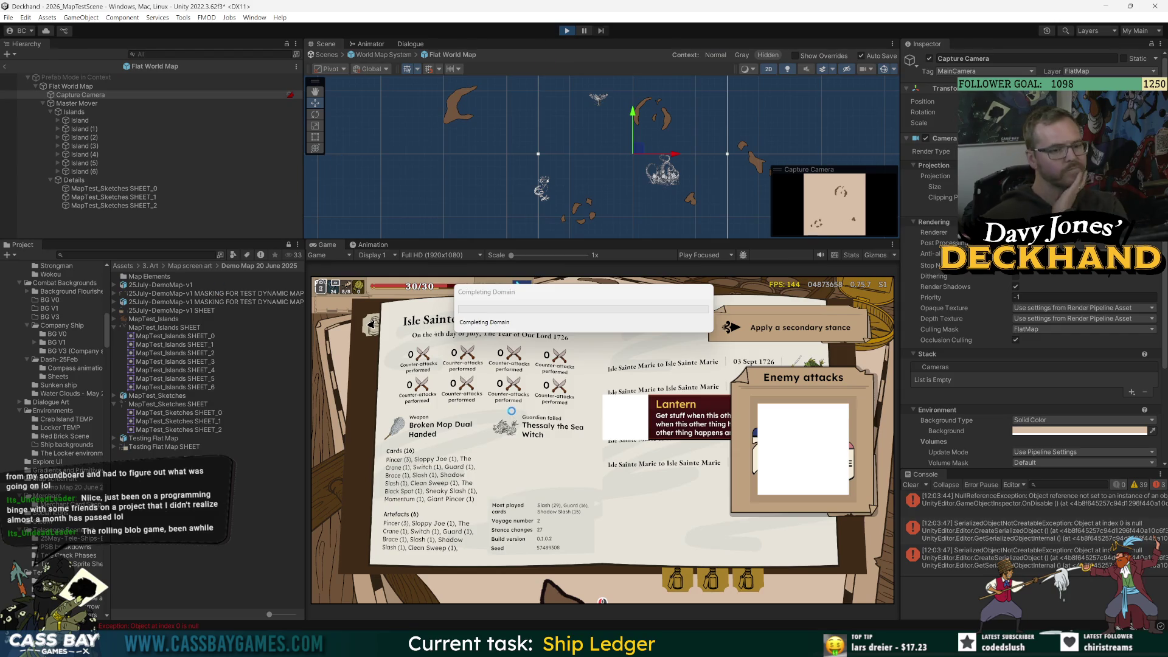
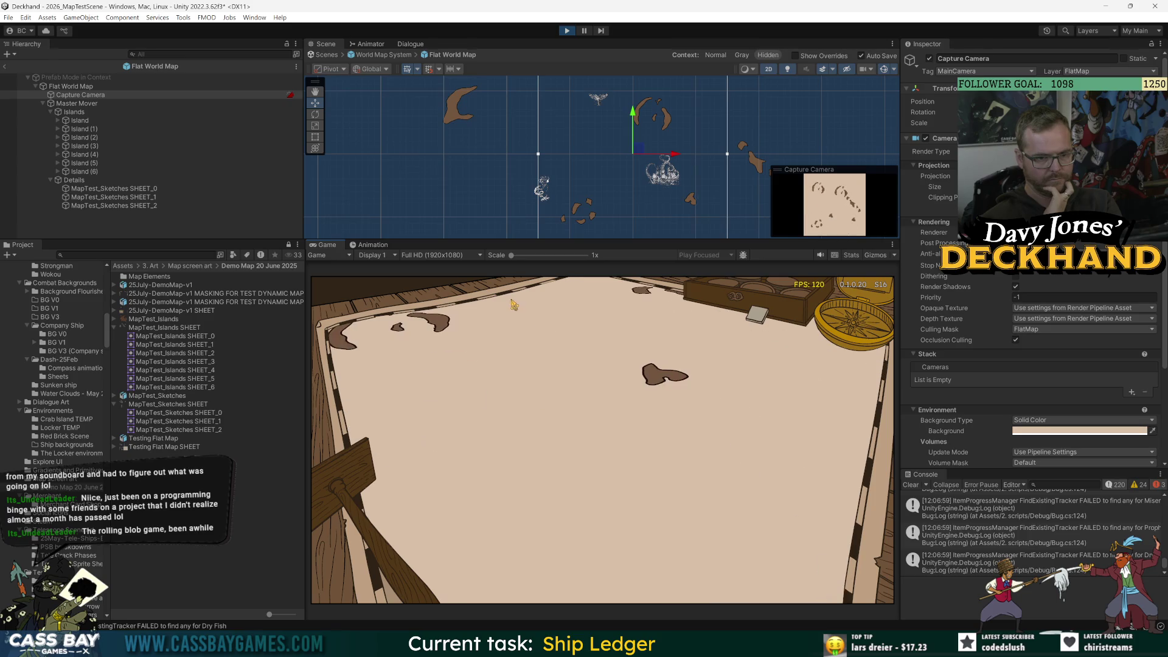
- Exit Flat World Map's Prefab Mode through the Hierarchy back arrow to the main scene
click(5, 66)
click(121, 208)
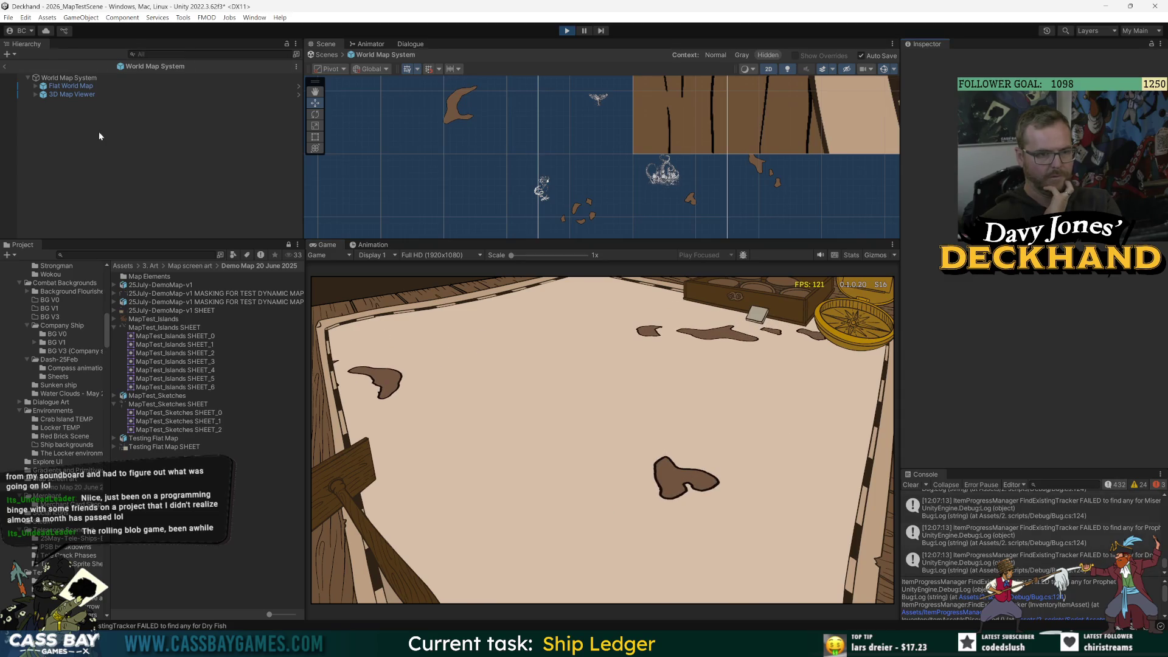
click(67, 85)
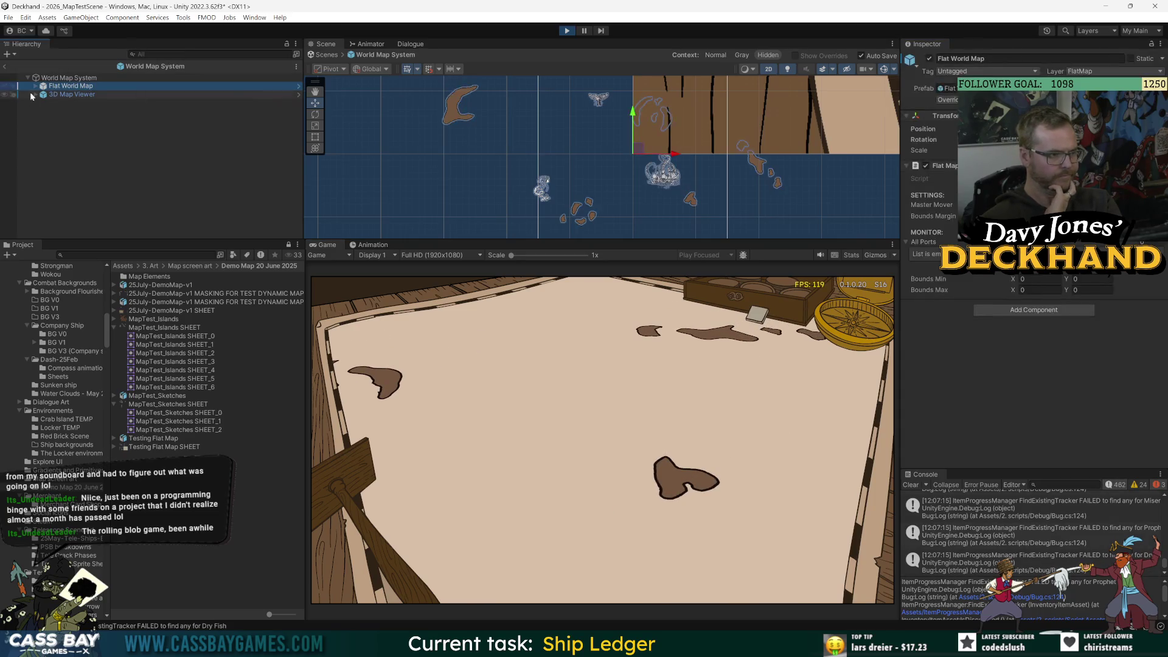
click(4, 67)
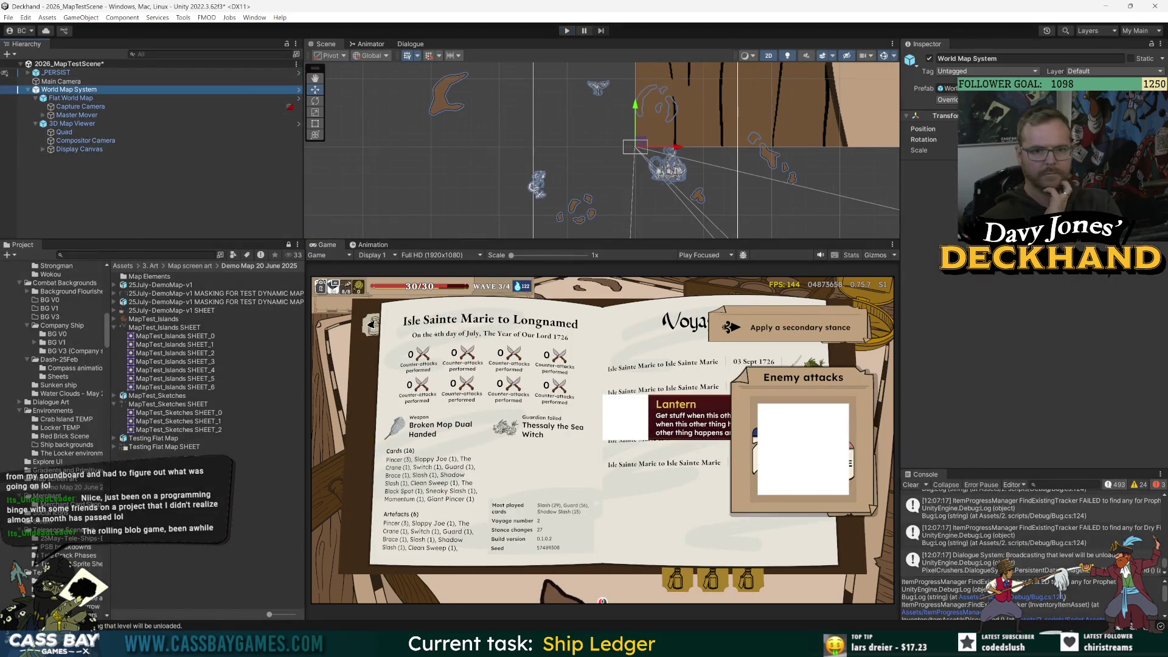
- Check the World Map System prefab overrides and open the prefab for editing
click(946, 99)
click(979, 99)
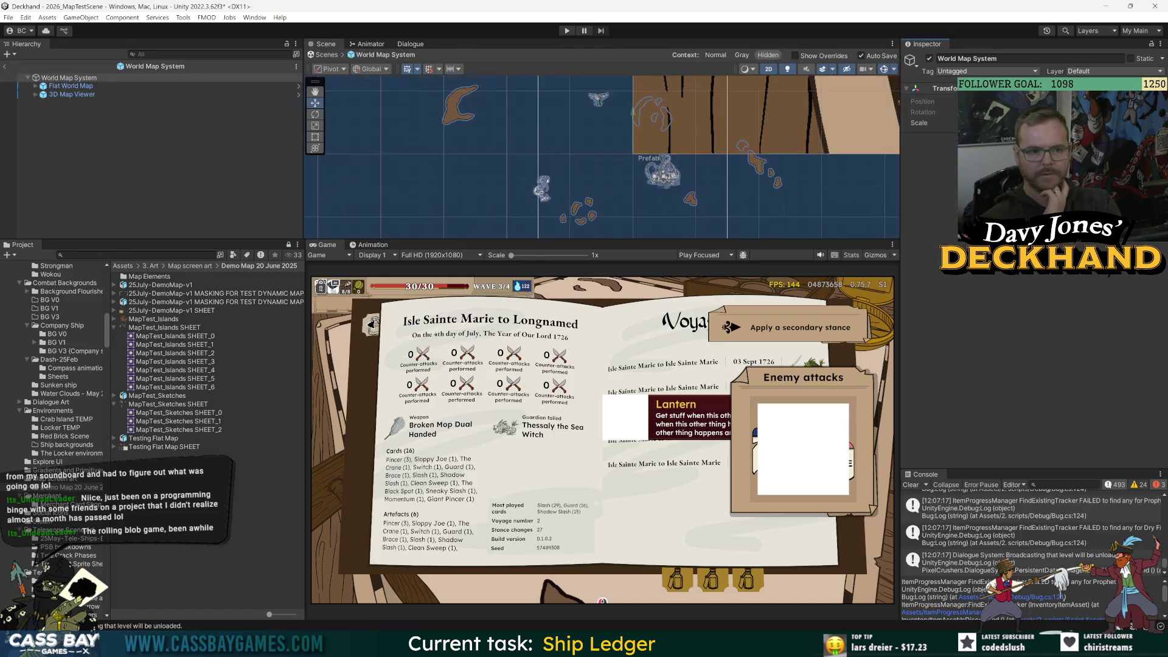
click(140, 86)
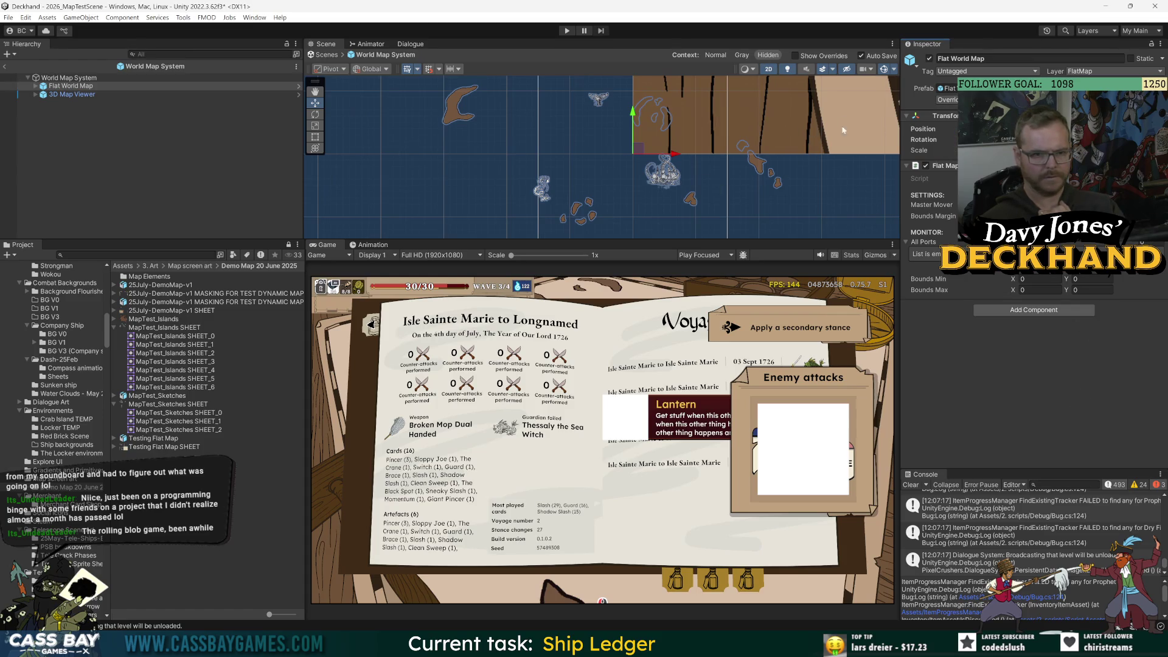
- Expand Flat World Map, Master Mover and Details to inspect Capture Camera, Islands and SHEET_0
click(35, 86)
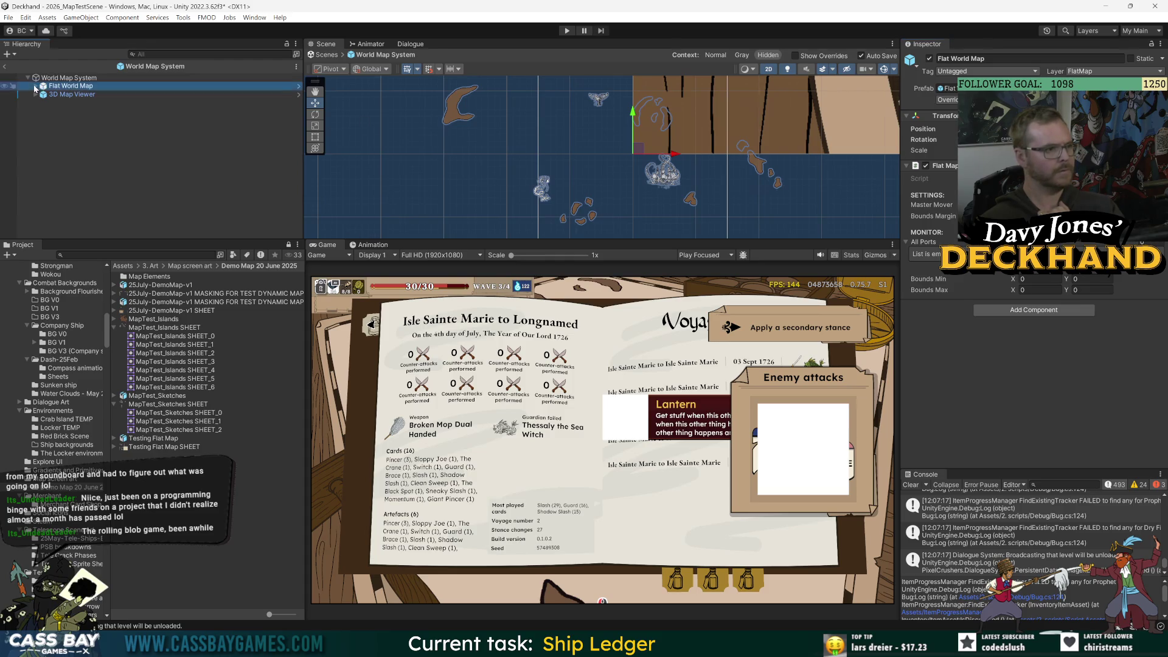
click(74, 94)
click(74, 103)
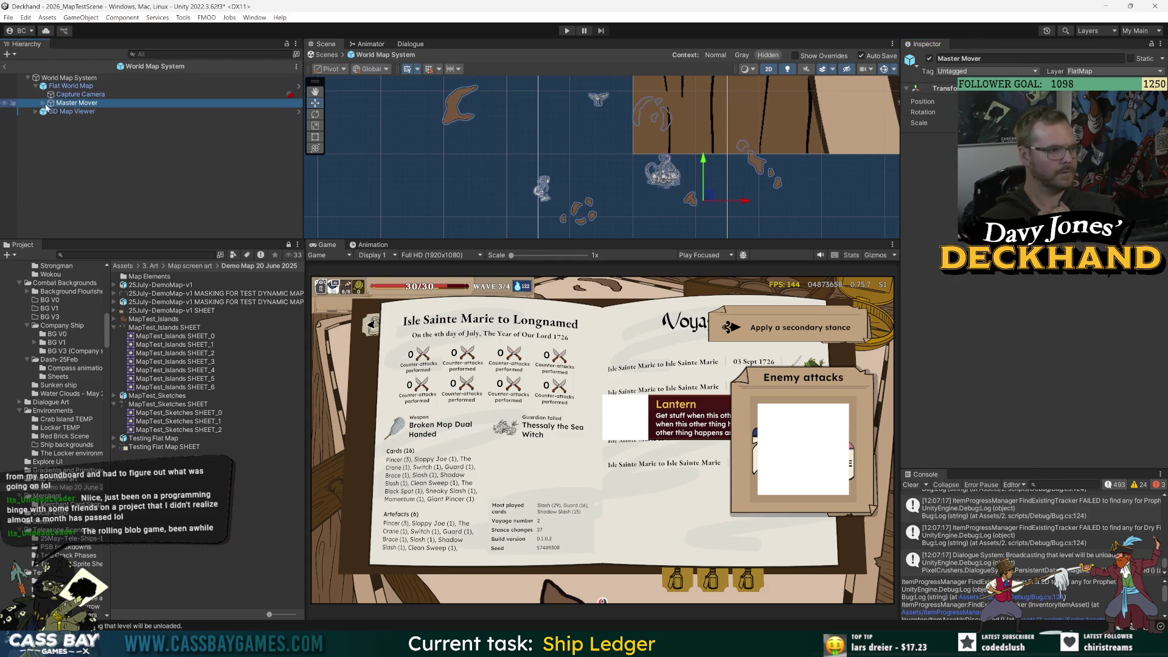
click(43, 103)
click(74, 112)
click(51, 120)
click(70, 129)
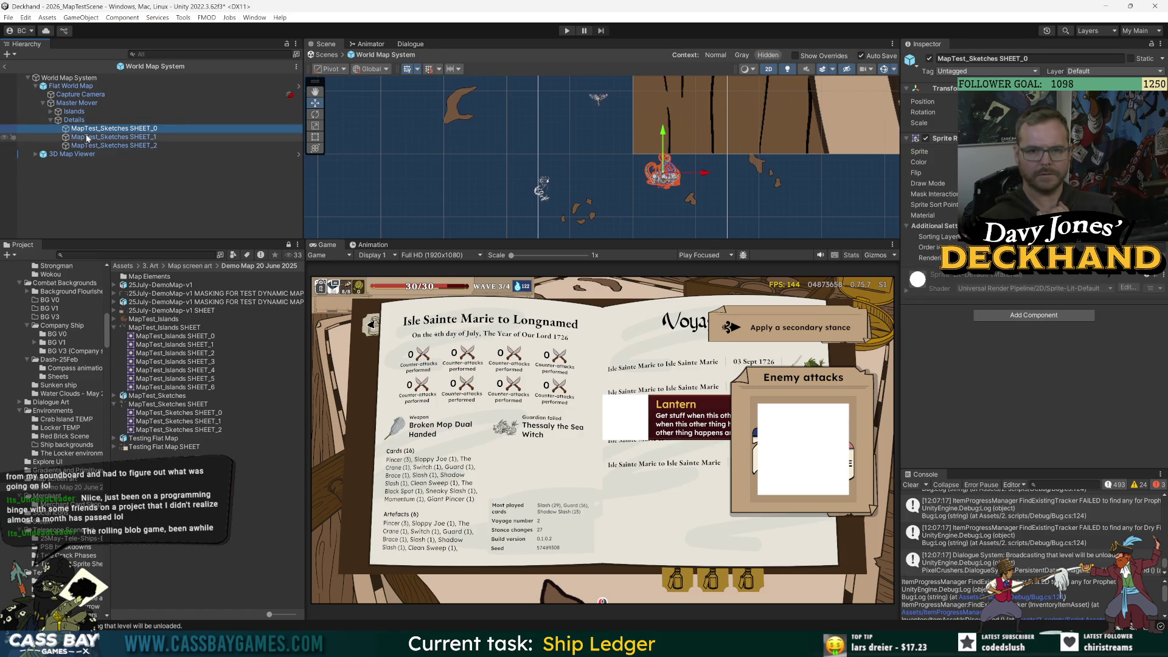
- Expand Islands and inspect each Island plus the SHEET_0, SHEET_1 and SHEET_2 sketch sheets
click(74, 111)
click(51, 112)
click(67, 120)
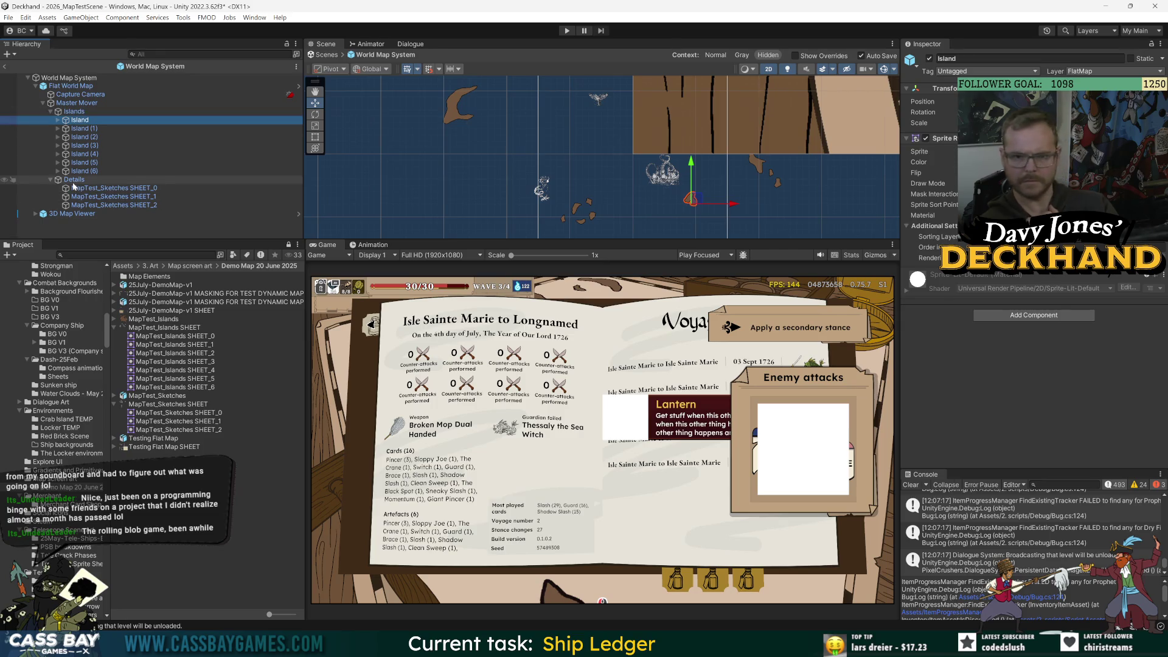
click(77, 112)
click(80, 121)
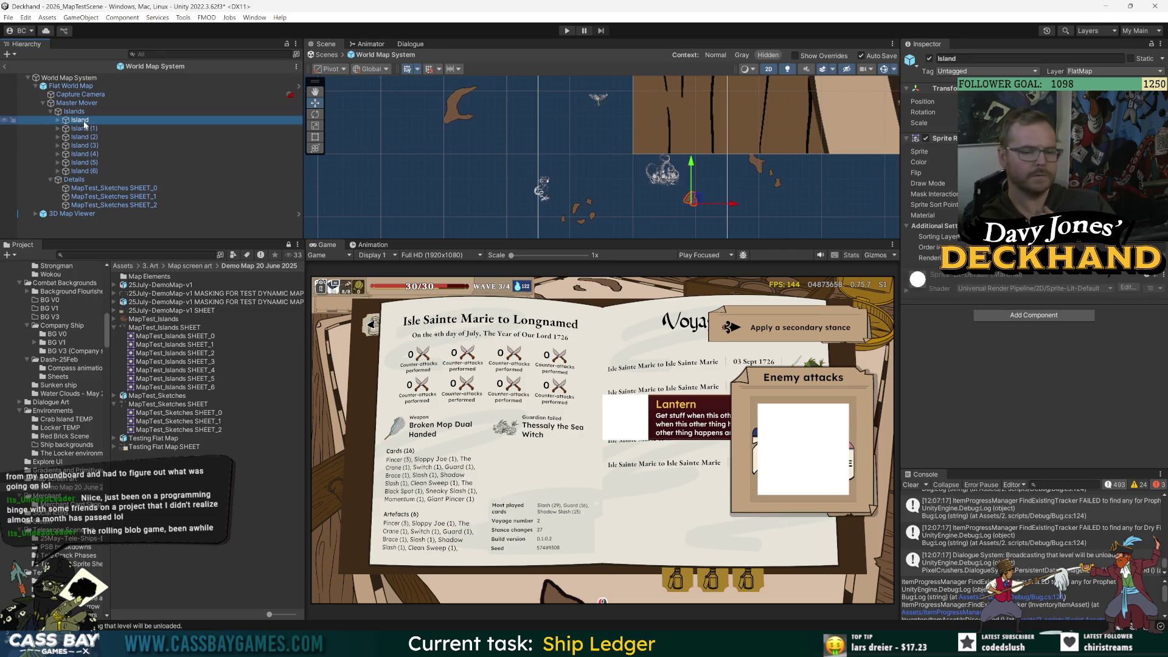
click(101, 189)
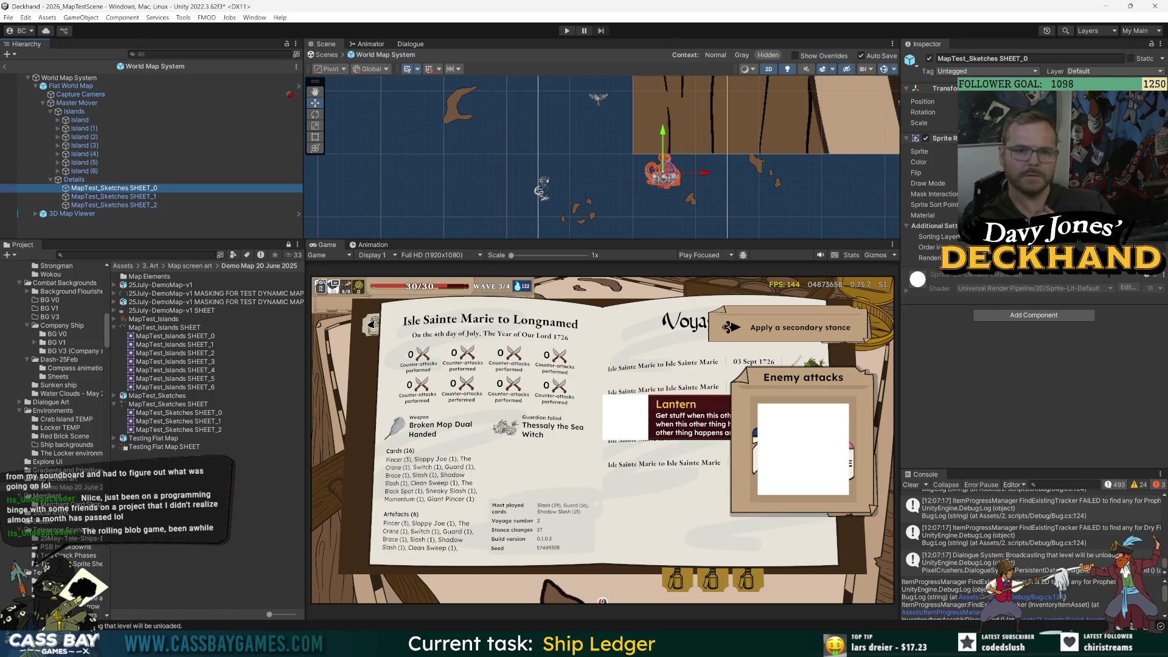
click(84, 128)
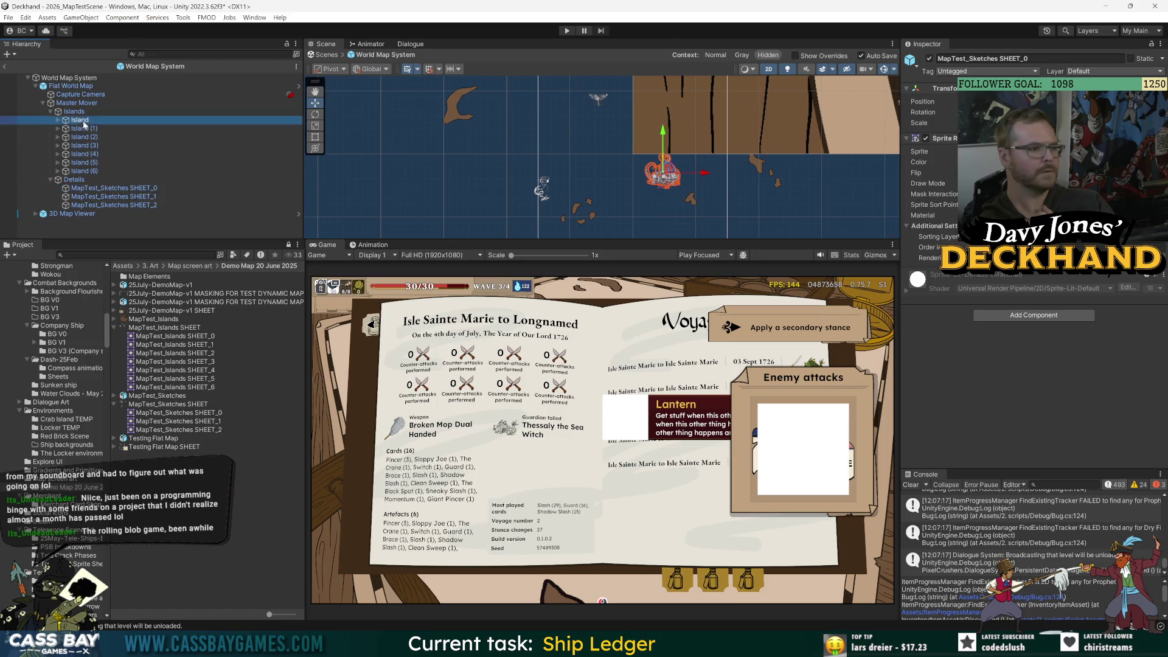
click(58, 120)
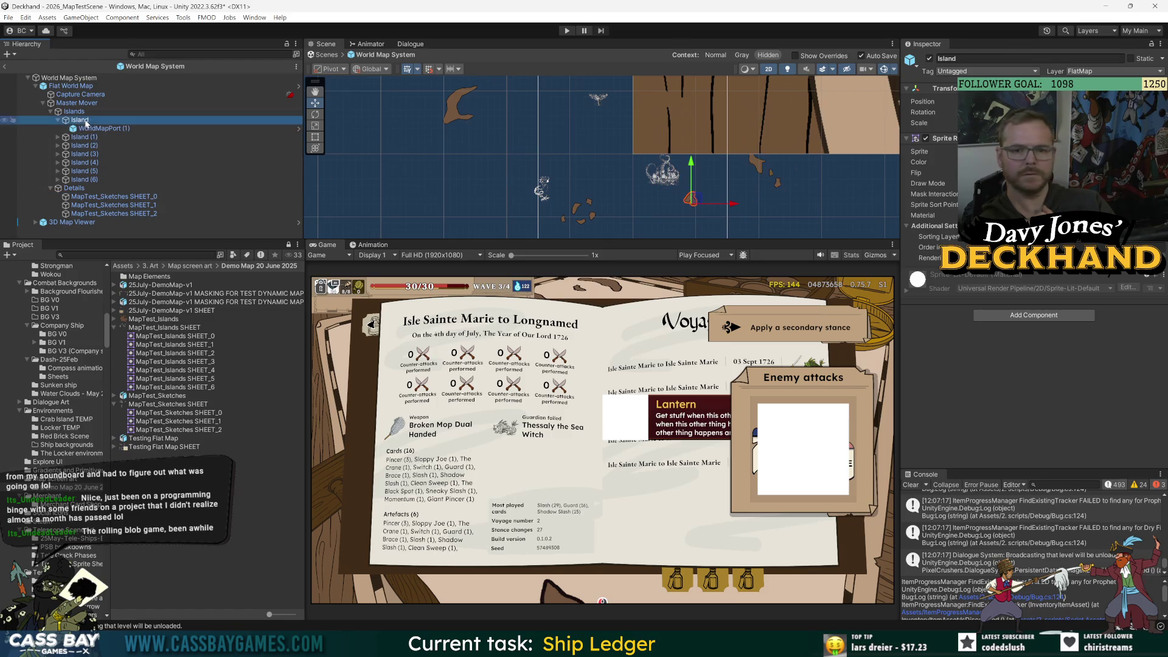
click(101, 196)
click(97, 206)
click(99, 214)
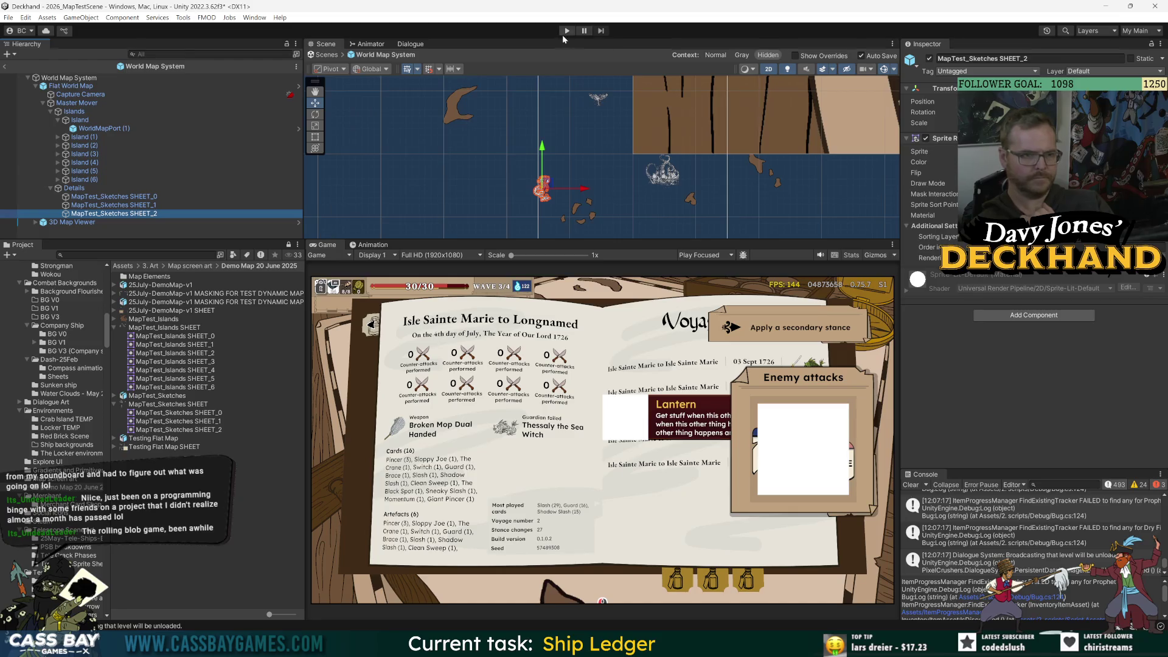
- Clear the console, return to the main scene and inspect SHEET_0 under Master Mover's Details
click(911, 485)
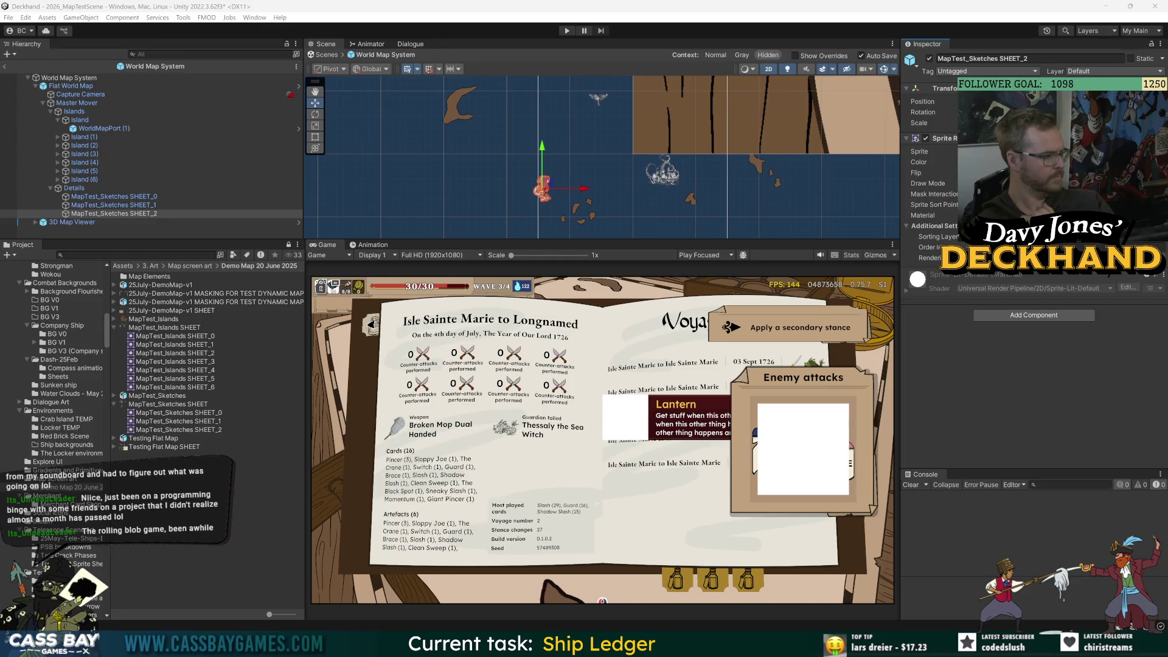
click(70, 86)
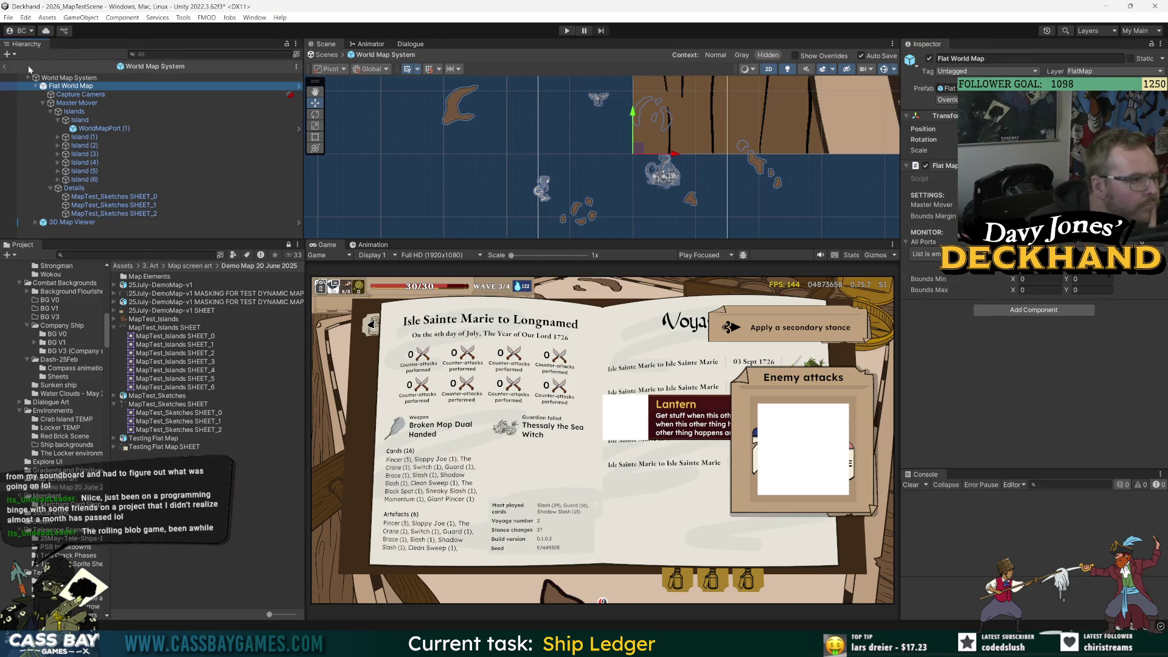
click(4, 66)
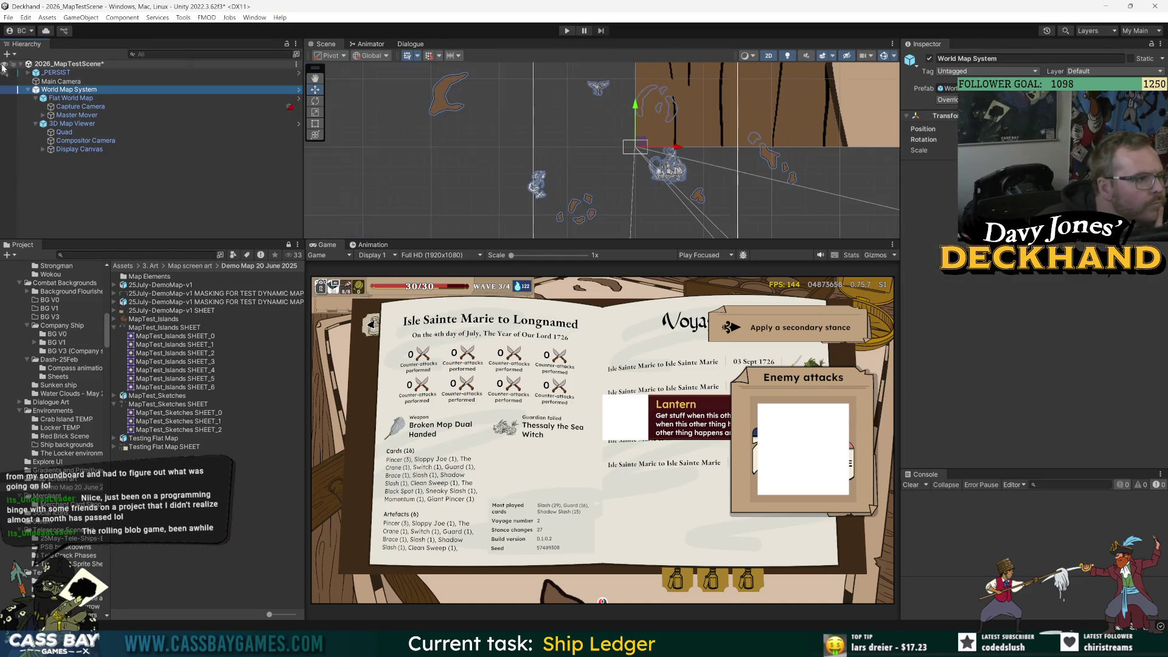
click(43, 115)
click(51, 132)
click(109, 141)
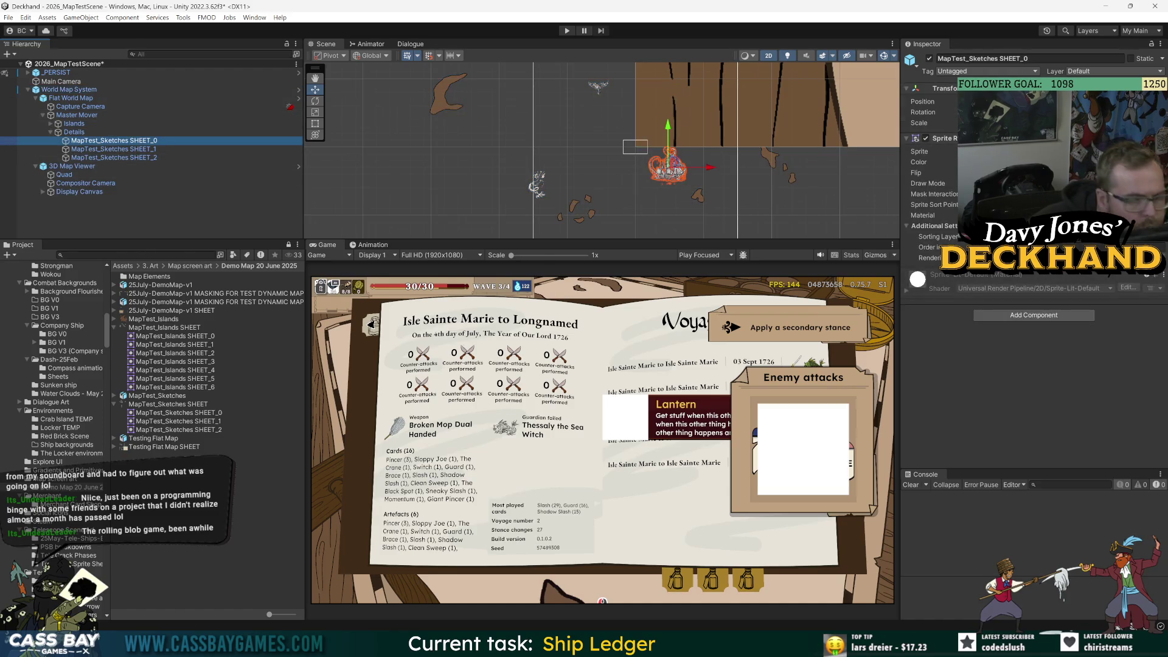
- Reopen World Map System in Prefab Mode with Flat World Map selected
click(68, 90)
double_click(68, 89)
click(70, 86)
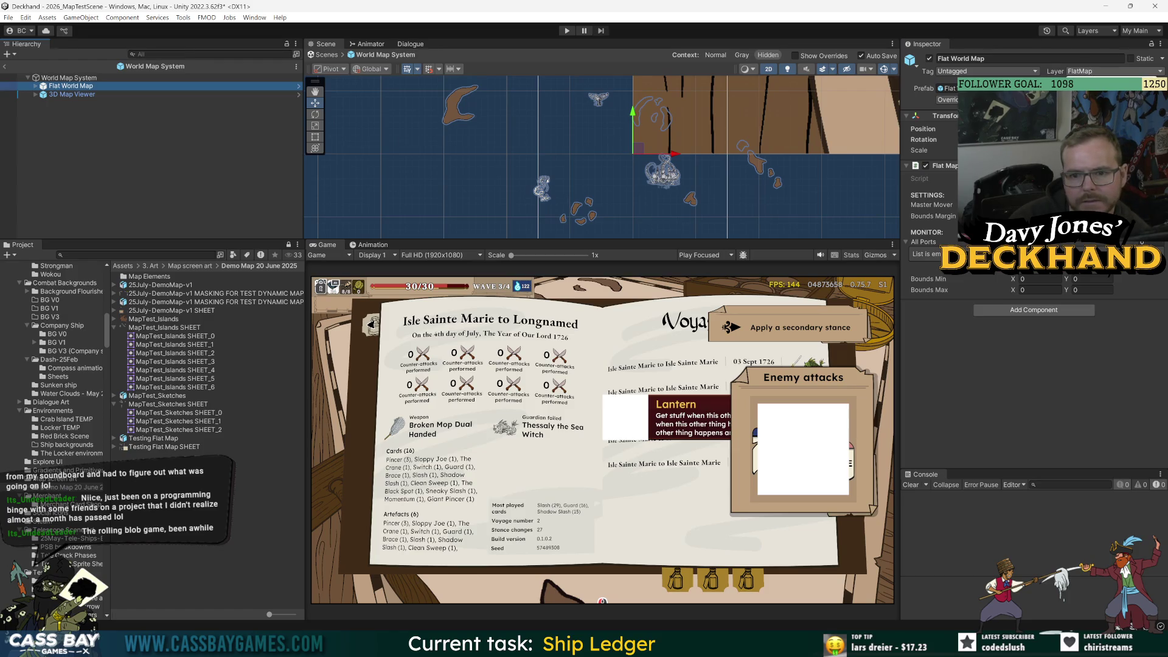
- Set Flat World Map's layer to FlatMap, applying it to all its children too
key(Return)
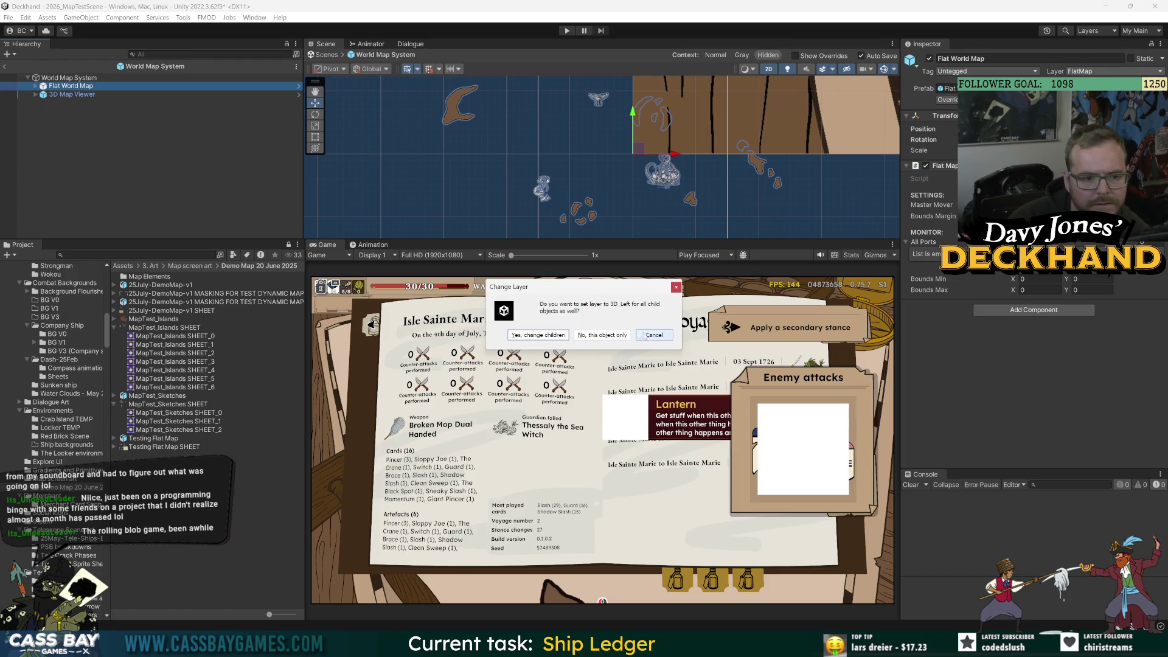
click(601, 335)
click(1089, 183)
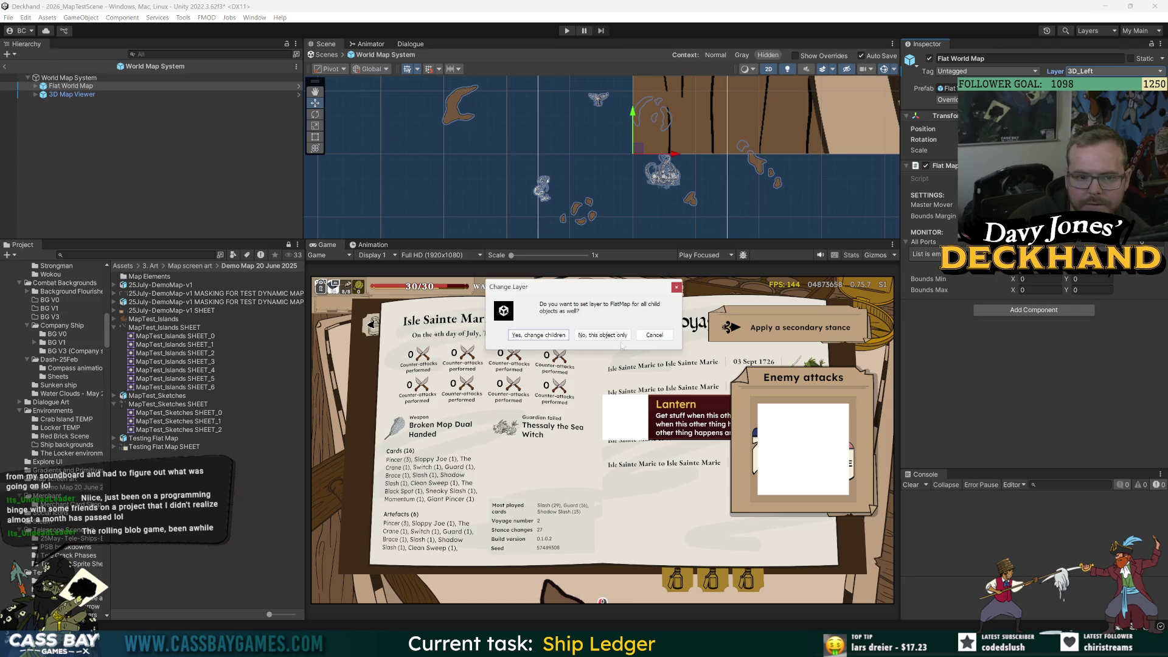
click(547, 337)
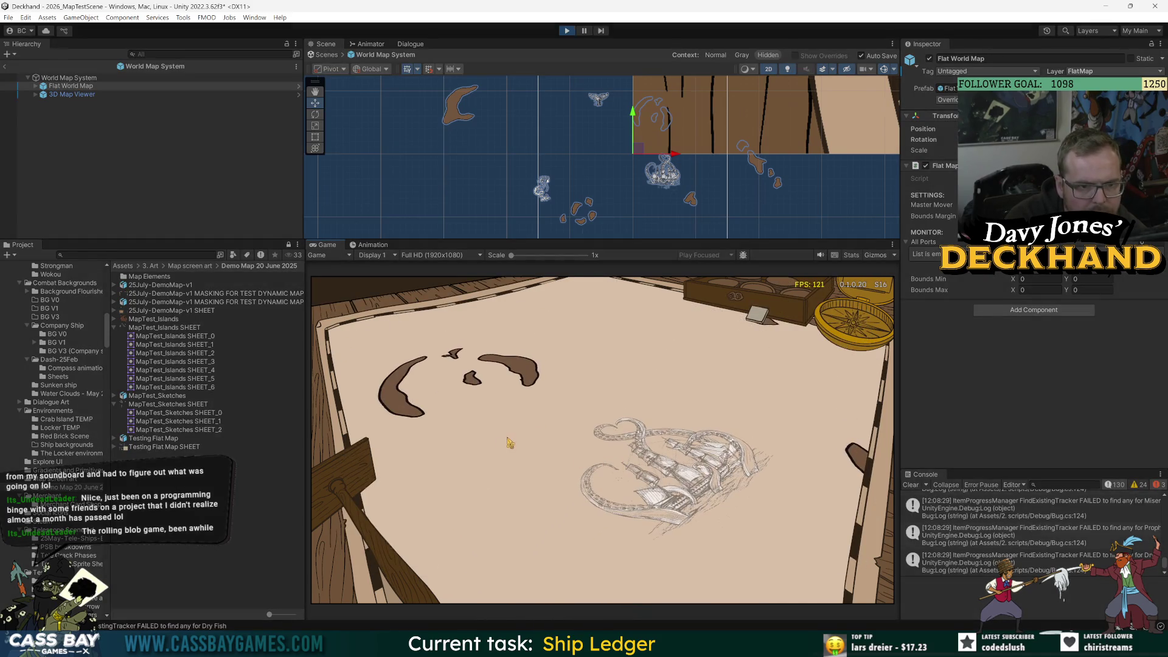
- Pan the running map over the ship sketch and further islands, then stop Play Mode
mouse_move(512, 446)
mouse_down()
mouse_move(548, 410)
mouse_move(682, 392)
mouse_up()
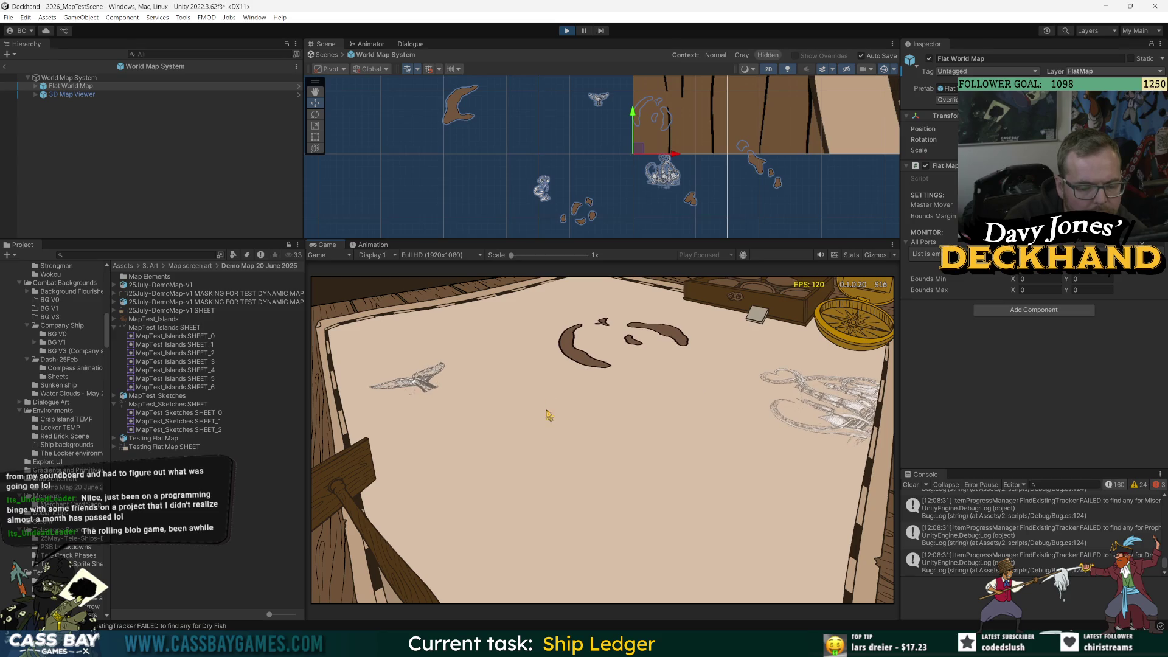
mouse_move(546, 410)
mouse_down()
mouse_move(596, 367)
mouse_move(515, 433)
mouse_move(594, 403)
mouse_move(579, 389)
mouse_up()
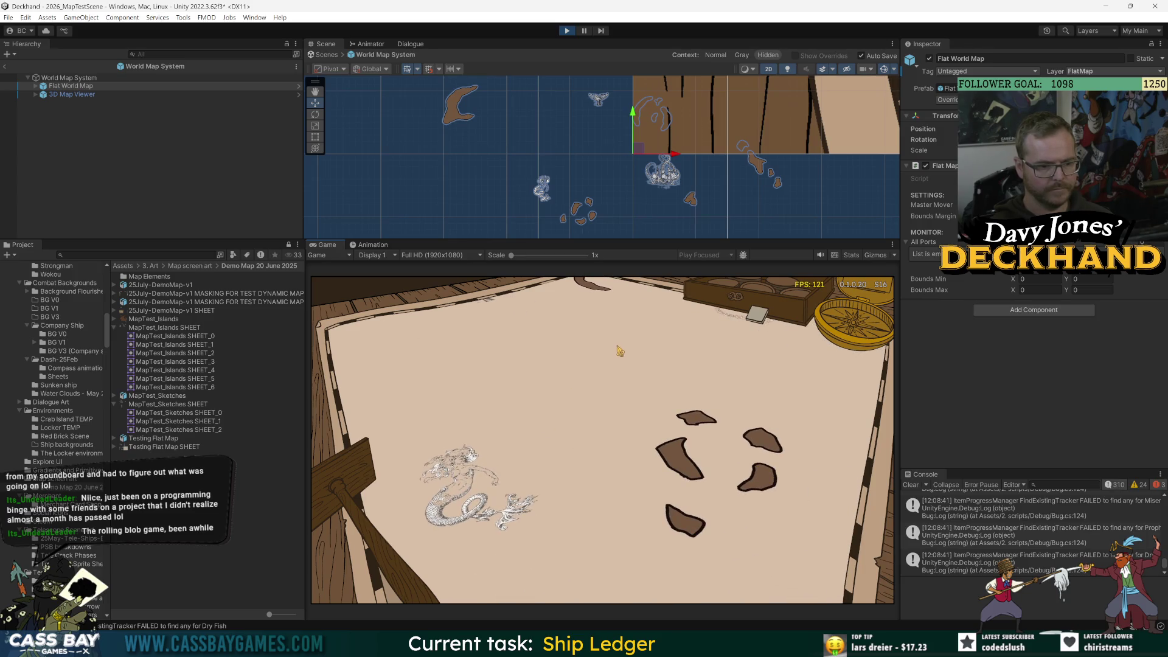
click(564, 30)
- Expand down to the Details sketch sheets and rotate SHEET_0 slightly
click(35, 86)
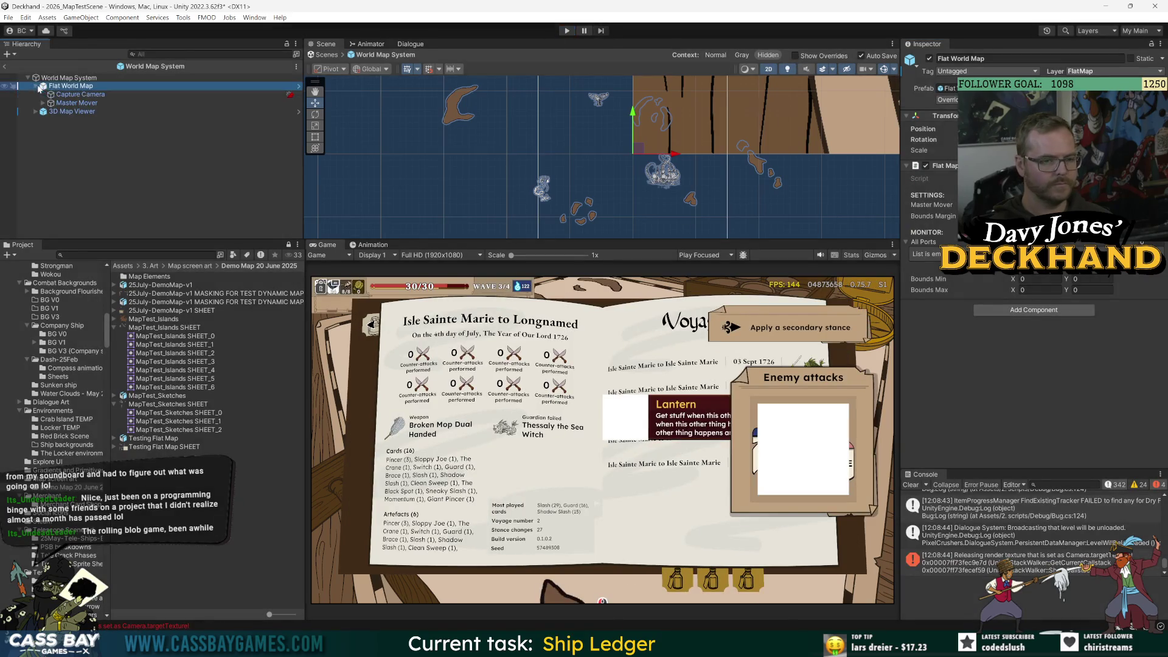
click(42, 102)
click(51, 120)
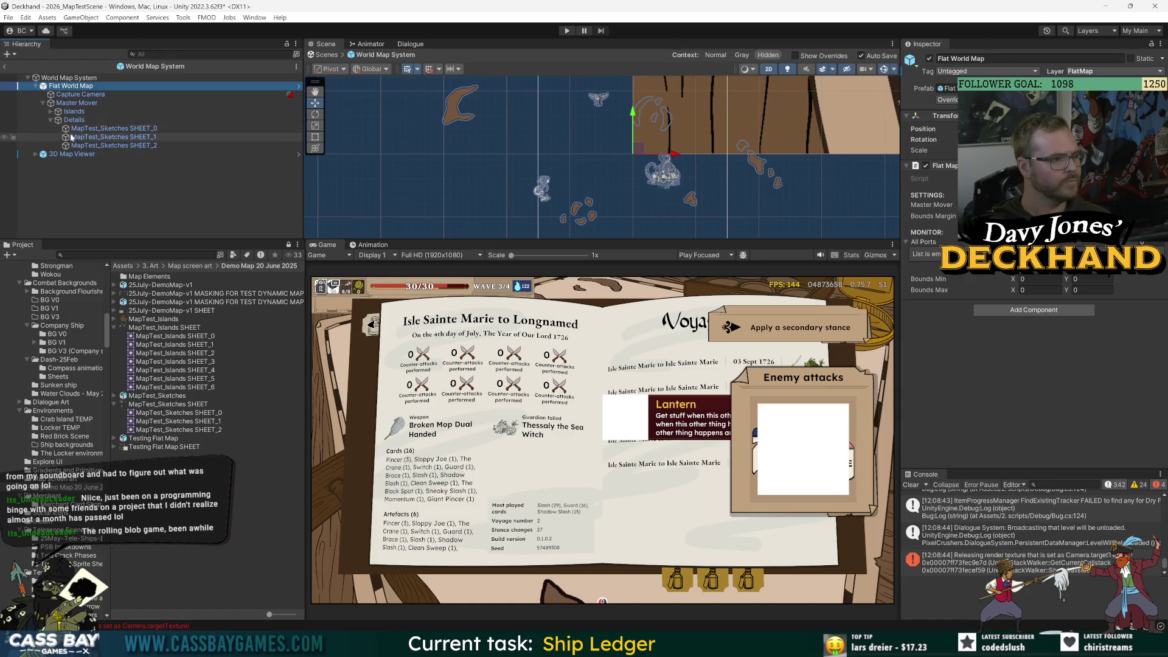
click(114, 128)
key(e)
drag(709, 159, 716, 185)
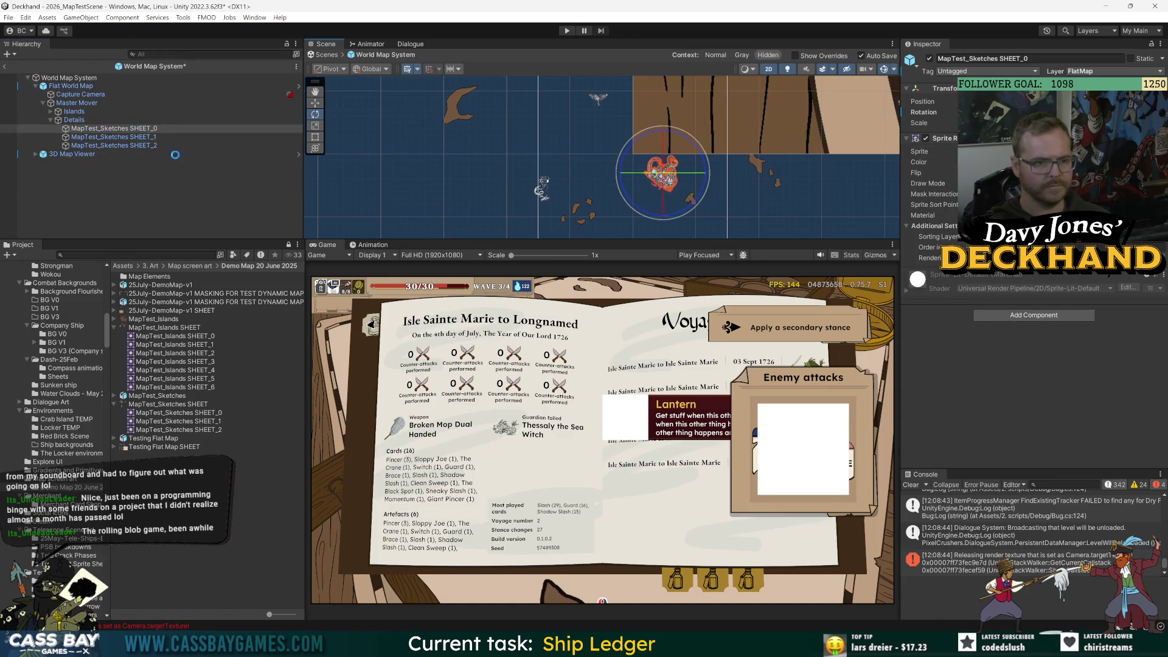
- Duplicate the SHEET_2 sketch, move the copy onto an island to the right, and save
click(100, 140)
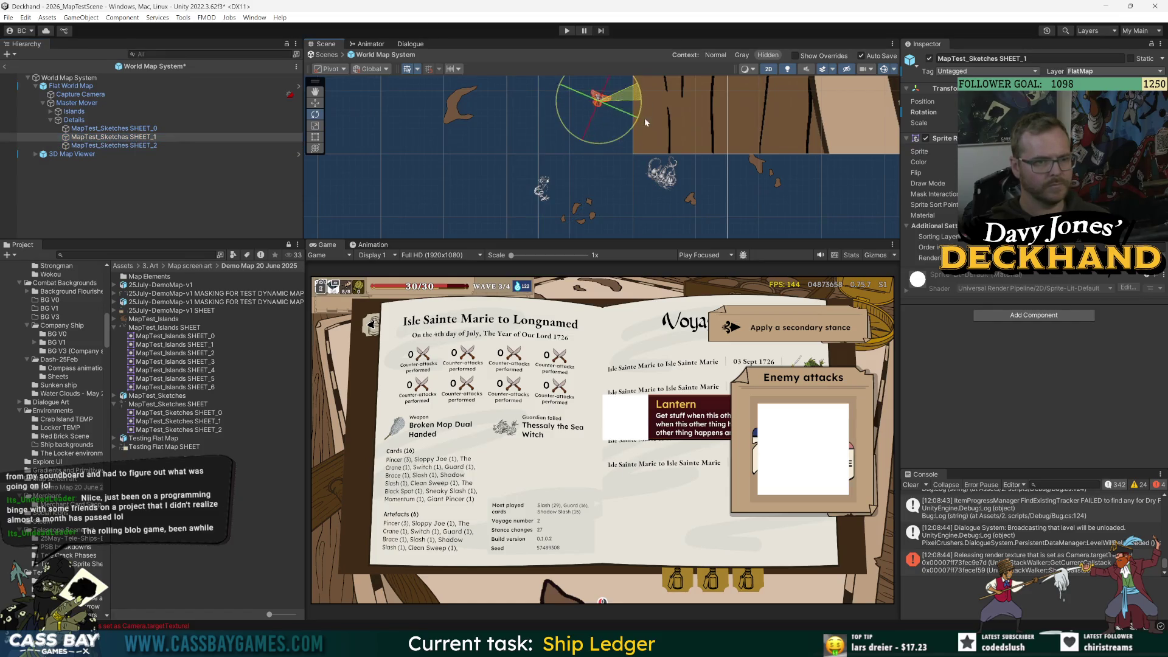
click(176, 220)
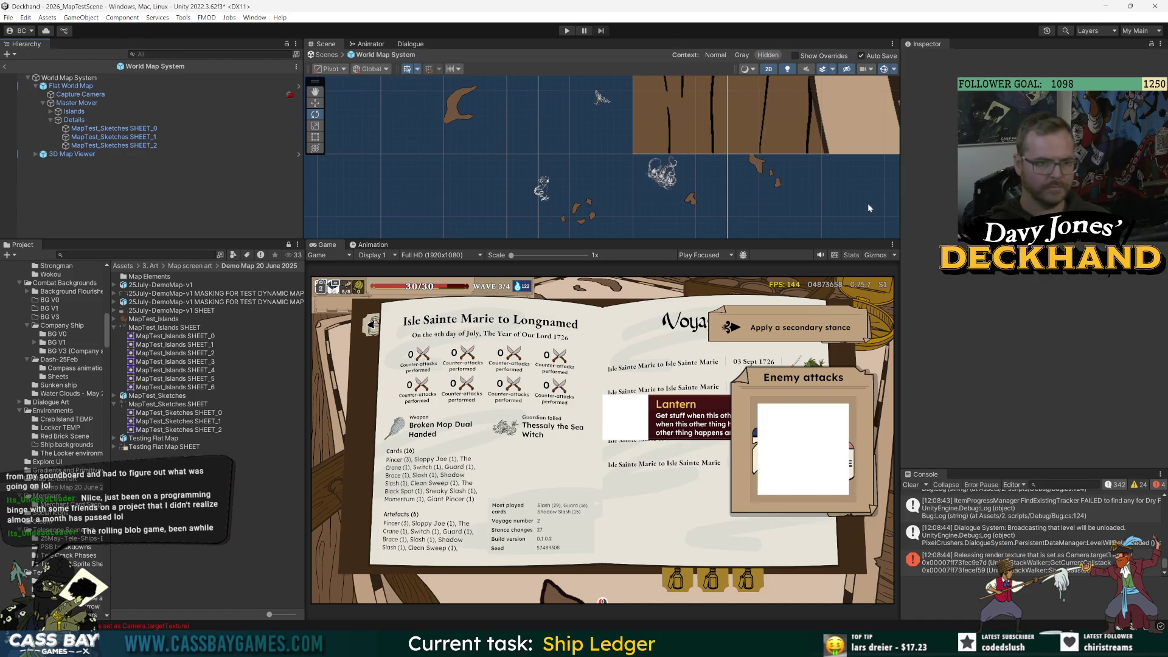
click(512, 164)
key(ctrl+d)
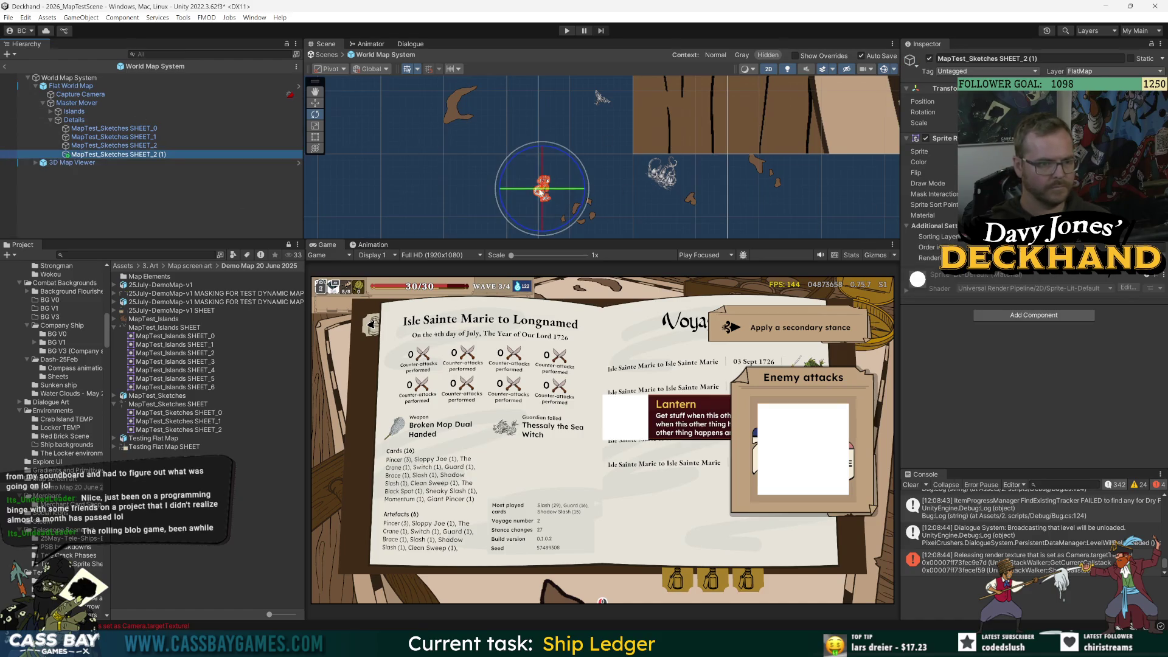
key(w)
mouse_move(543, 189)
mouse_down()
mouse_move(756, 190)
mouse_move(736, 195)
mouse_move(821, 261)
mouse_move(875, 329)
mouse_up()
key(e)
key(ctrl+s)
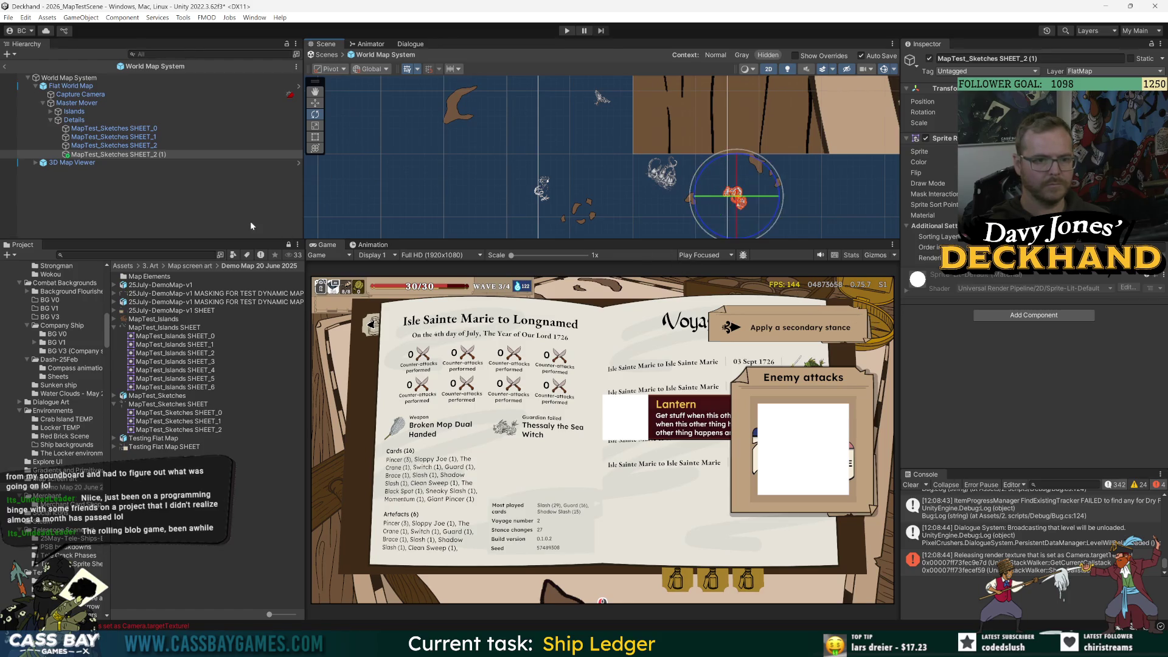
click(250, 221)
- Duplicate the SHEET_1 sketch and place the copy up and right beside another island
click(75, 137)
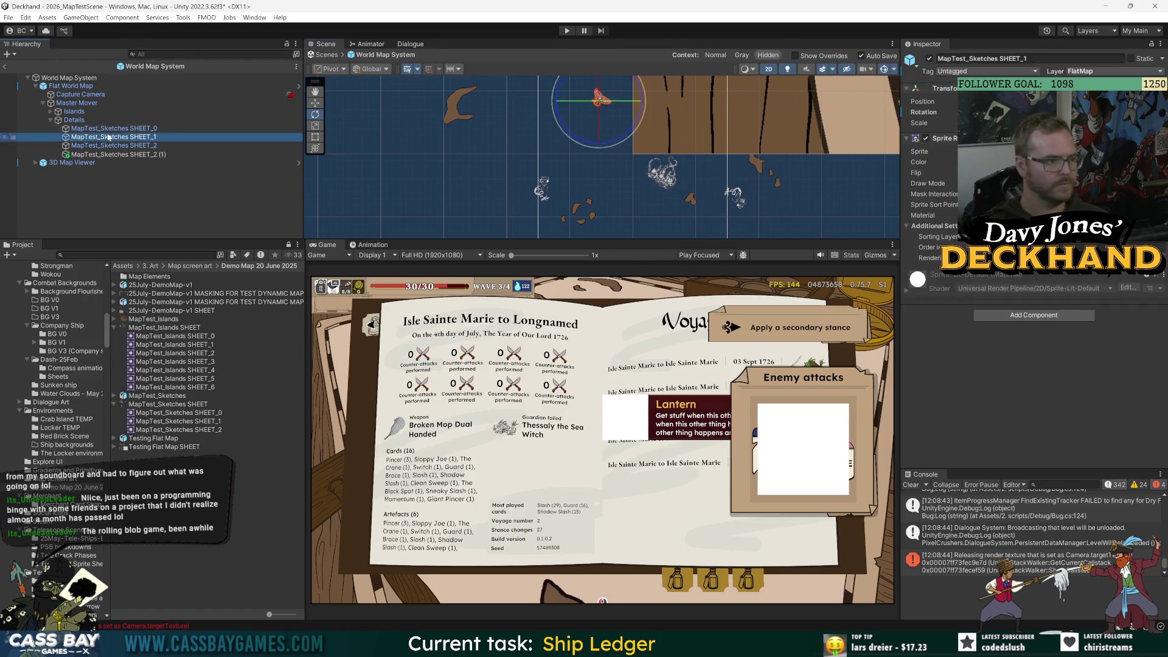
key(ctrl+d)
mouse_move(601, 102)
mouse_down()
mouse_move(612, 235)
mouse_move(614, 147)
mouse_up()
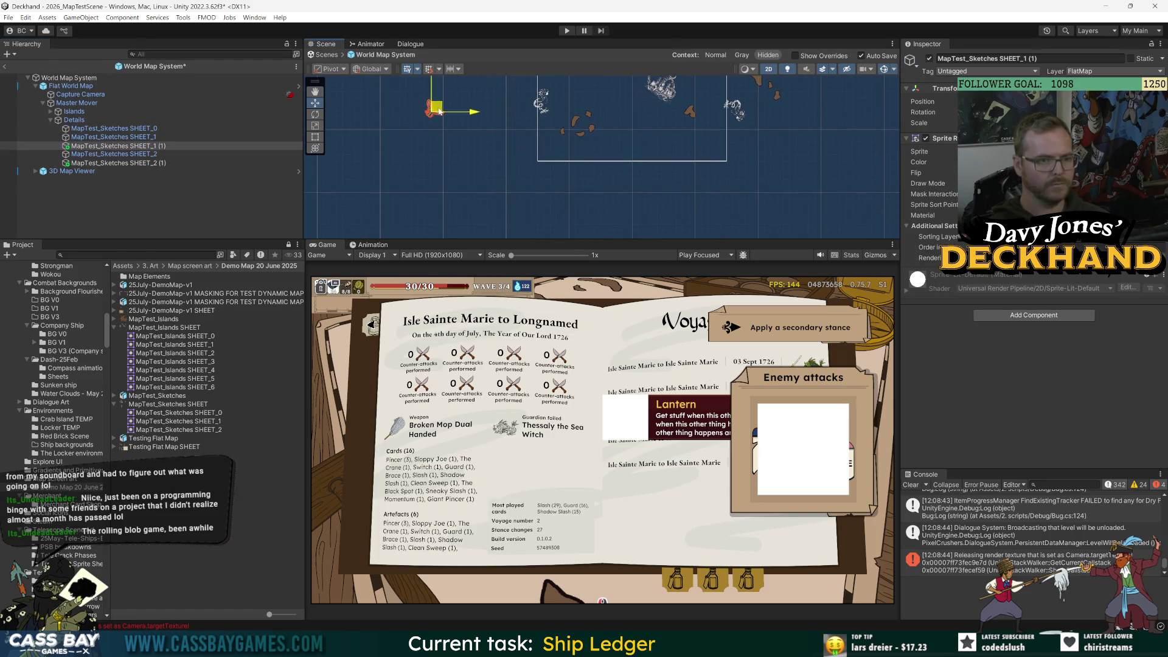
scroll(609, 177, up, 5)
mouse_move(553, 216)
mouse_down()
mouse_move(606, 159)
mouse_move(596, 144)
mouse_up()
key(e)
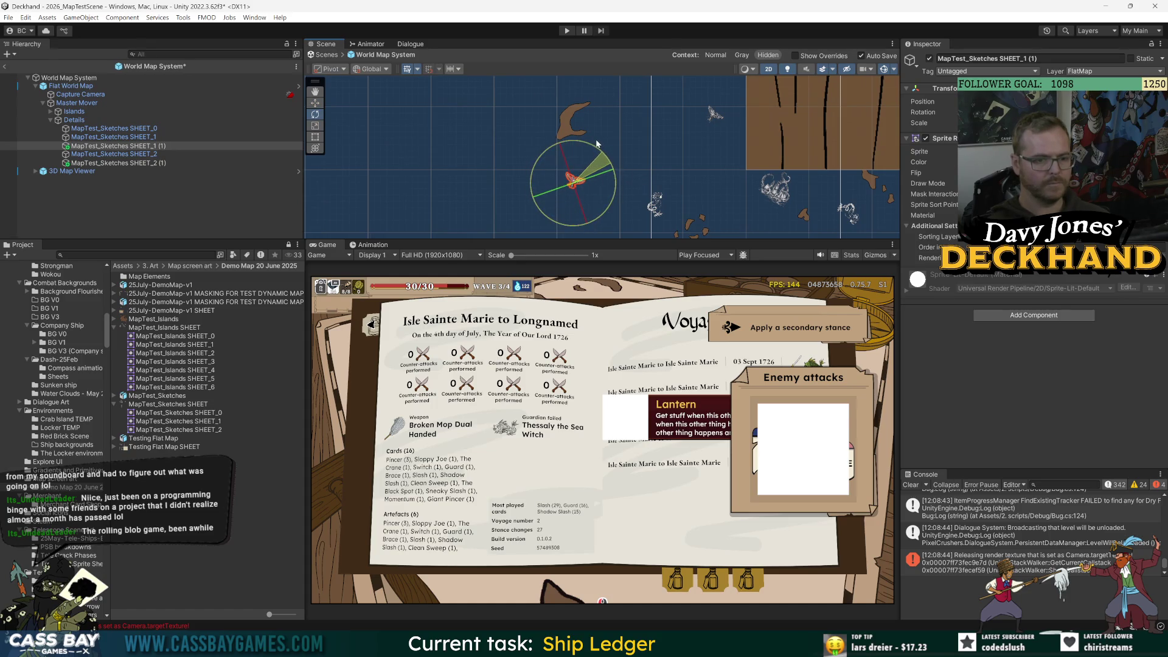
click(174, 217)
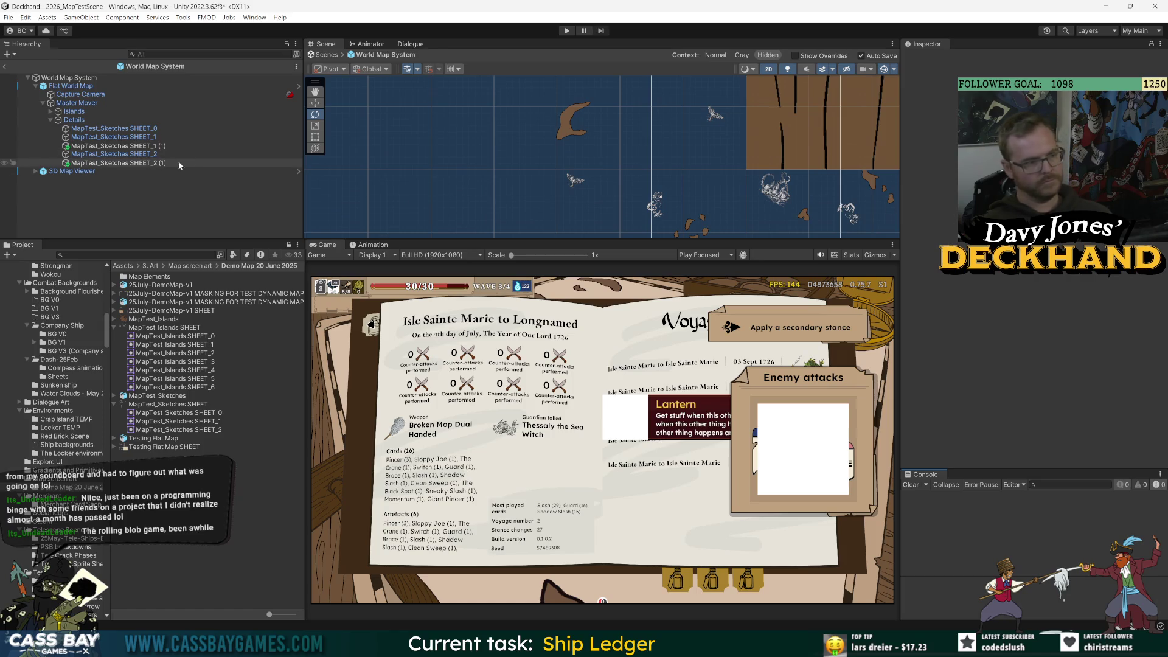
- Rotate the original SHEET_2 sketch to a new angle
click(113, 137)
key(w)
click(151, 155)
key(e)
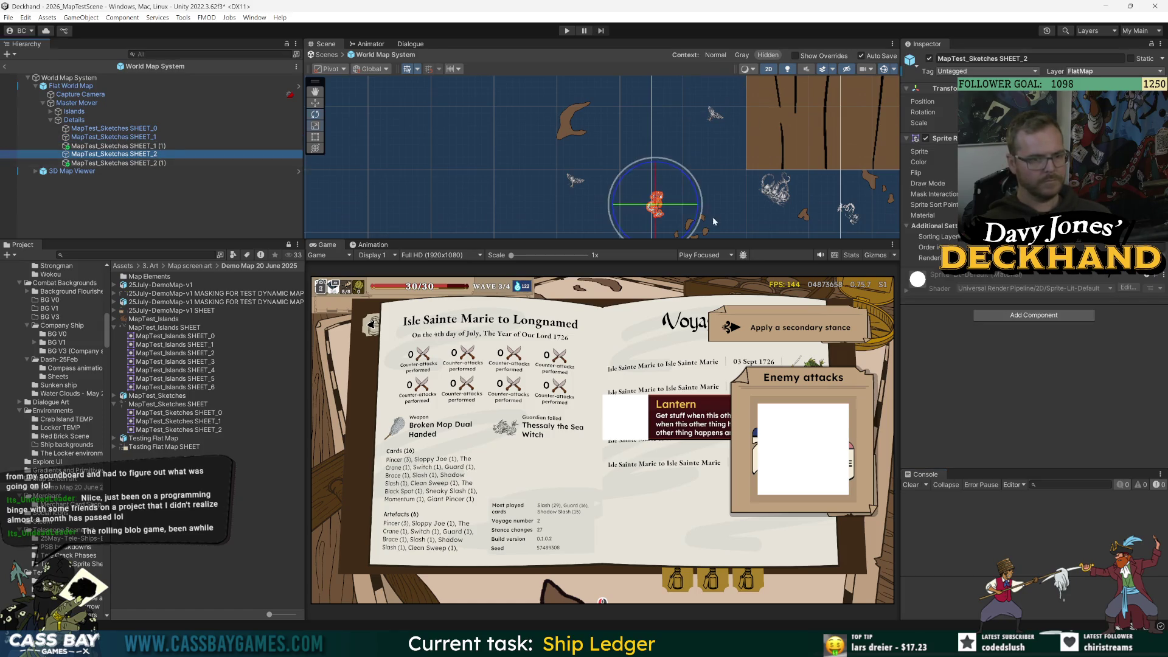
drag(685, 177, 729, 288)
click(127, 213)
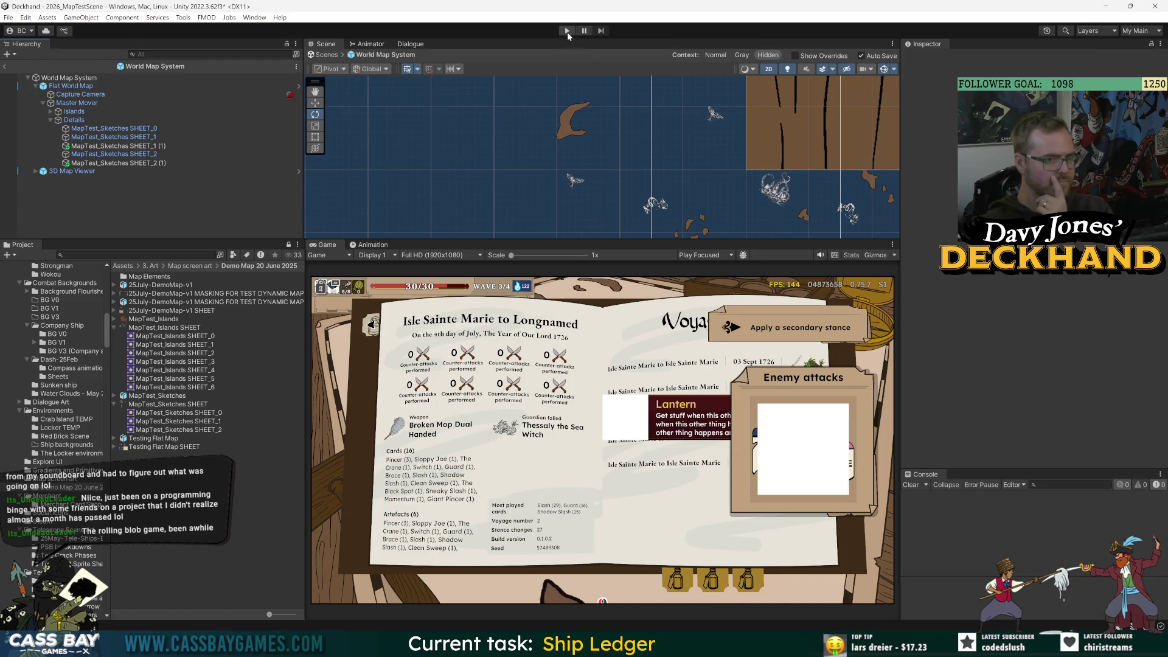
- Select Flat World Map and Master Mover, then save the World Map System prefab
click(71, 86)
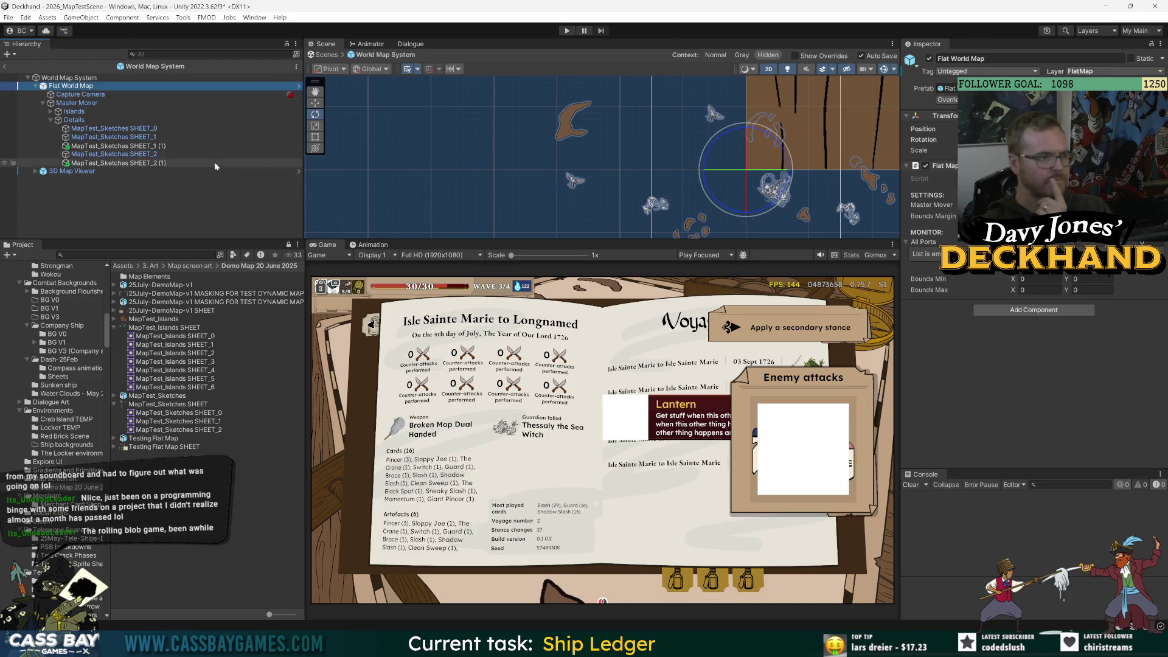
click(68, 108)
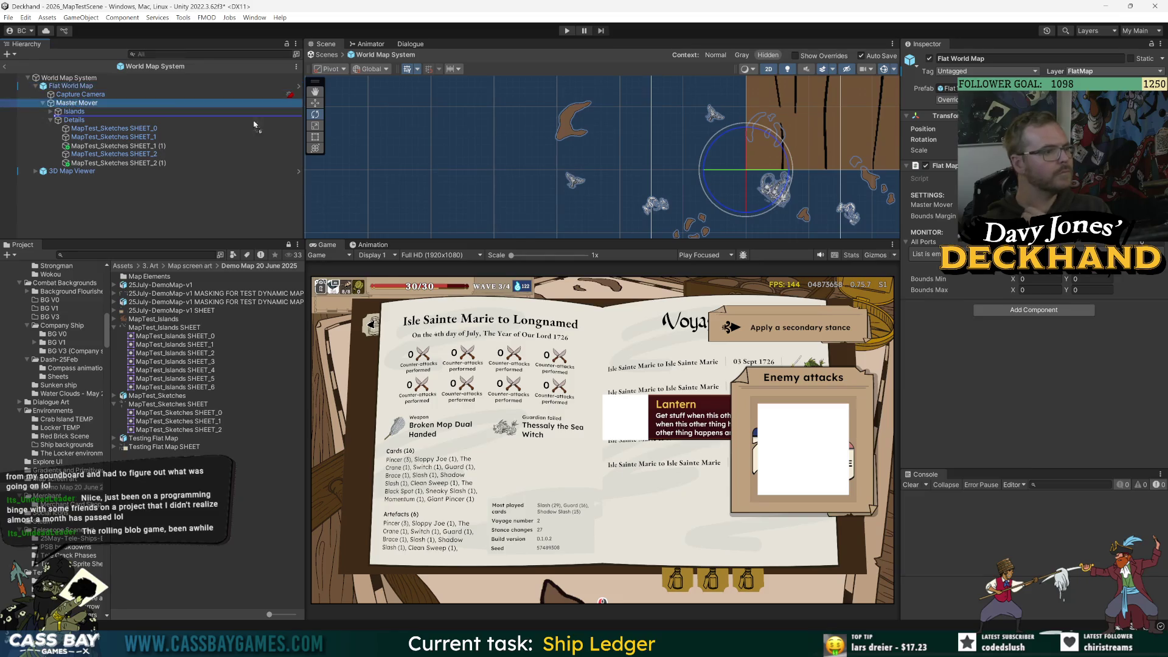
key(ctrl+s)
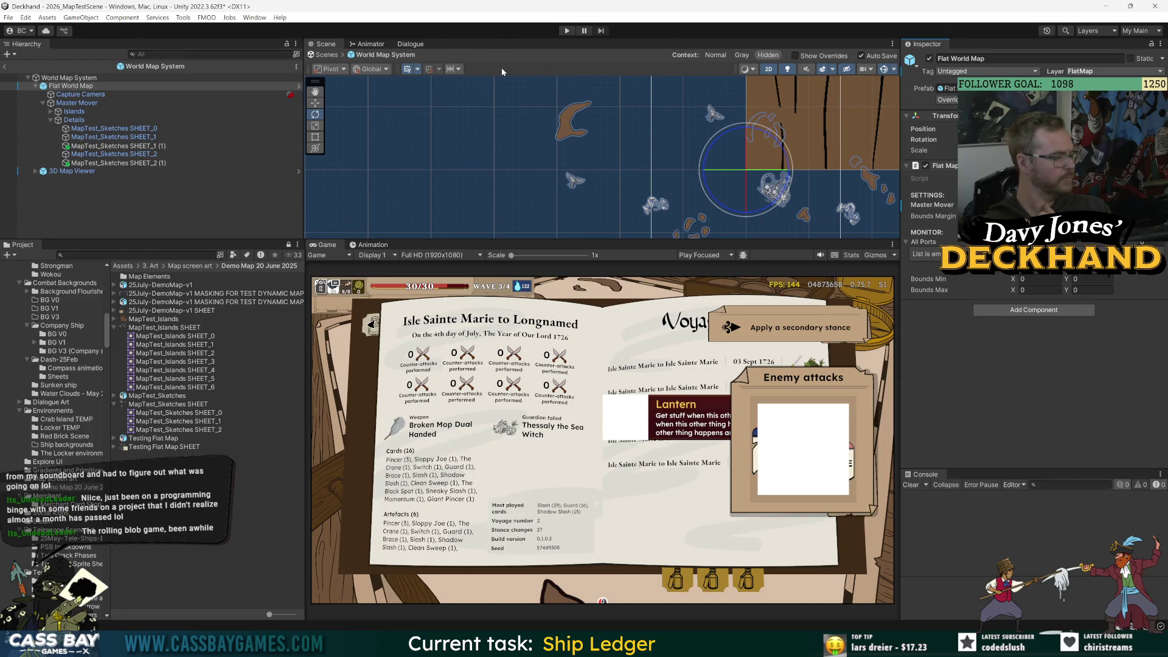
- Run and stop the game, pan across the map, then restart Play mode with Ctrl+P
click(567, 30)
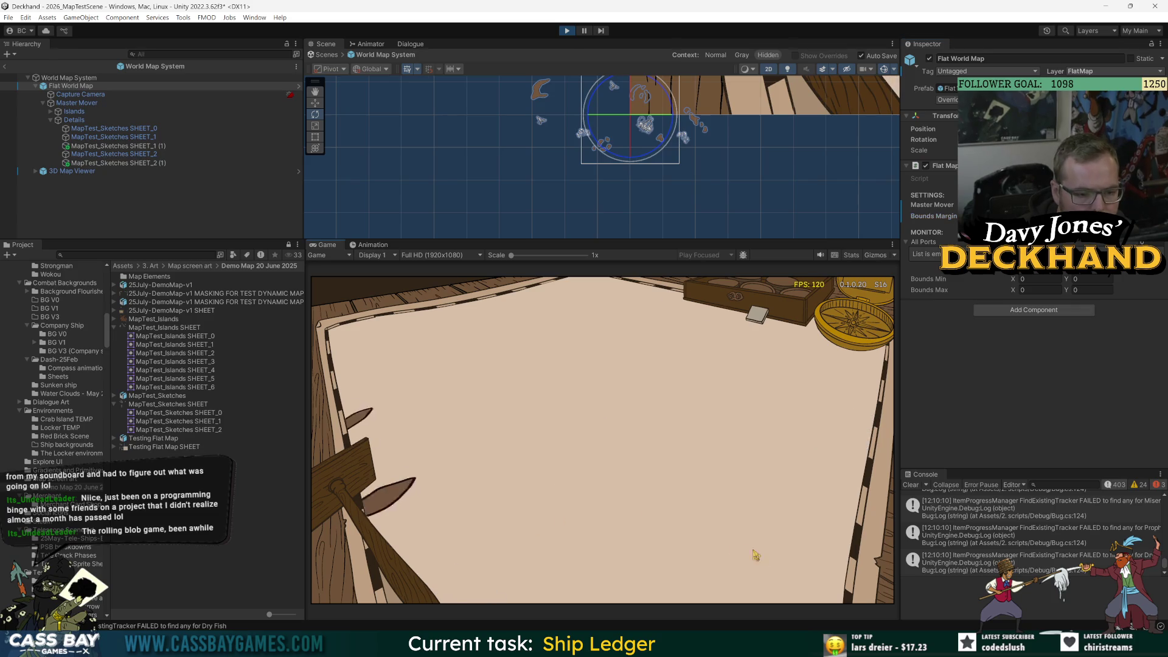
click(567, 30)
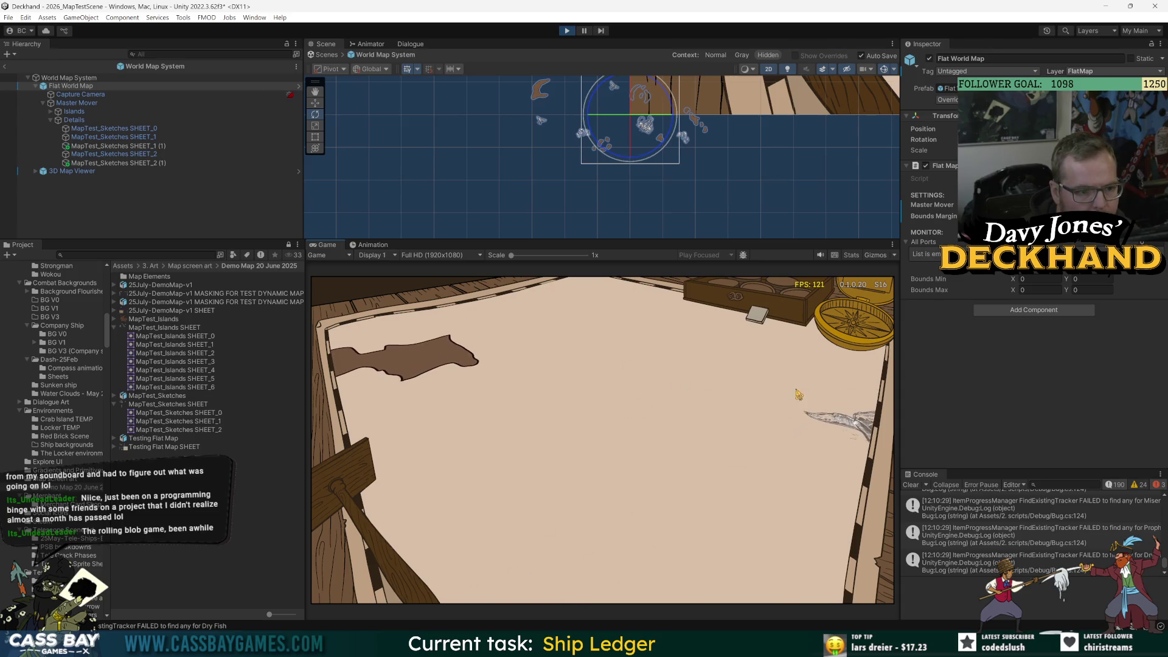
drag(708, 433, 629, 591)
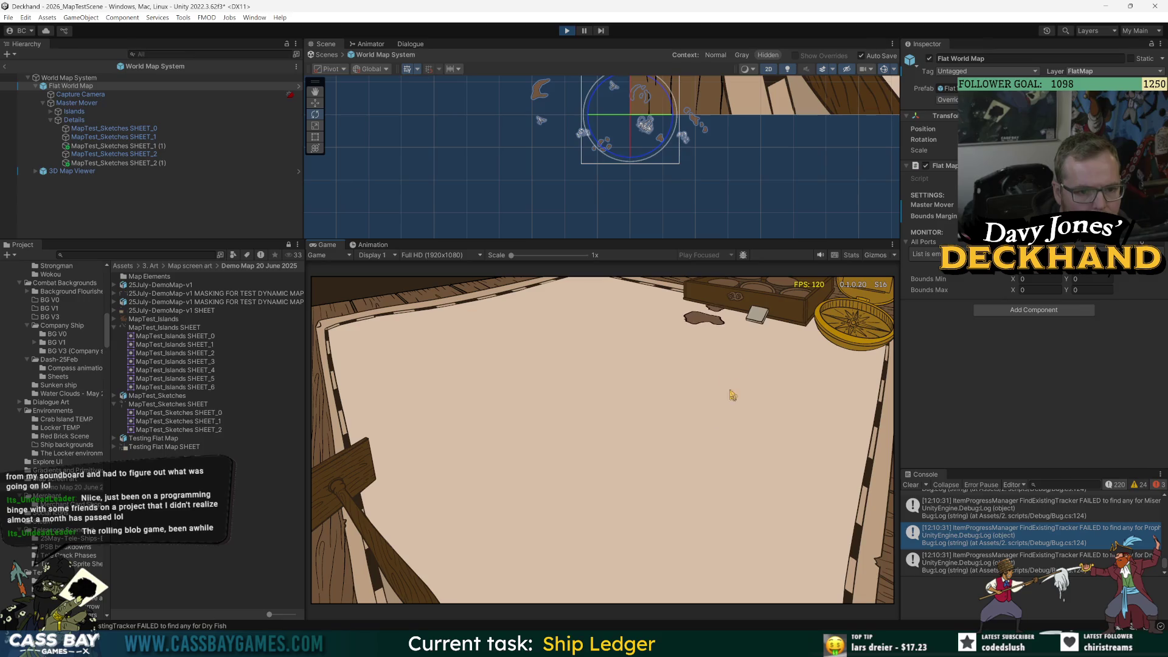
click(567, 31)
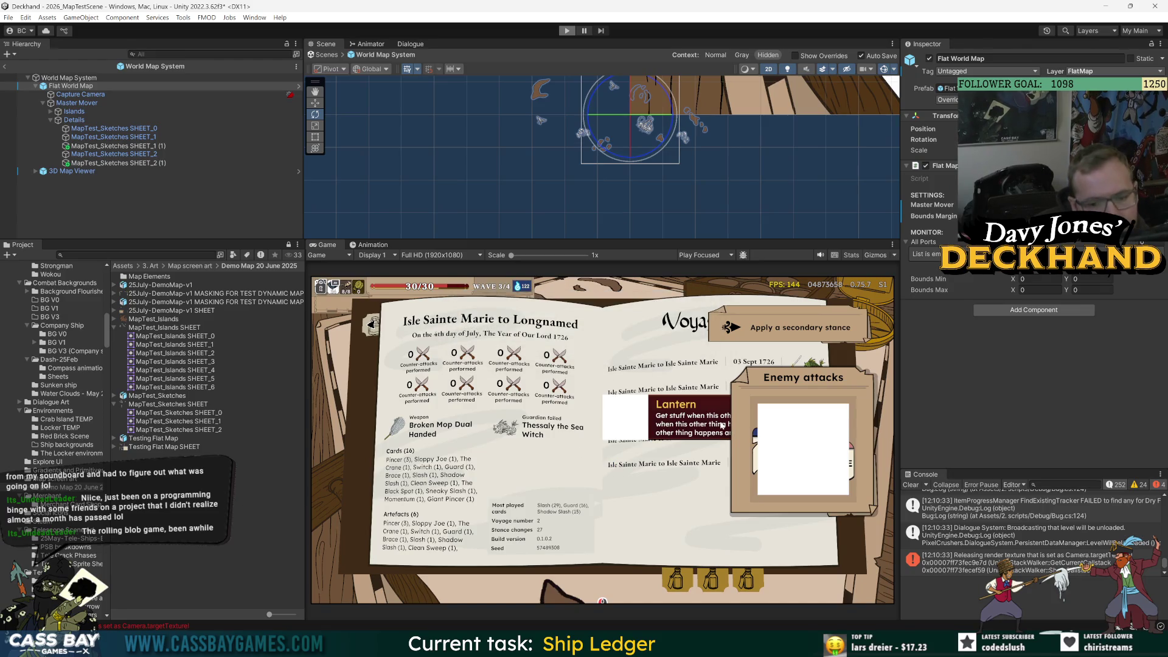
key(ctrl+p)
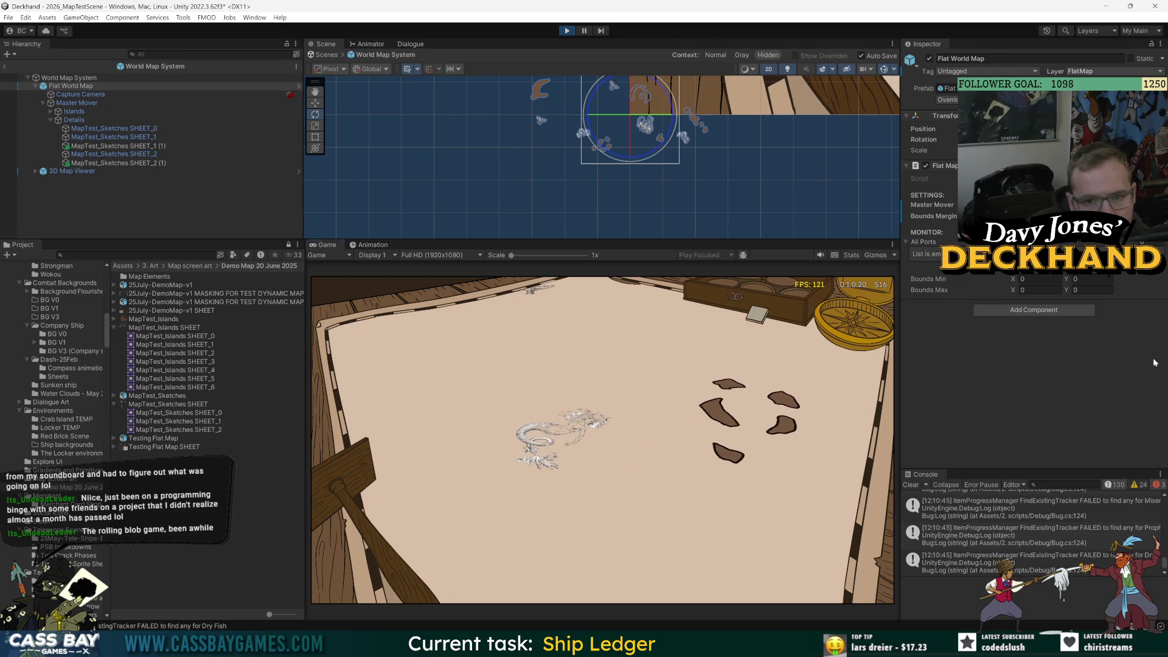
- Set the 3D Map Viewer's Zoom Speed to 5, then to 10, during play
click(54, 78)
click(60, 171)
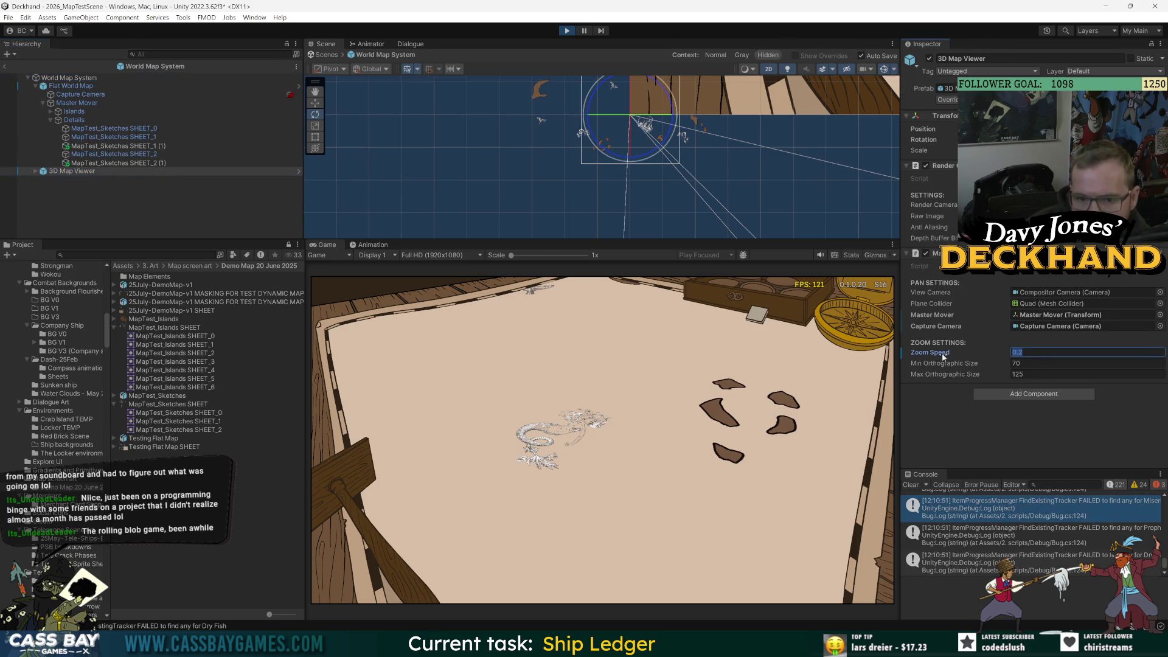
key(Return)
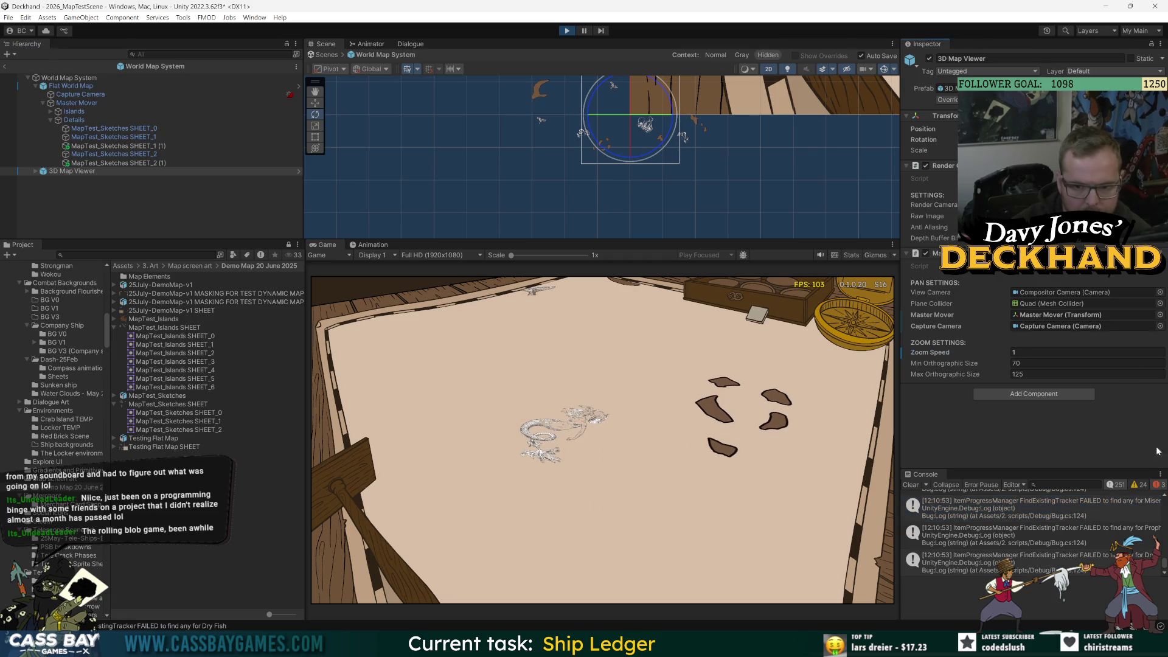
text(5)
key(Return)
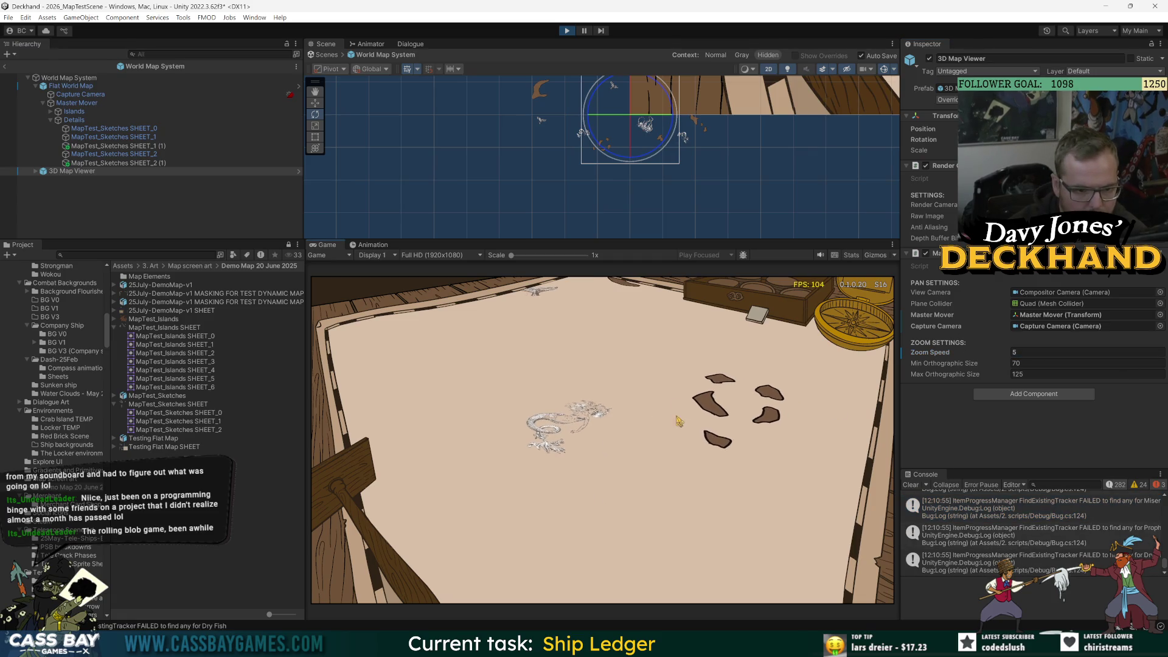
click(963, 352)
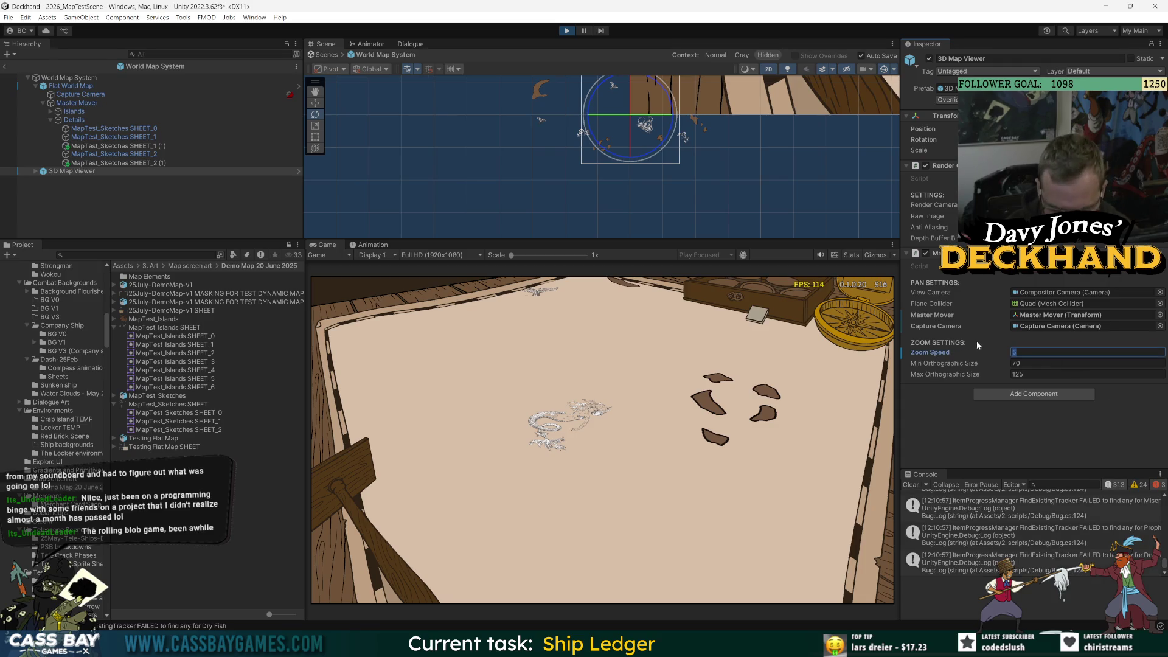
text(10)
key(Return)
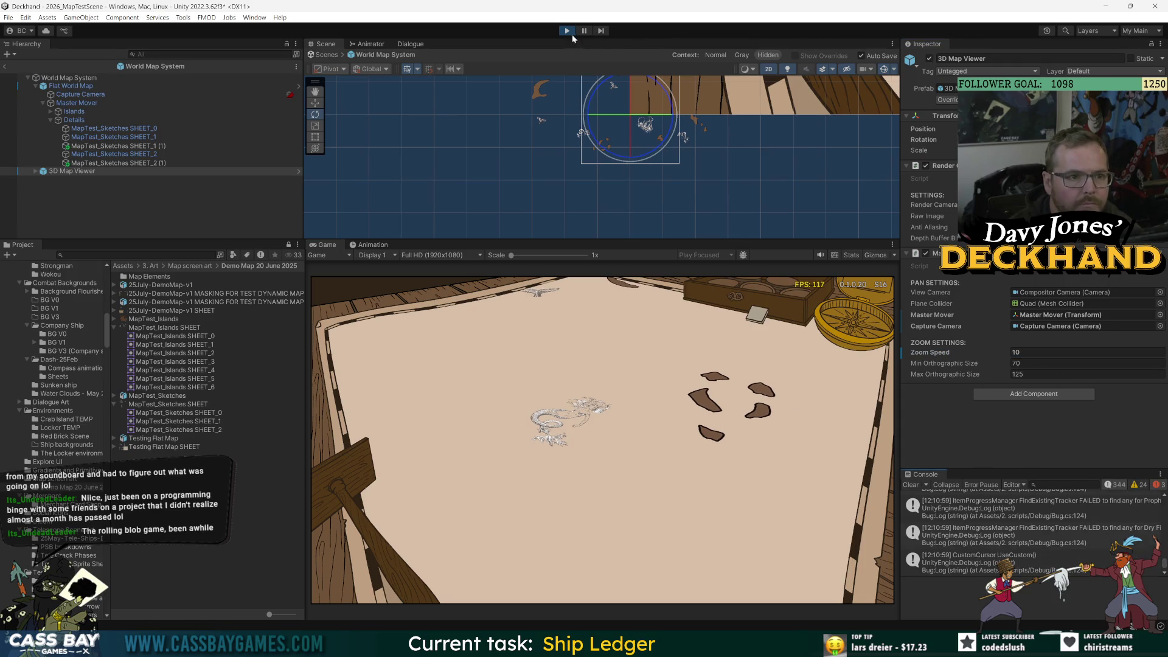
- Stop the game and review the World Map System prefab overrides
click(572, 35)
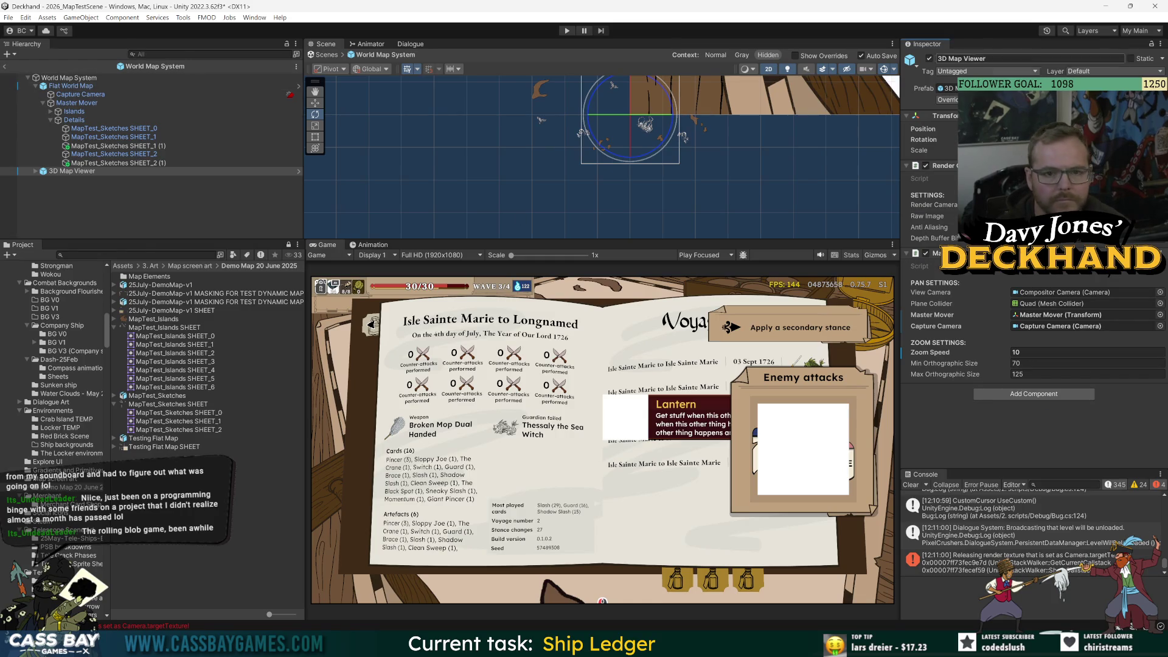
click(947, 100)
click(1034, 358)
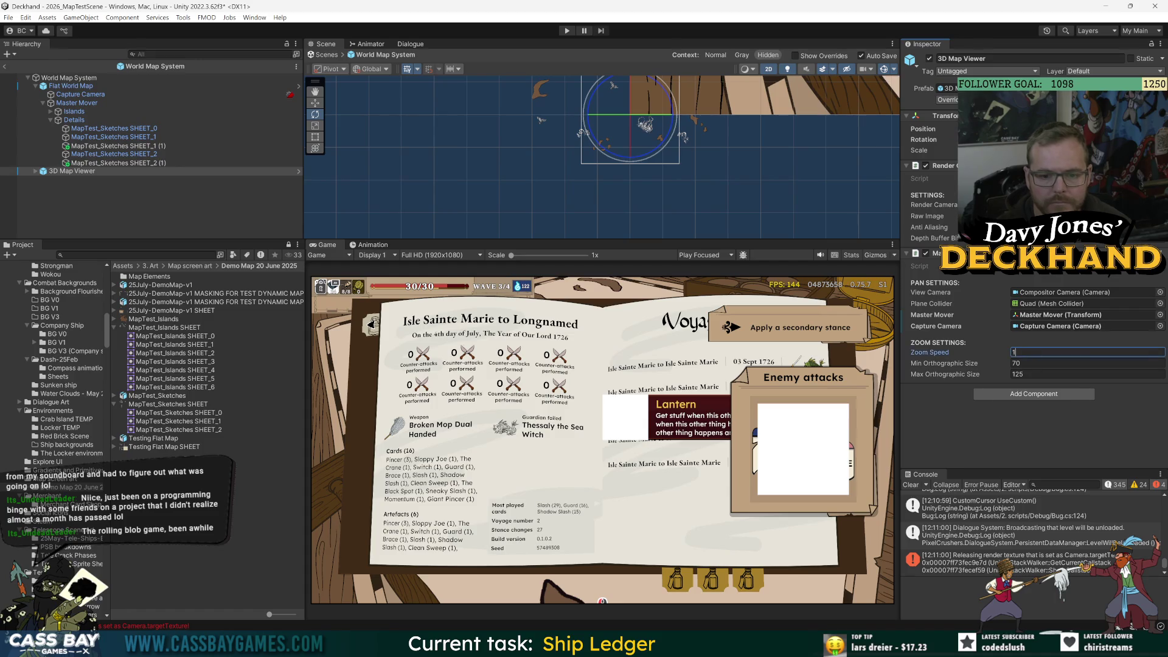
click(953, 100)
- Close the prefab Overrides dropdown
click(1023, 459)
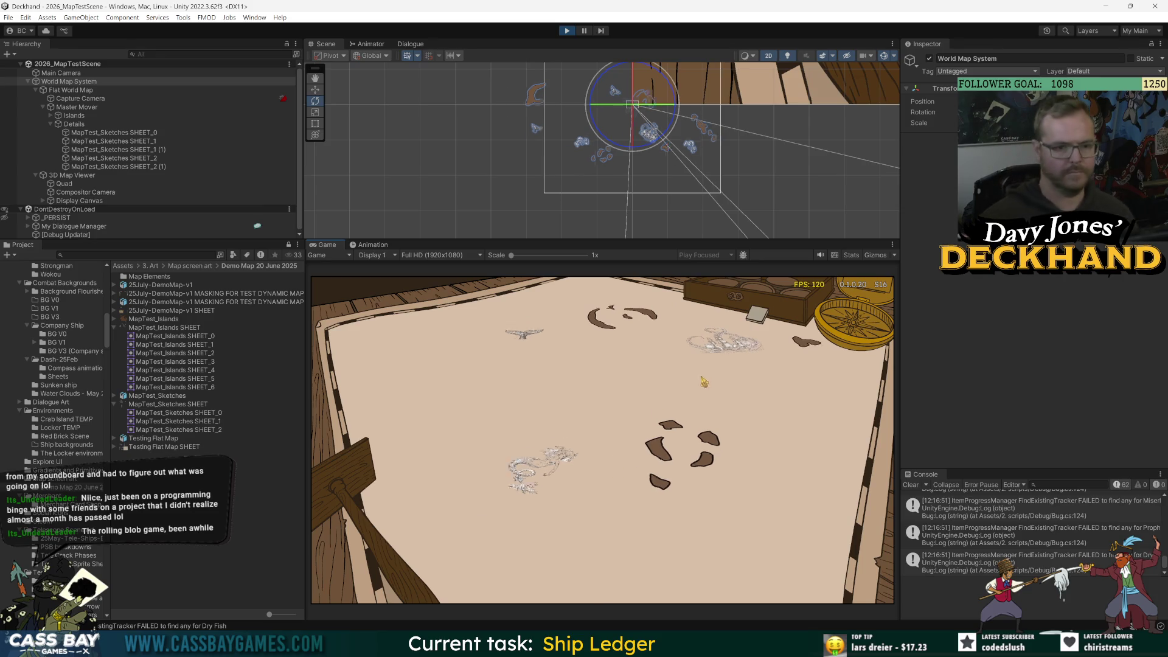
- Pan the map onto the island sketches and view the five sketch sprites' Color without changing it
mouse_move(730, 425)
mouse_down()
mouse_move(609, 416)
mouse_move(556, 509)
mouse_move(600, 477)
mouse_move(651, 386)
mouse_up()
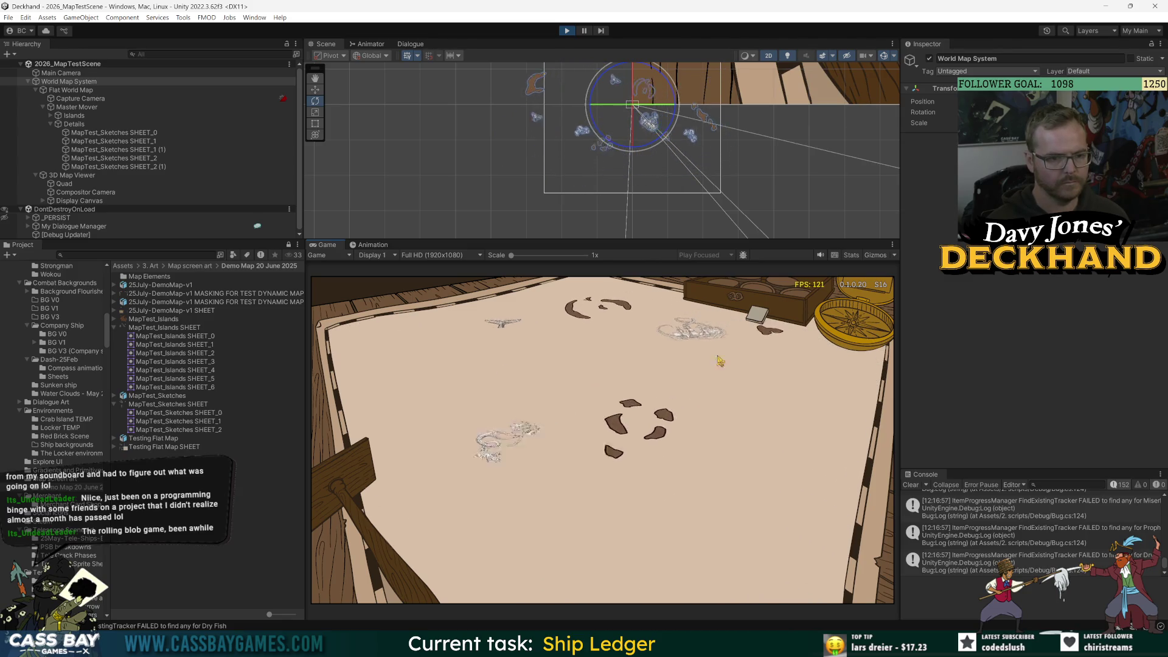
drag(633, 333, 628, 453)
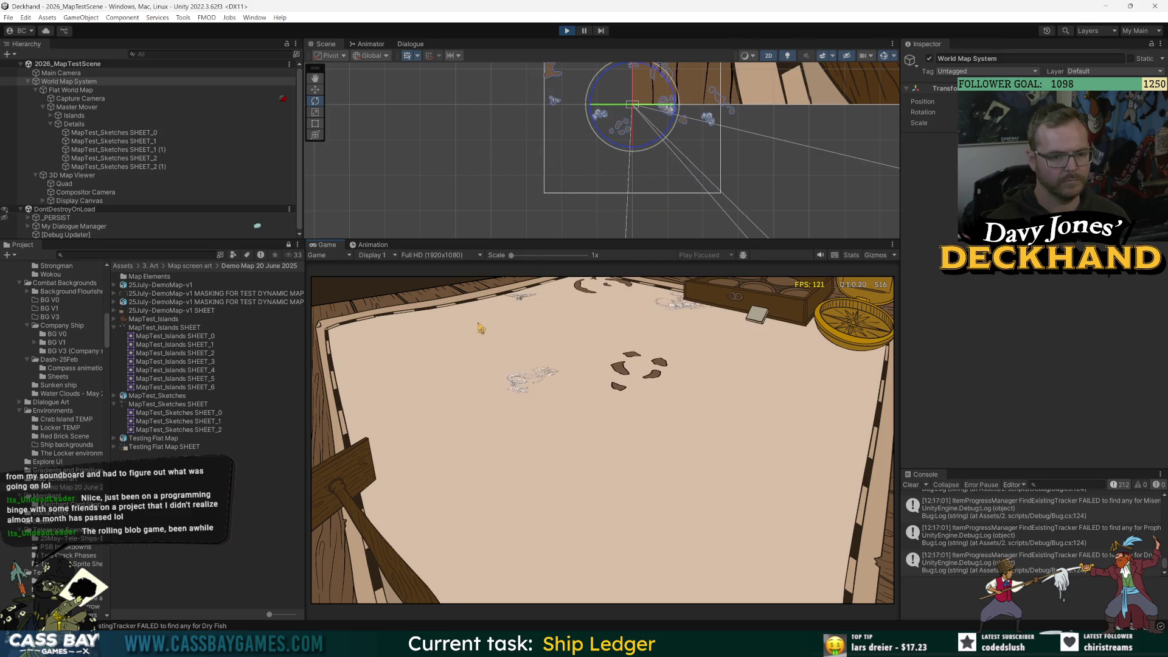
click(147, 134)
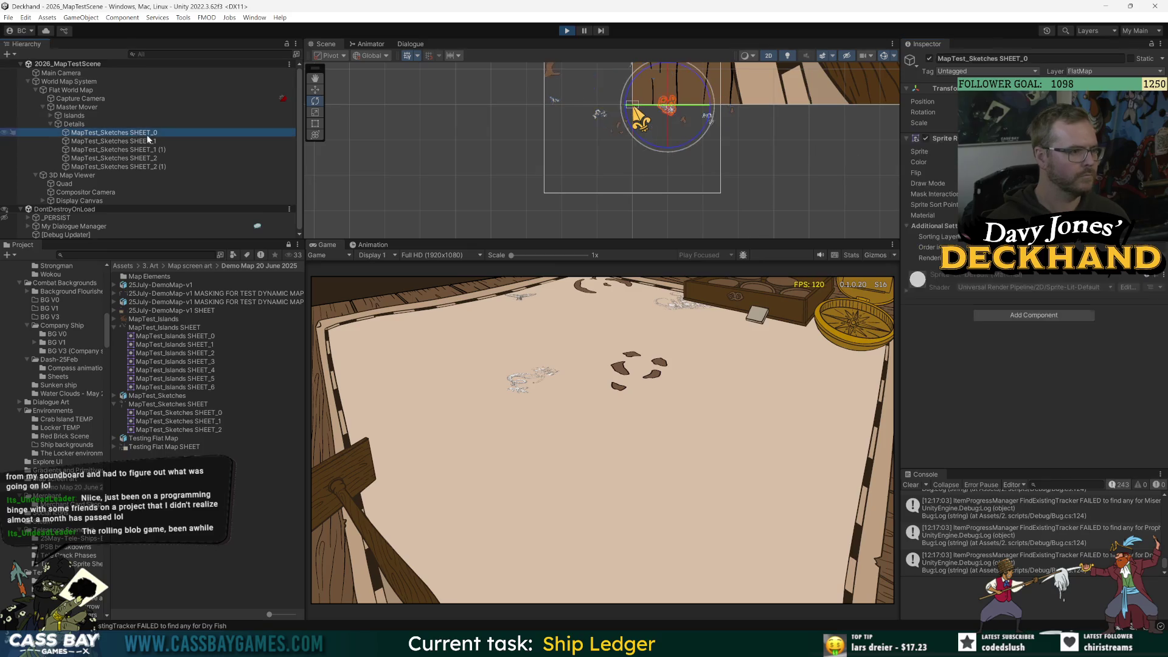
shift+click(140, 167)
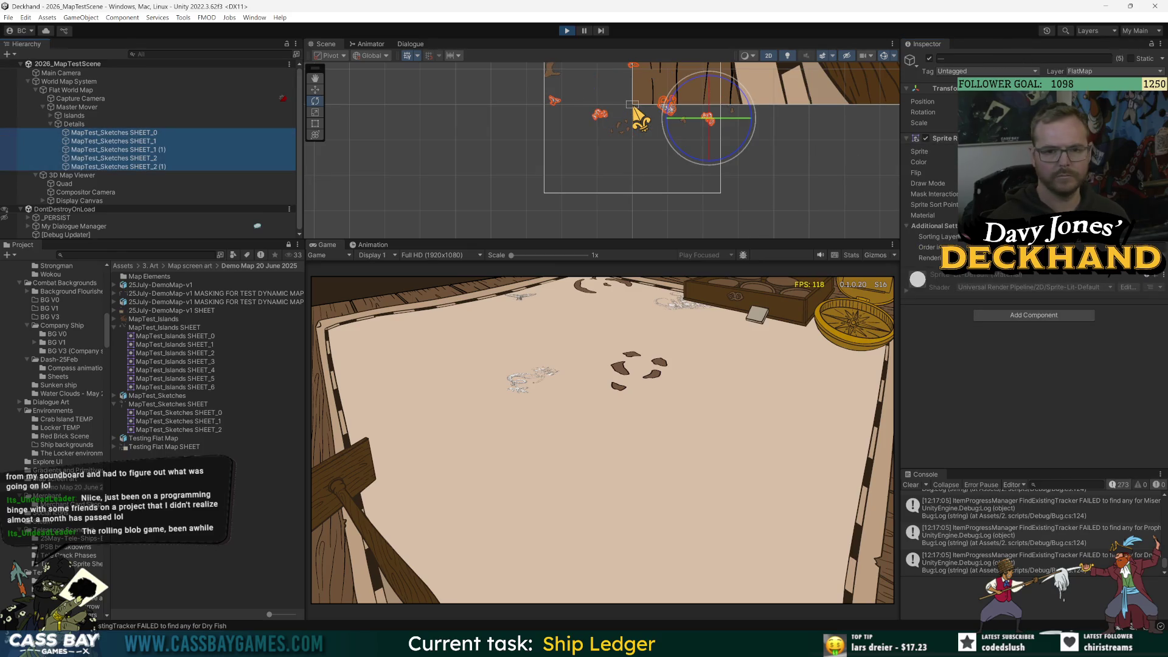
click(1065, 161)
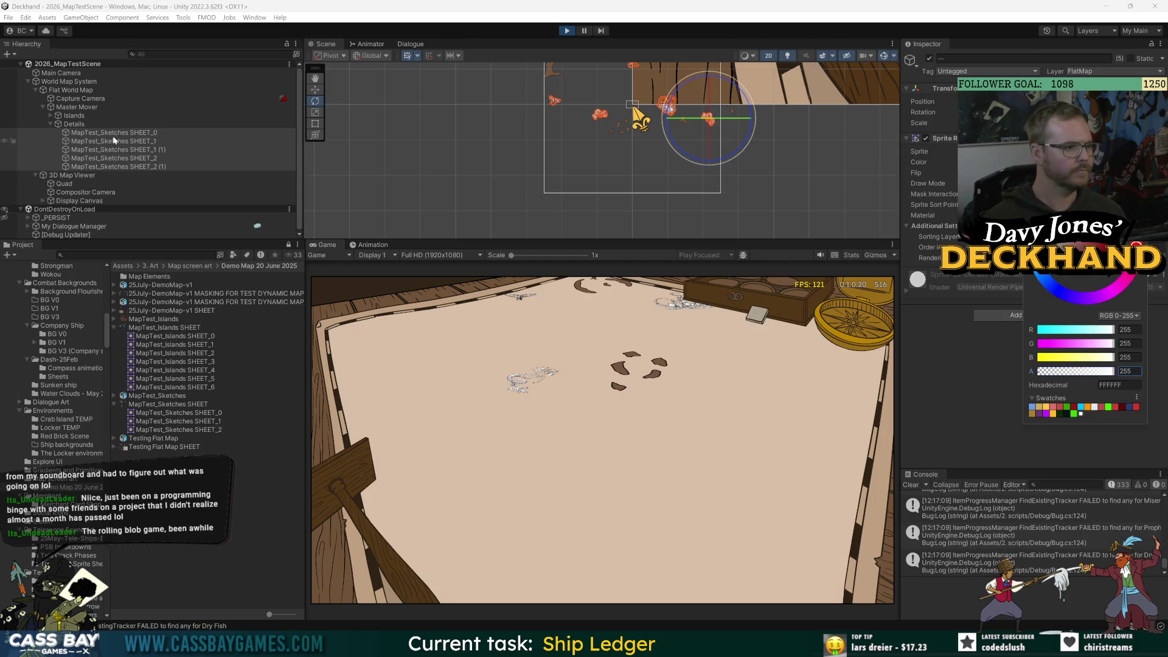
click(603, 465)
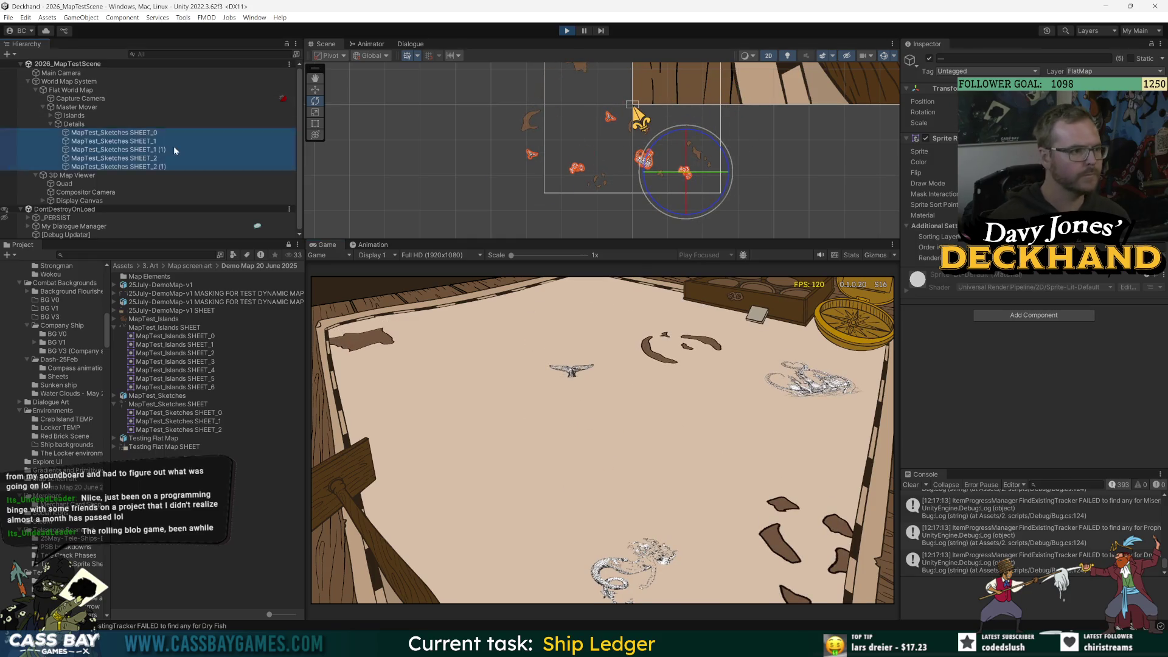
- Enlarge the SHEET_0 kraken ship sketch and shift it down and right
click(246, 134)
key(w)
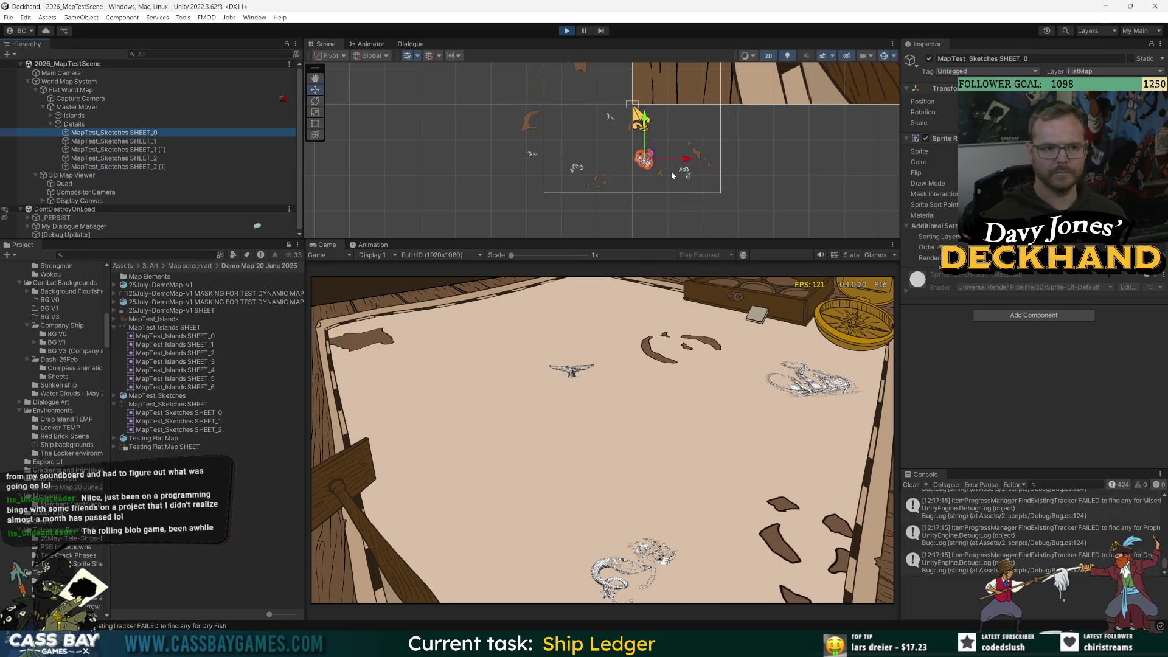
key(e)
drag(645, 161, 674, 120)
drag(645, 161, 650, 181)
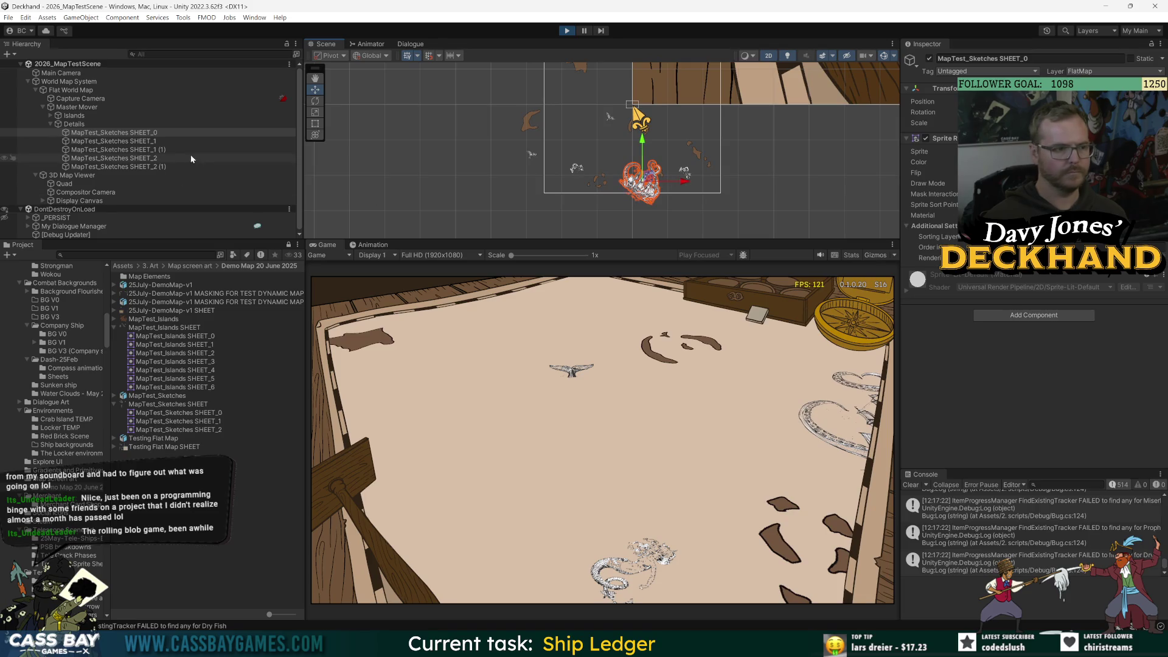
- Enlarge the SHEET_1 whale-tail sketch, move it up and left, and enlarge SHEET_1 (1)
click(153, 141)
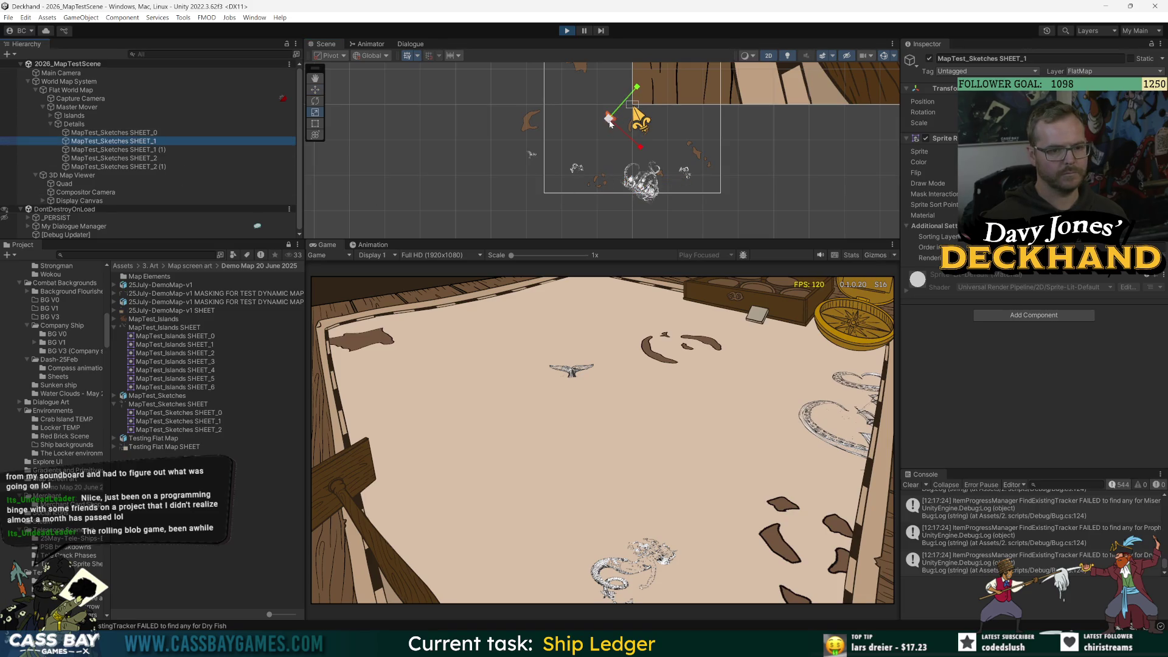
drag(609, 120, 645, 47)
key(w)
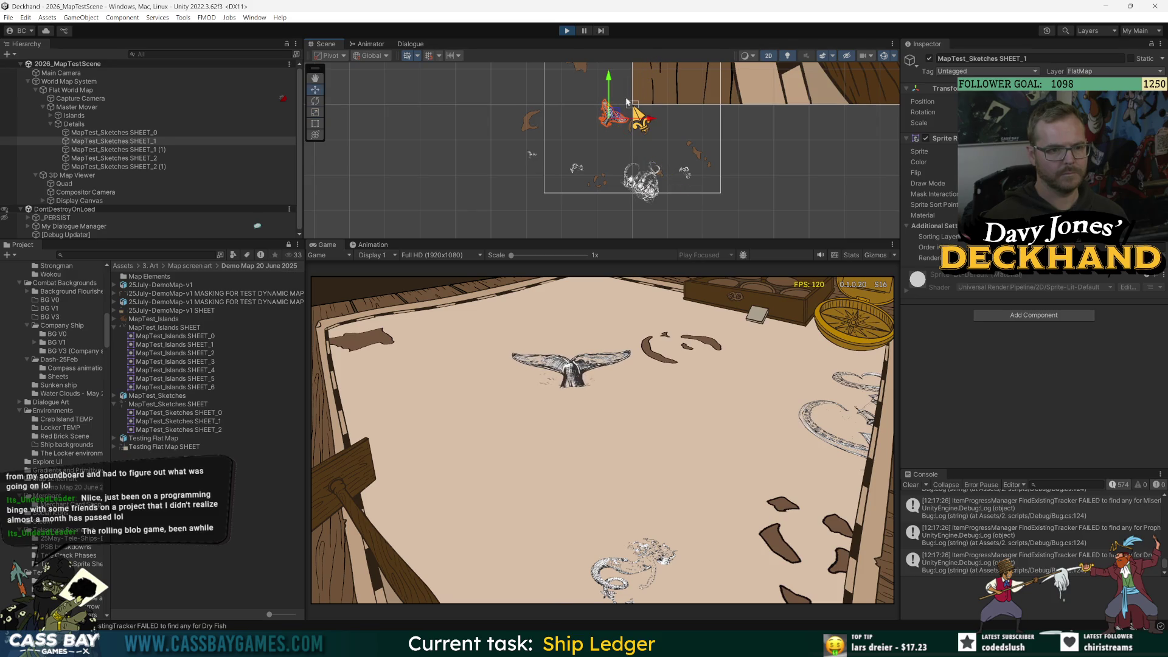
drag(615, 119, 612, 99)
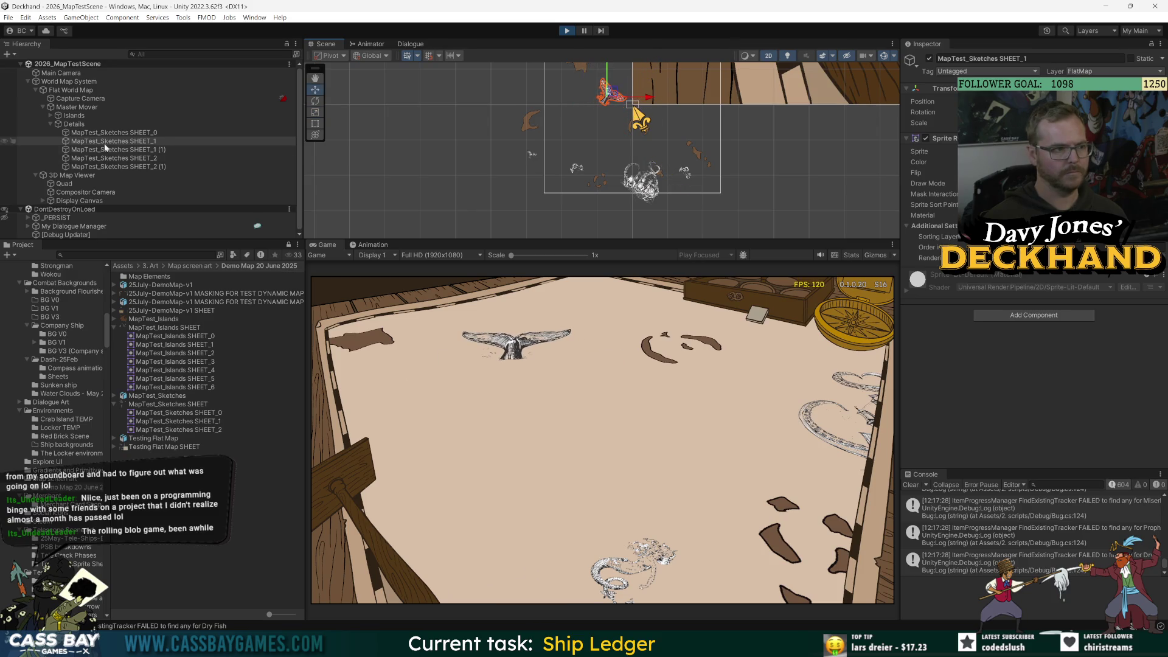
click(531, 153)
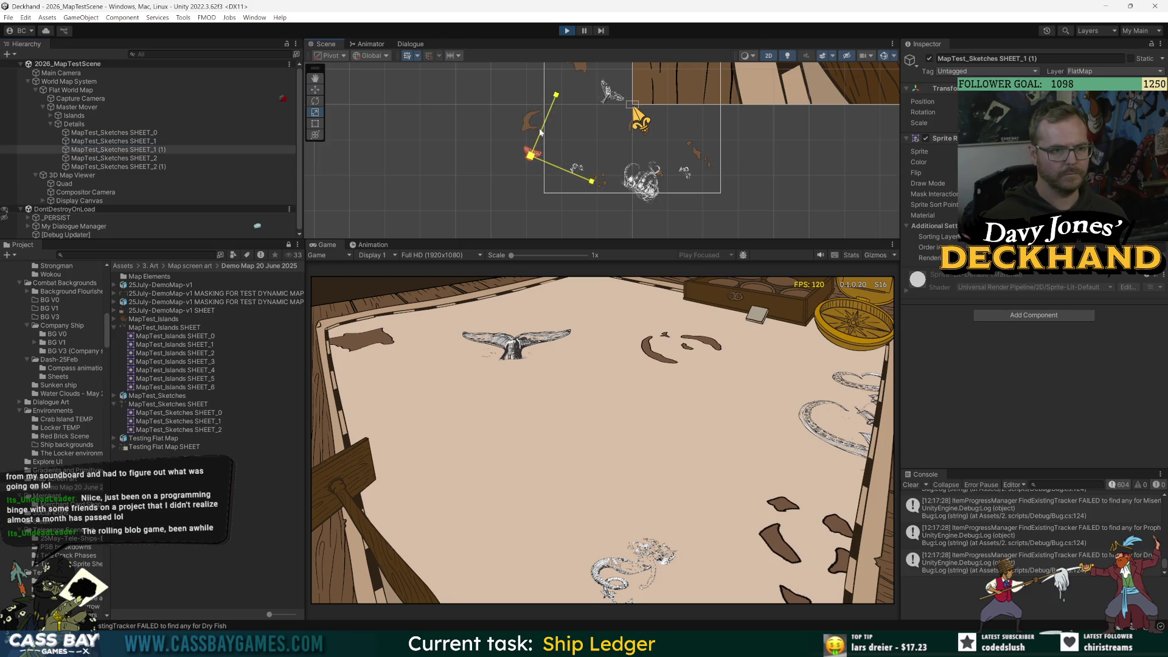
drag(540, 132, 558, 71)
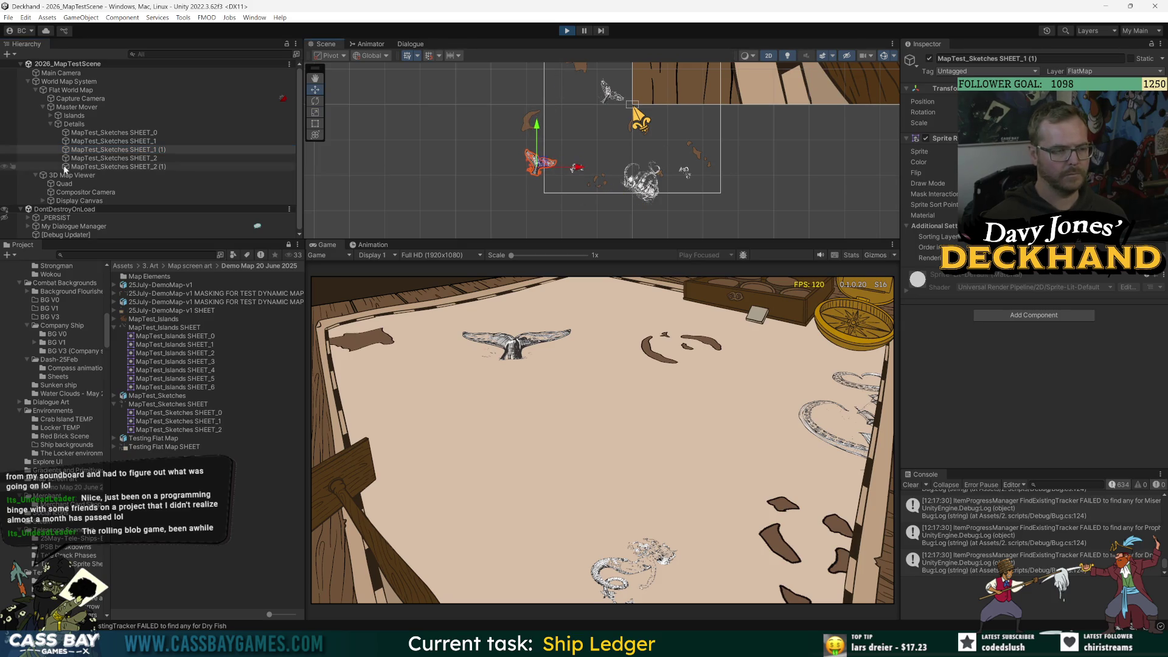
- Enlarge SHEET_2 and SHEET_2 (1), moving SHEET_2 (1) right and down
click(91, 158)
key(r)
mouse_move(577, 168)
mouse_down()
mouse_move(590, 140)
mouse_move(600, 150)
mouse_up()
key(w)
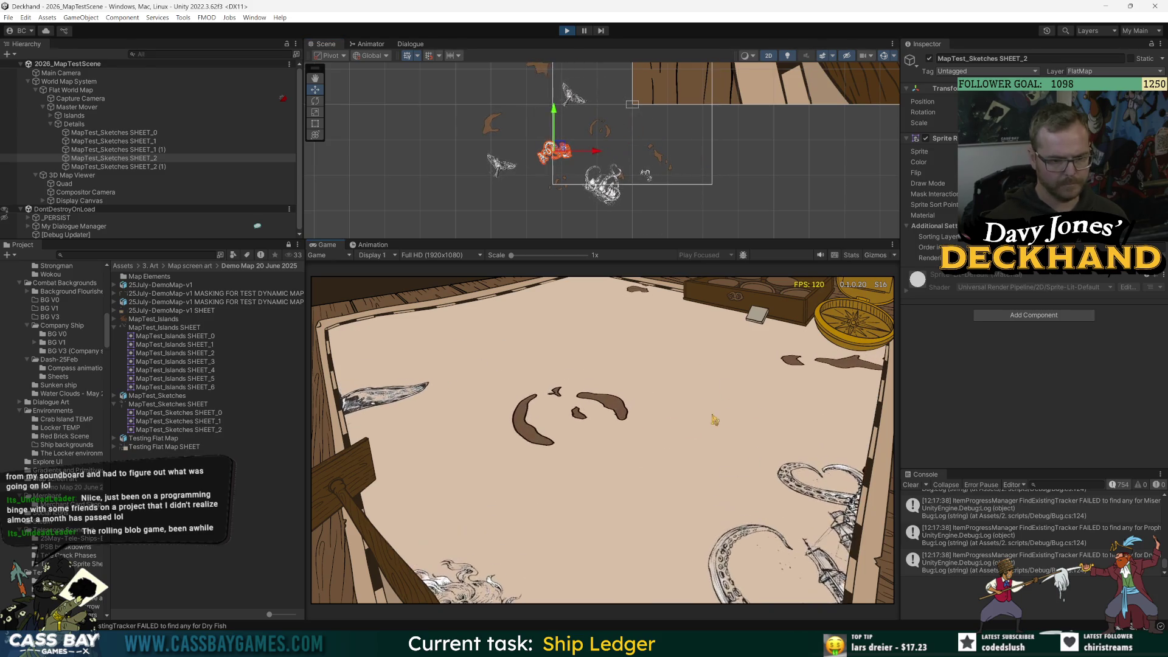
drag(714, 420, 642, 351)
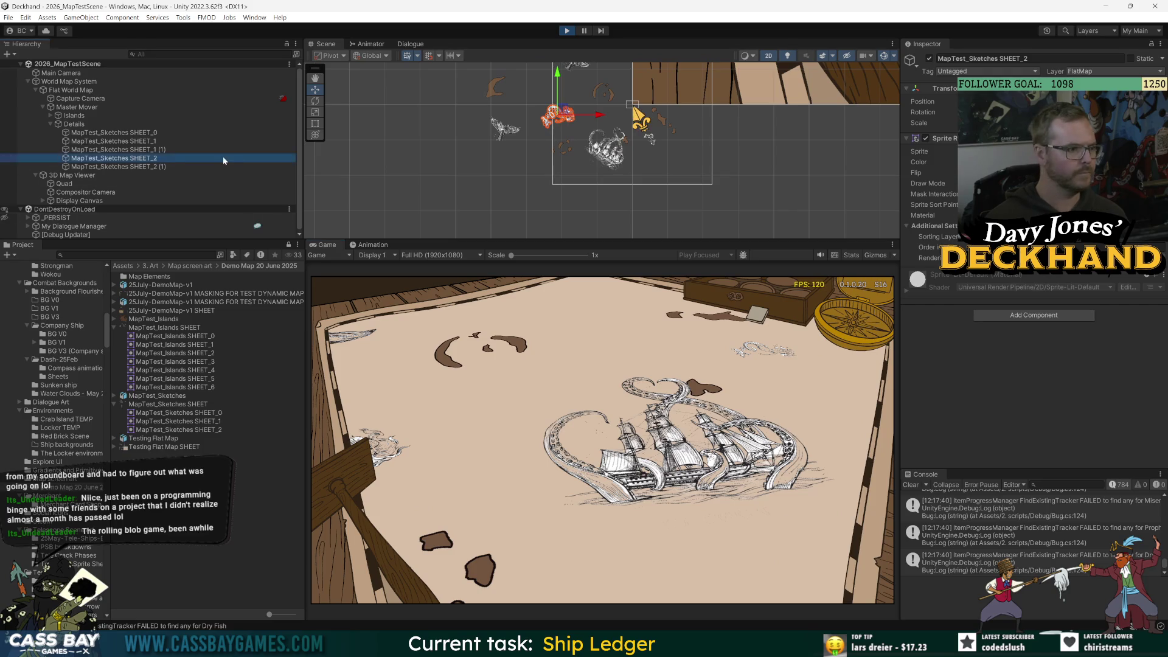
click(192, 167)
key(r)
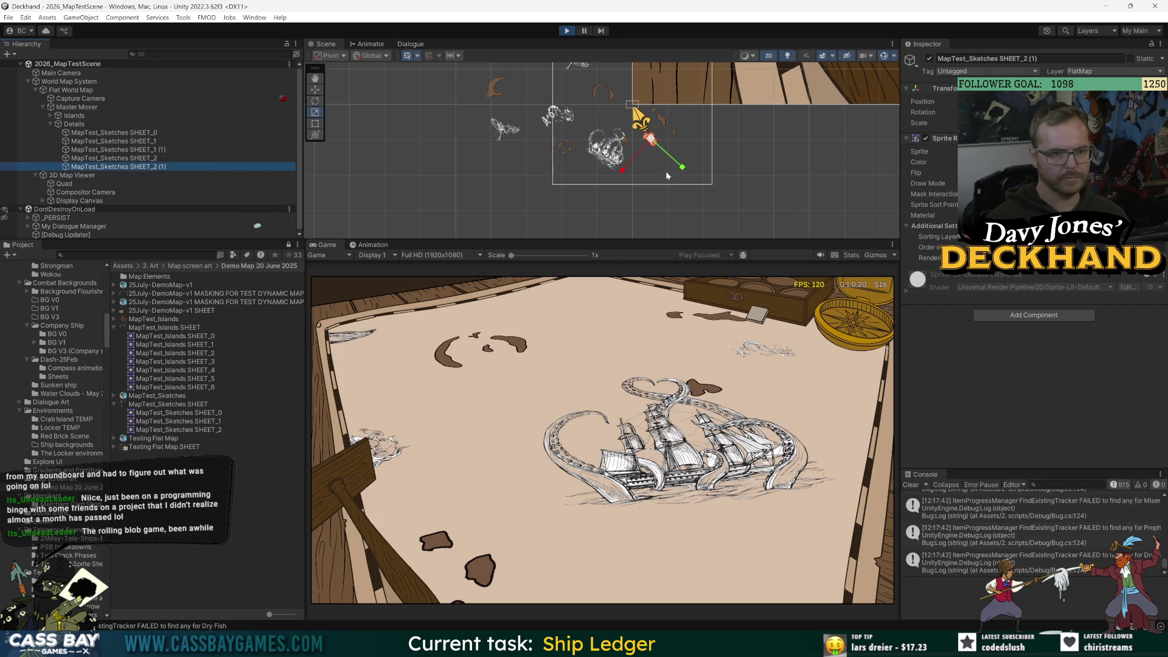
drag(650, 139, 681, 74)
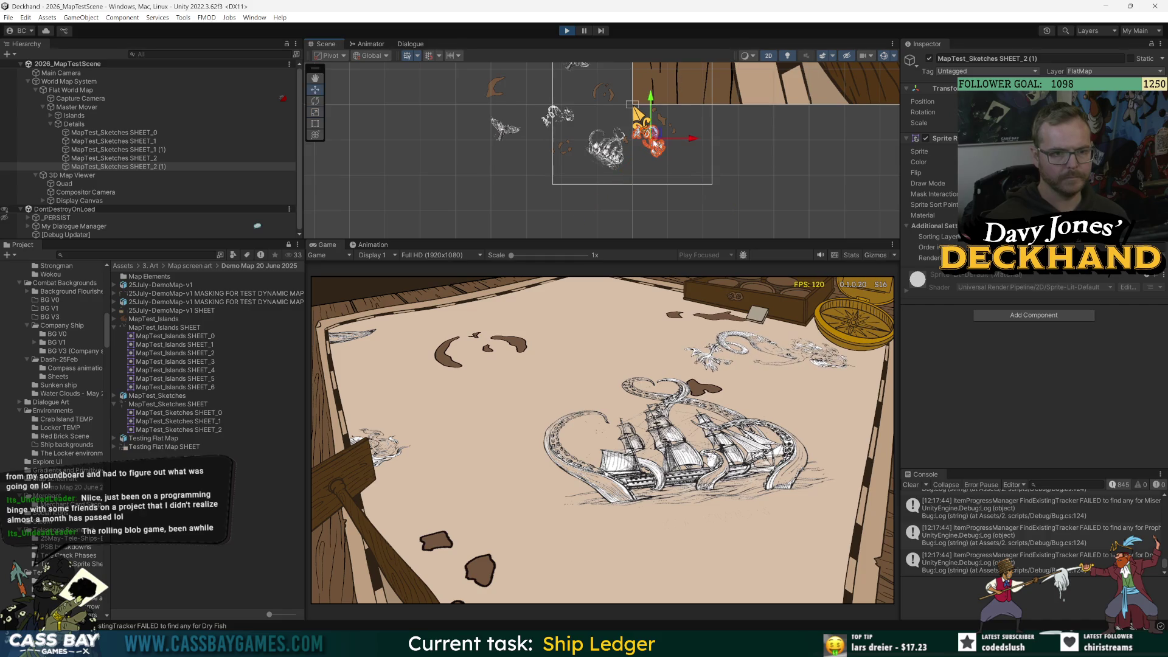
drag(653, 143, 666, 157)
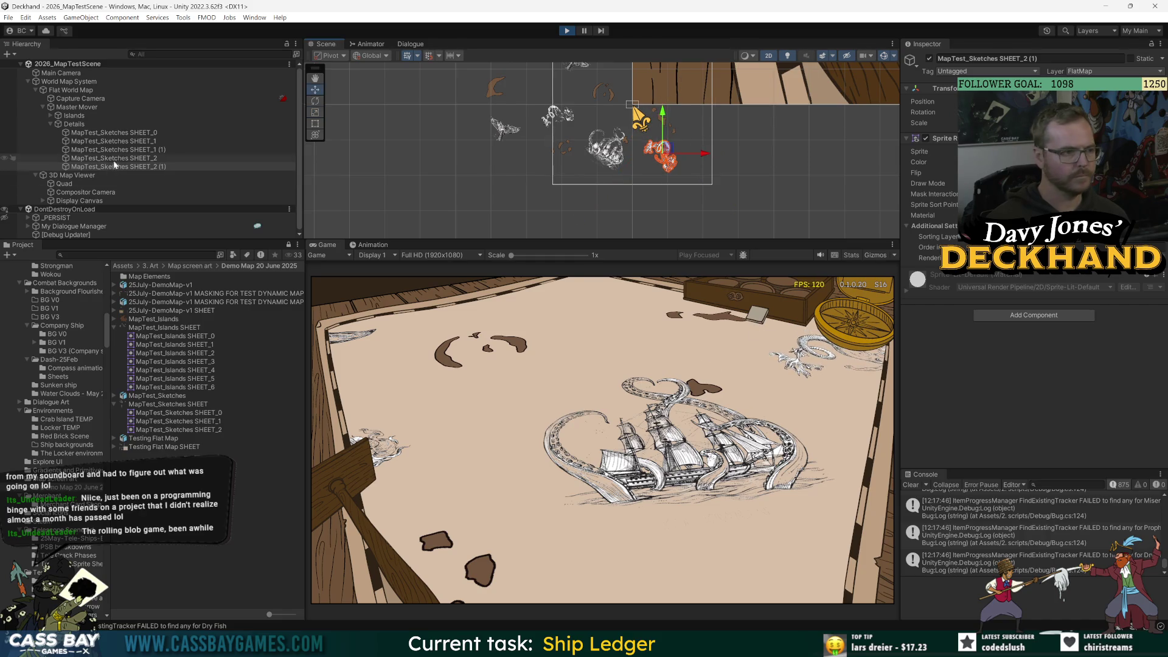
- Fine-tune the kraken ship sketch's position over its island, then select World Map System
click(137, 143)
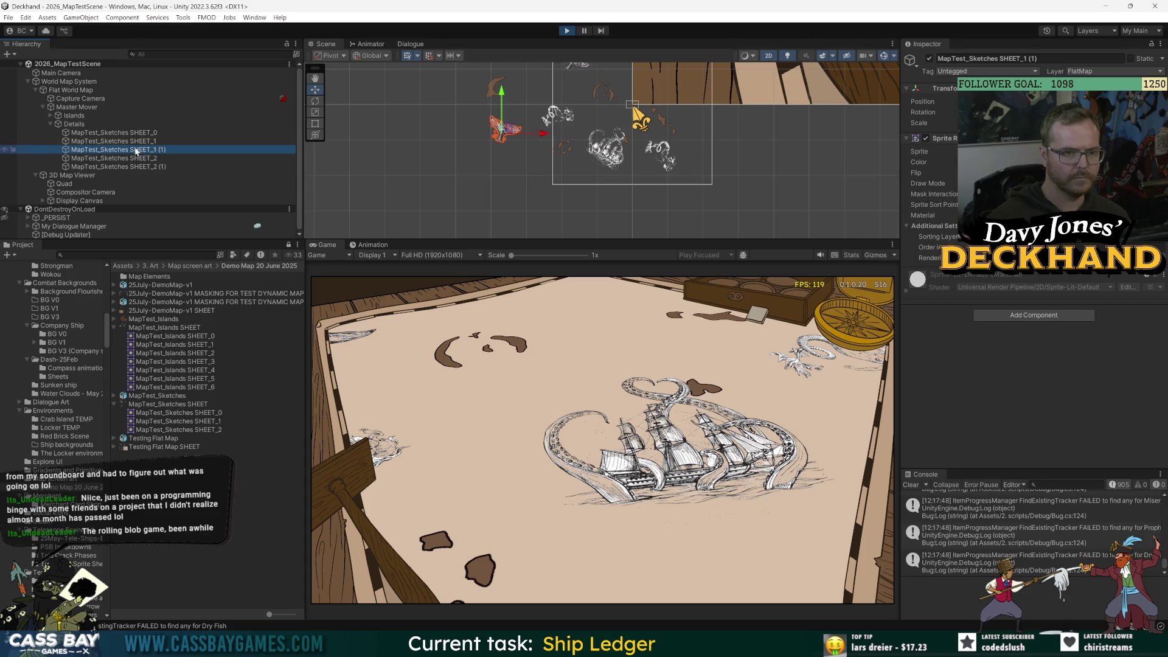
click(139, 134)
drag(614, 144, 598, 161)
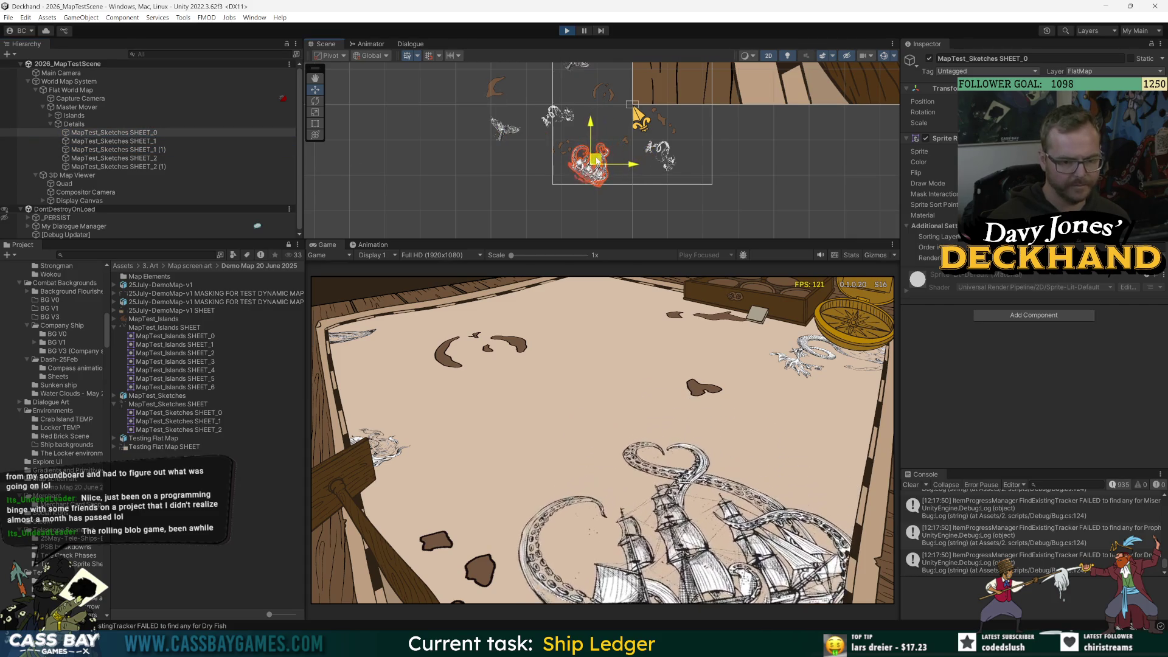
drag(621, 415, 575, 373)
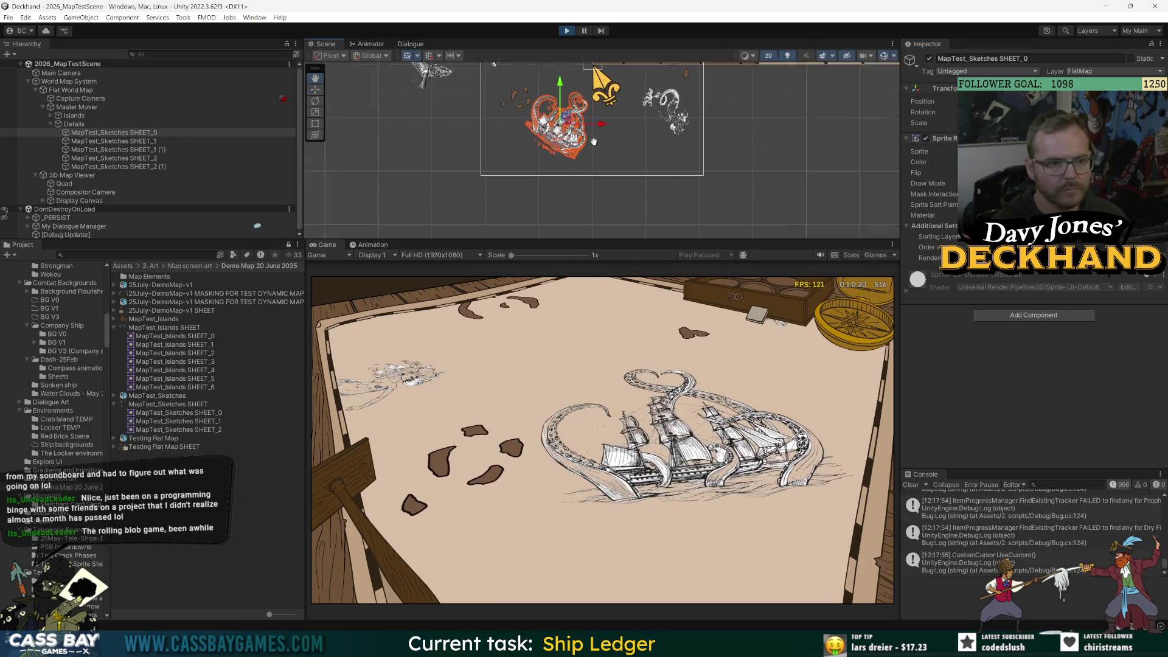
drag(589, 145, 595, 161)
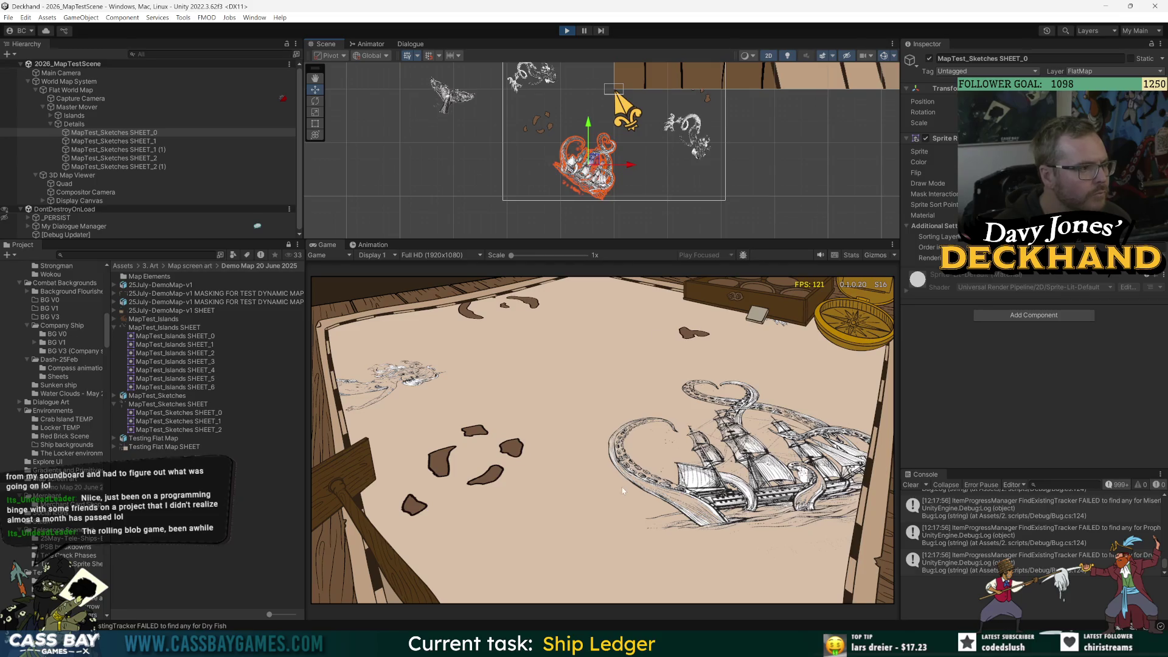
scroll(622, 490, down, 3)
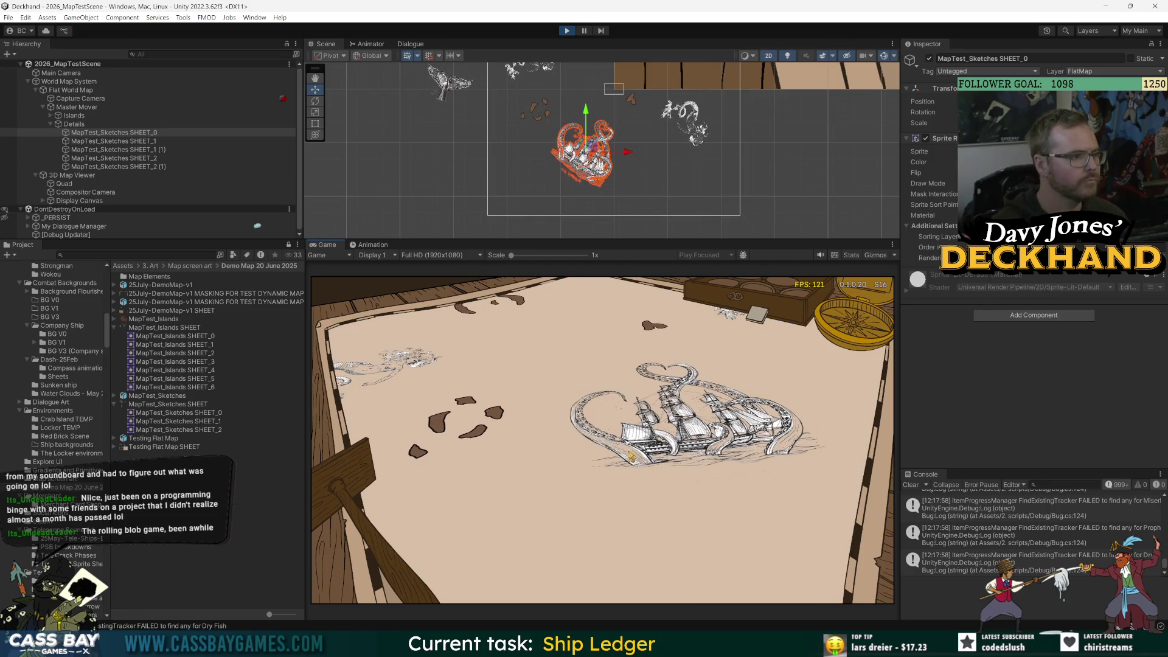
click(626, 156)
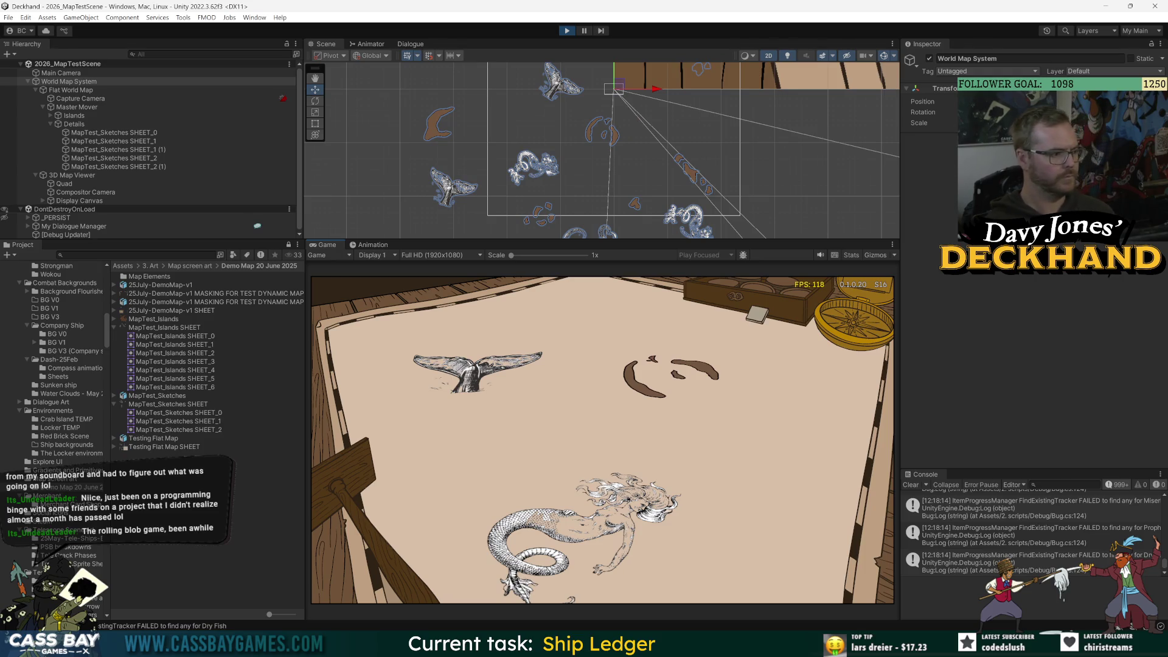
- Stop the game and scale up all five sketch sprites together
click(566, 31)
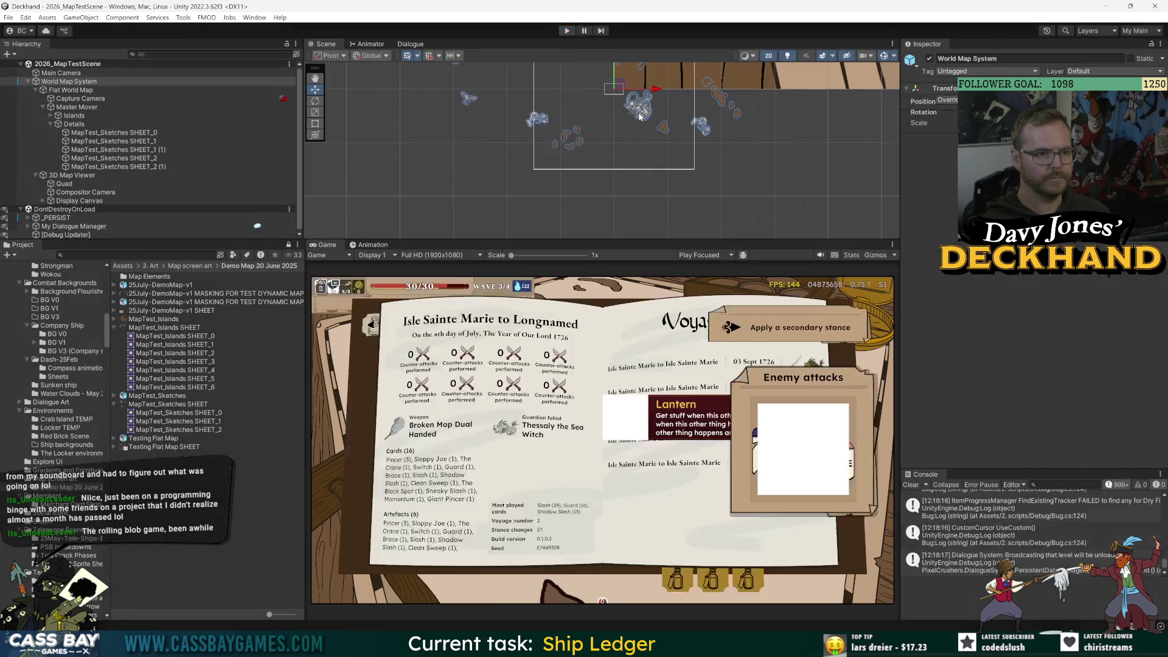
shift+click(152, 175)
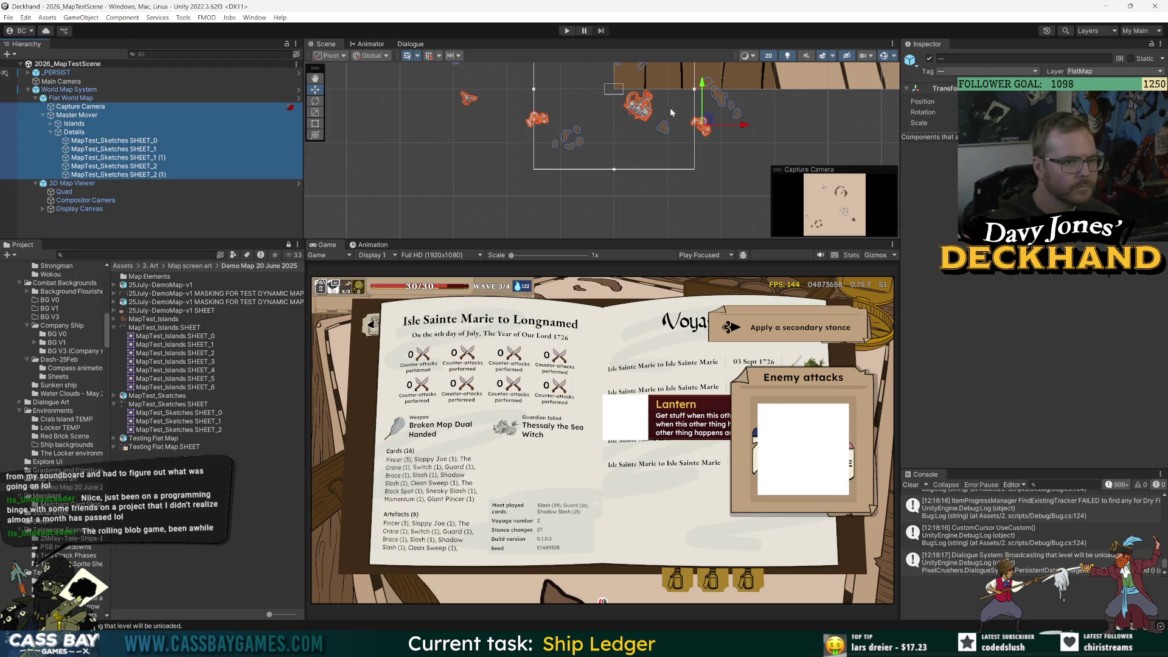
click(710, 127)
click(113, 141)
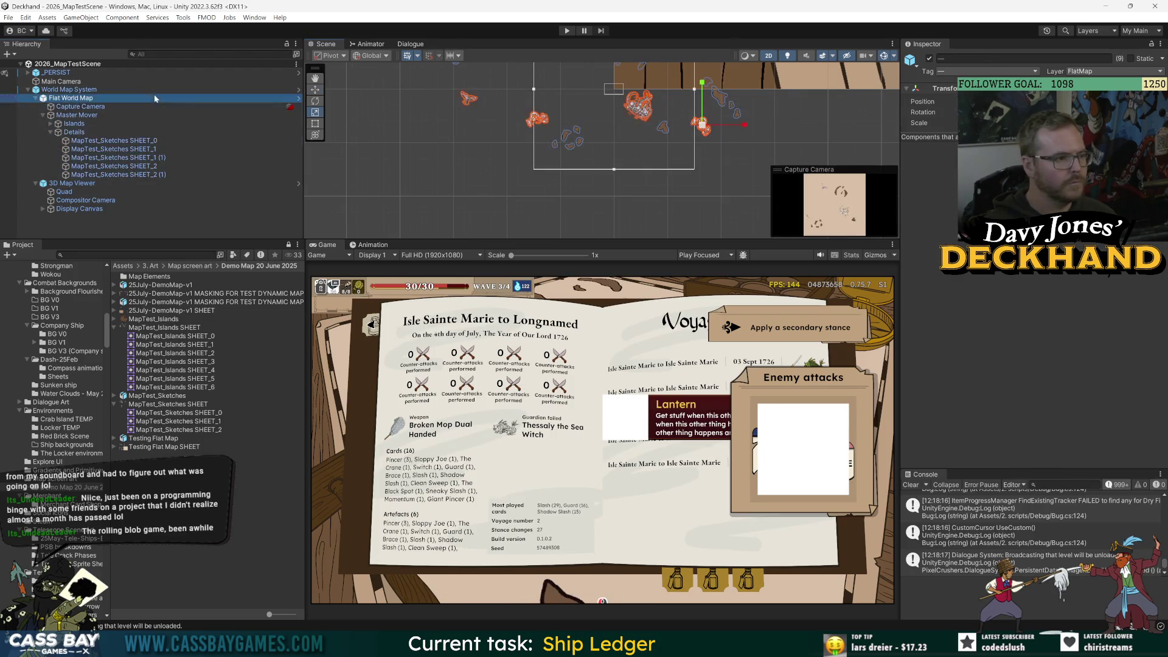
shift+click(150, 175)
mouse_move(708, 128)
mouse_down()
mouse_move(724, 101)
mouse_move(708, 119)
mouse_move(721, 52)
mouse_up()
- Enlarge the SHEET_2 (1) sketch uniformly and straighten its tilt
click(706, 137)
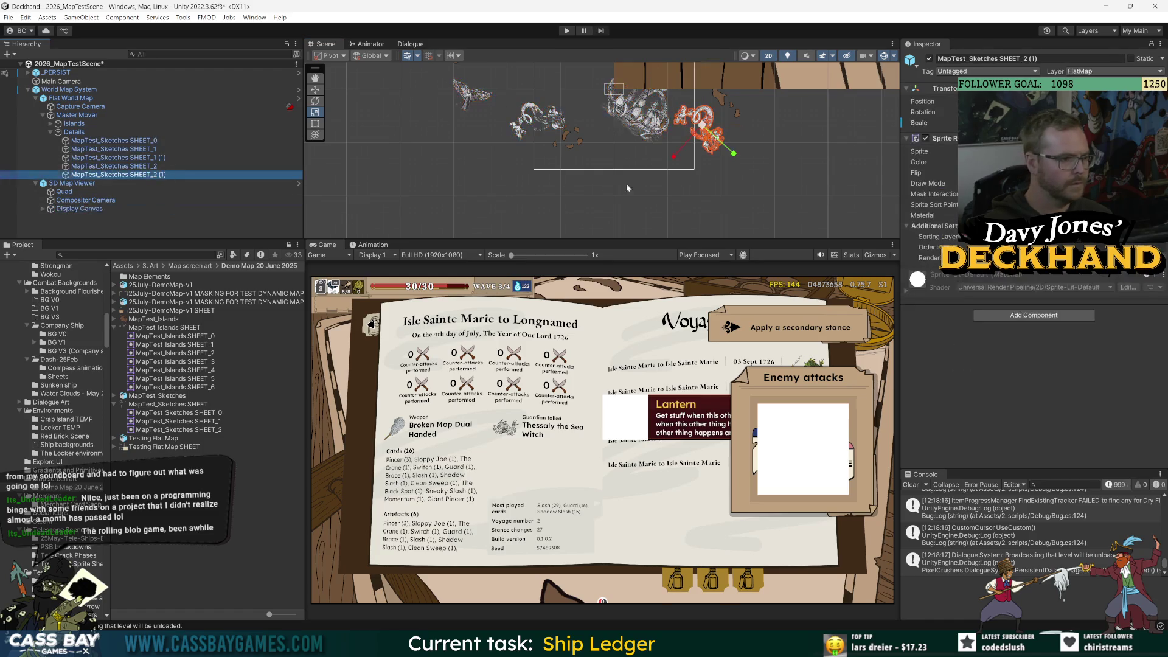
mouse_move(705, 138)
mouse_down()
mouse_move(717, 157)
mouse_move(761, 143)
mouse_move(694, 188)
mouse_move(672, 232)
mouse_up()
key(e)
key(w)
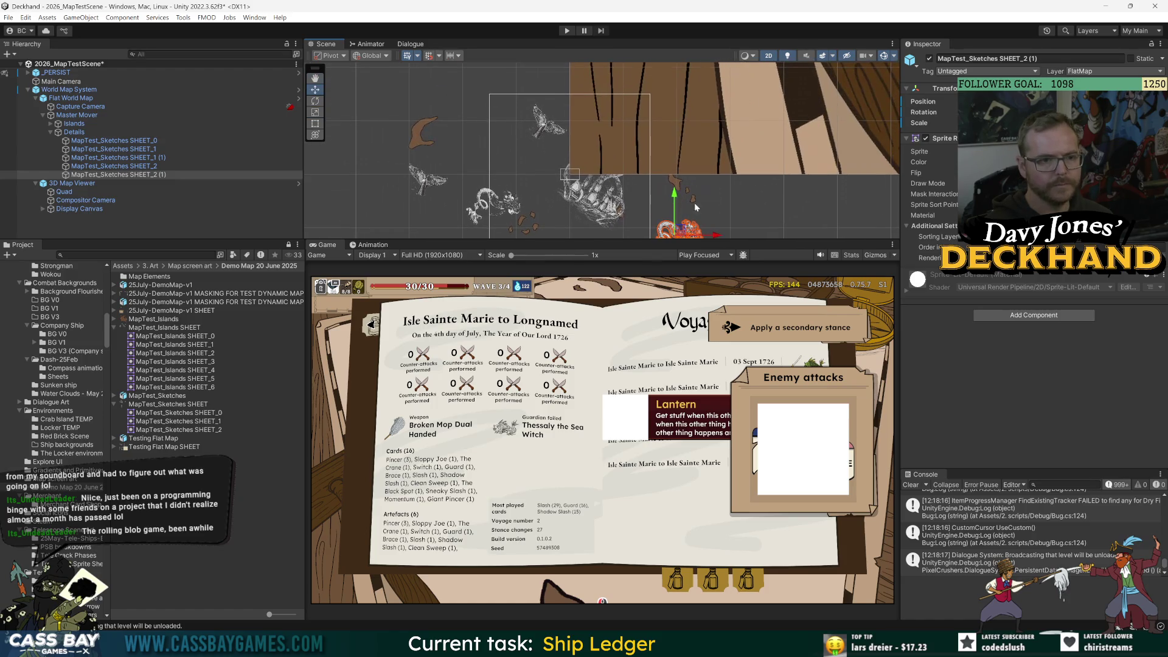
- Untick the _PERSIST Canvas component so the game view shows the map instead of the ledger
click(62, 73)
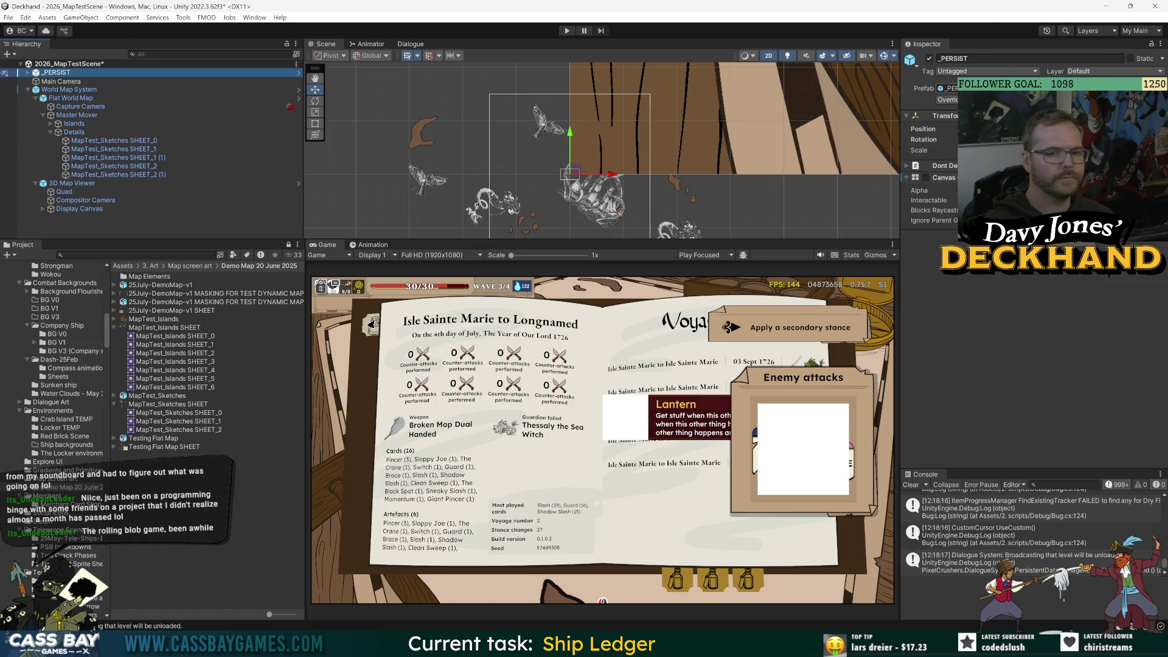
click(926, 177)
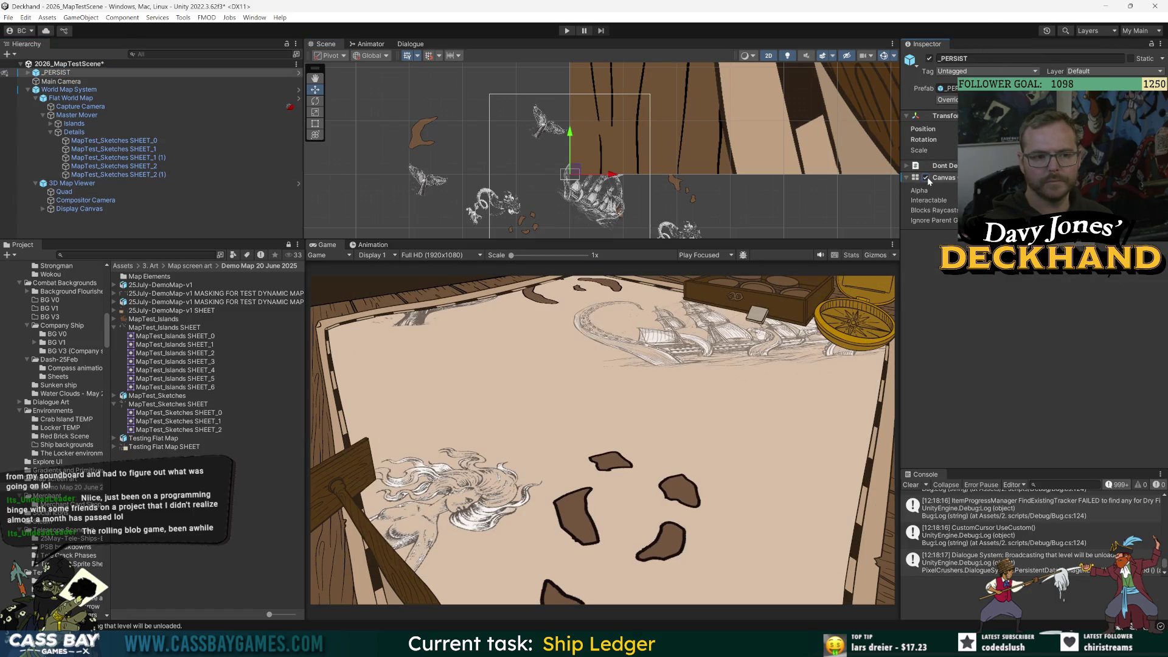
click(926, 178)
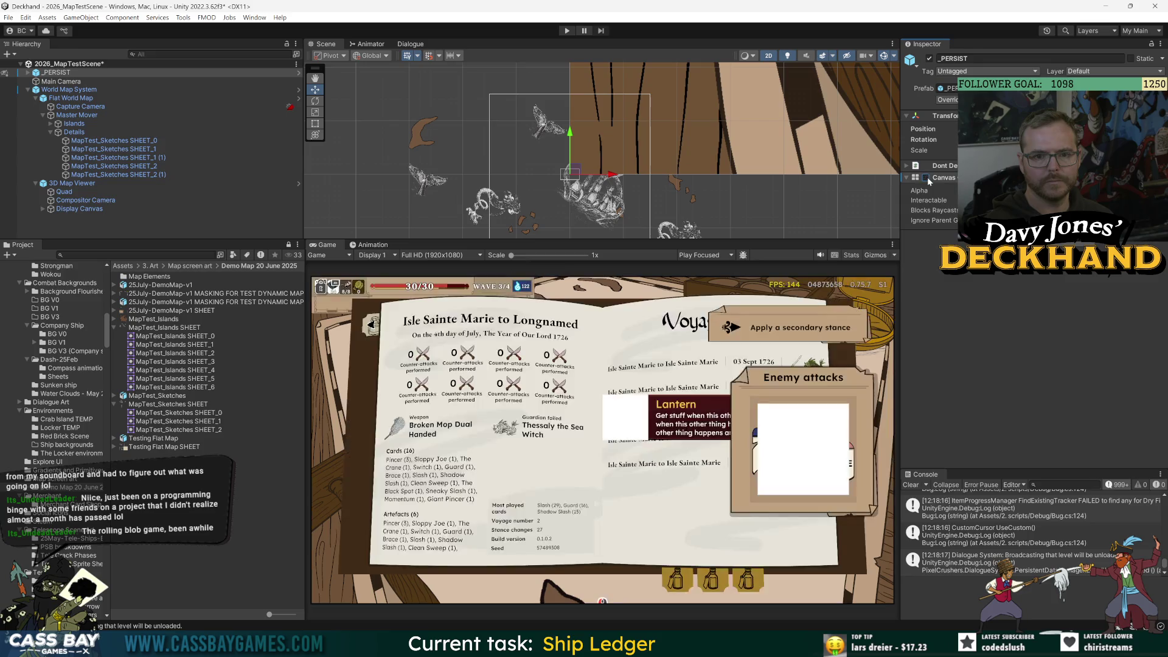
click(931, 59)
click(930, 59)
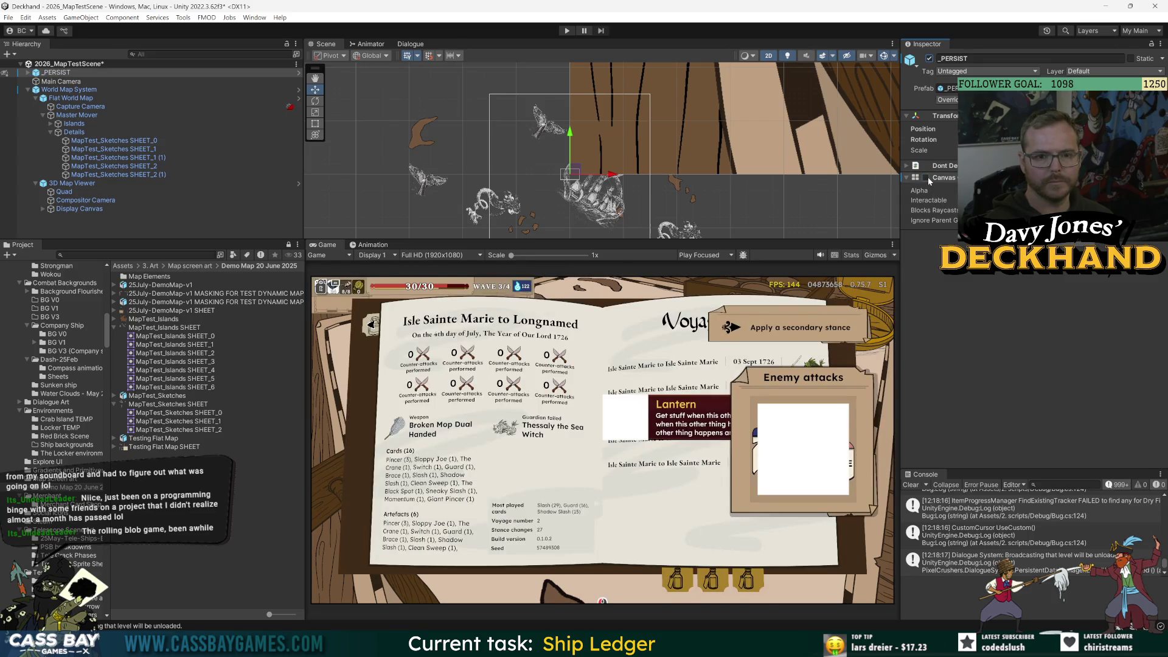
click(929, 178)
click(929, 178)
click(928, 178)
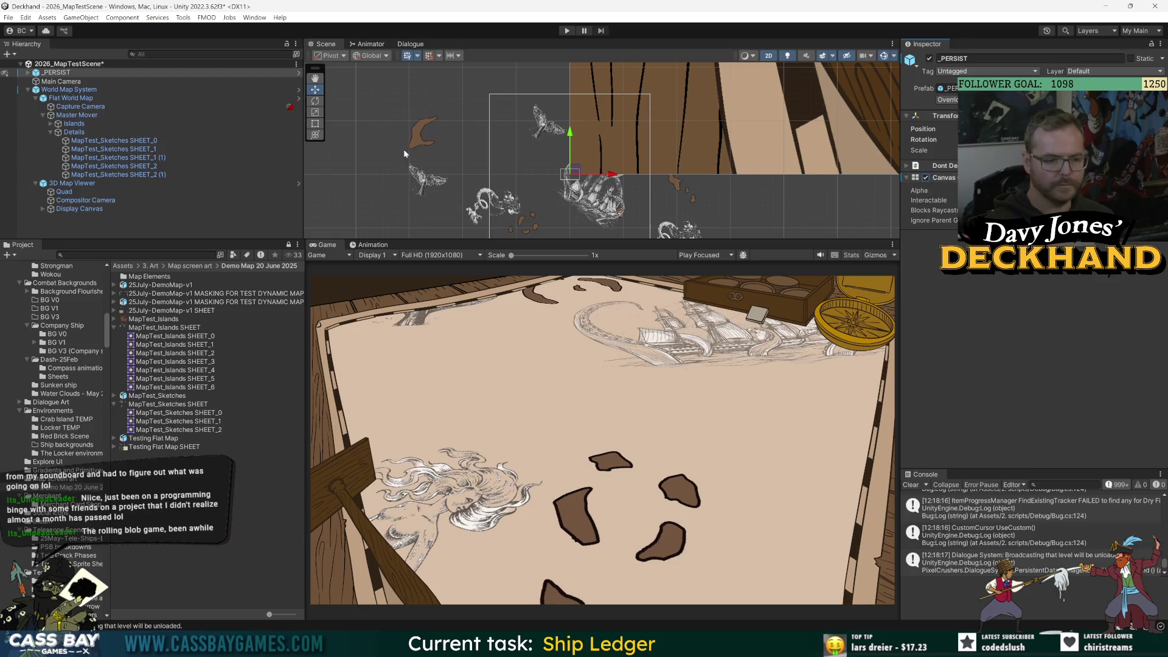
- Tint SHEET_0 through SHEET_2 (1) brown A67F50, sampled from the wooden post
click(158, 141)
shift+click(171, 175)
click(1034, 162)
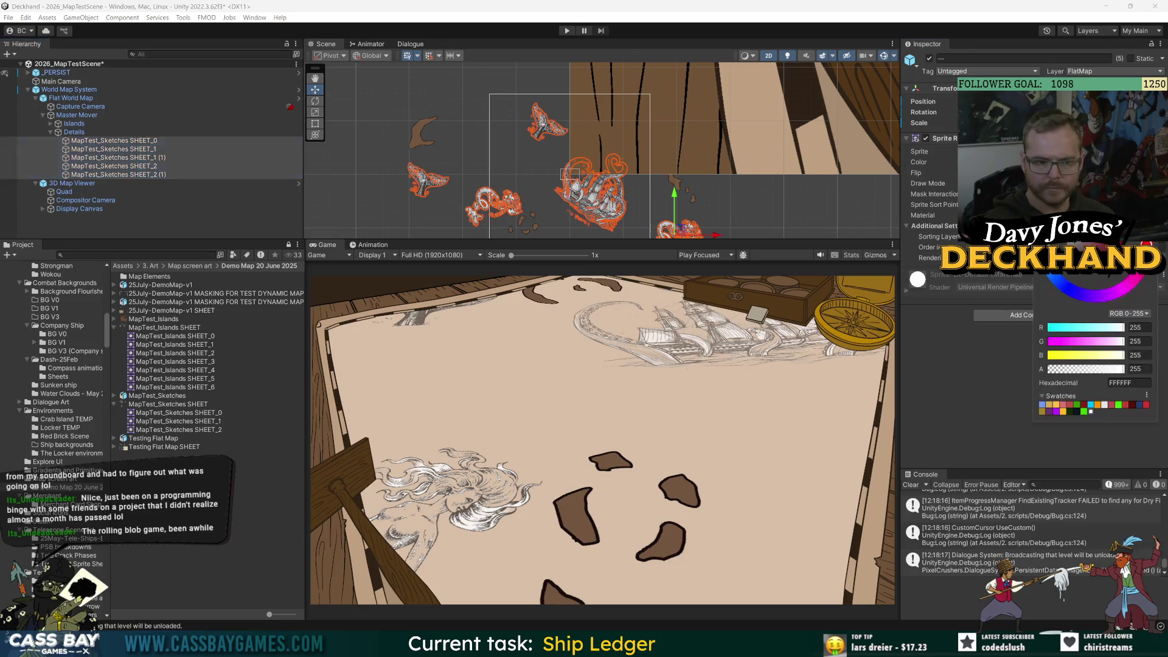
drag(1128, 294, 1102, 261)
click(1138, 369)
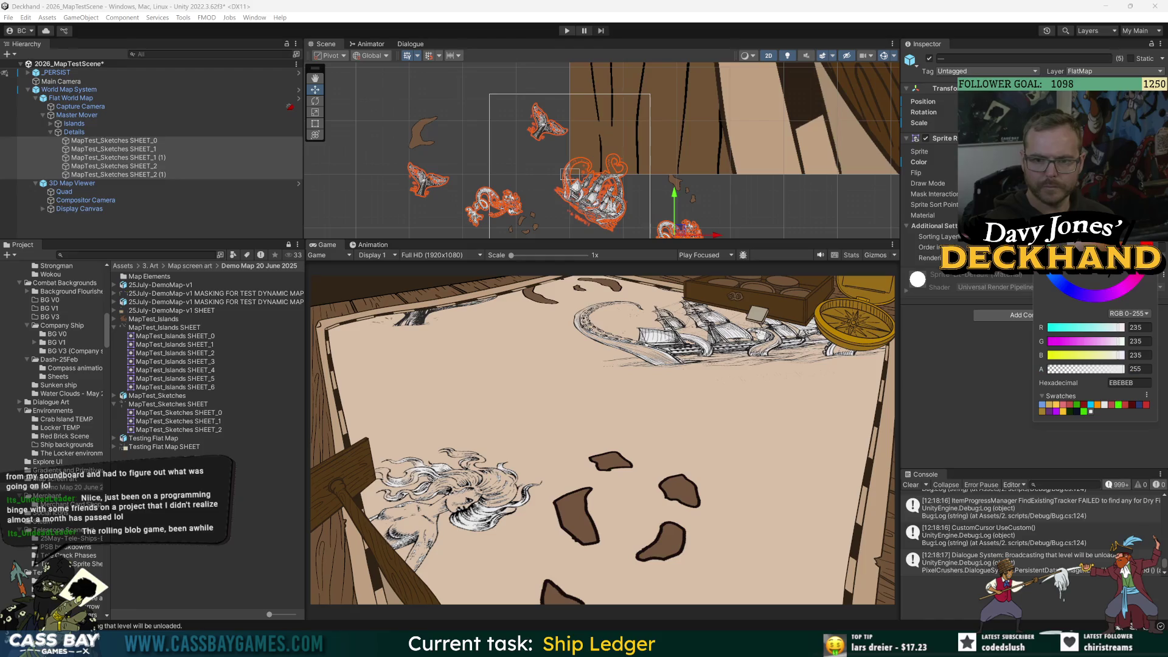
drag(1103, 260, 1108, 270)
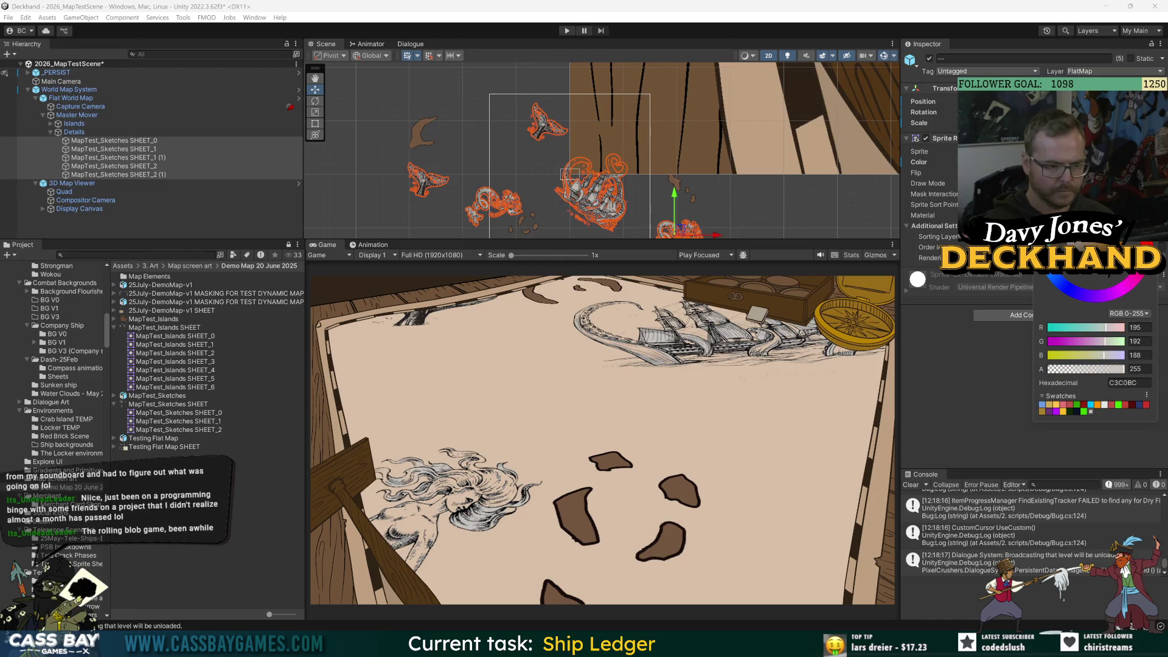
click(1042, 246)
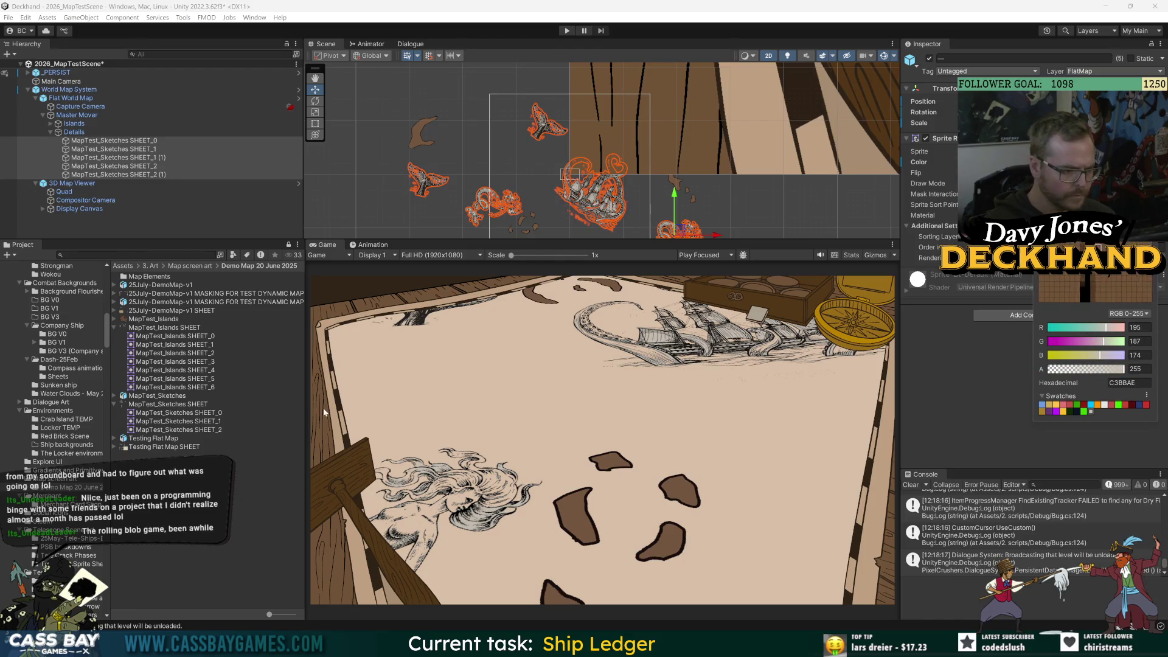
click(347, 464)
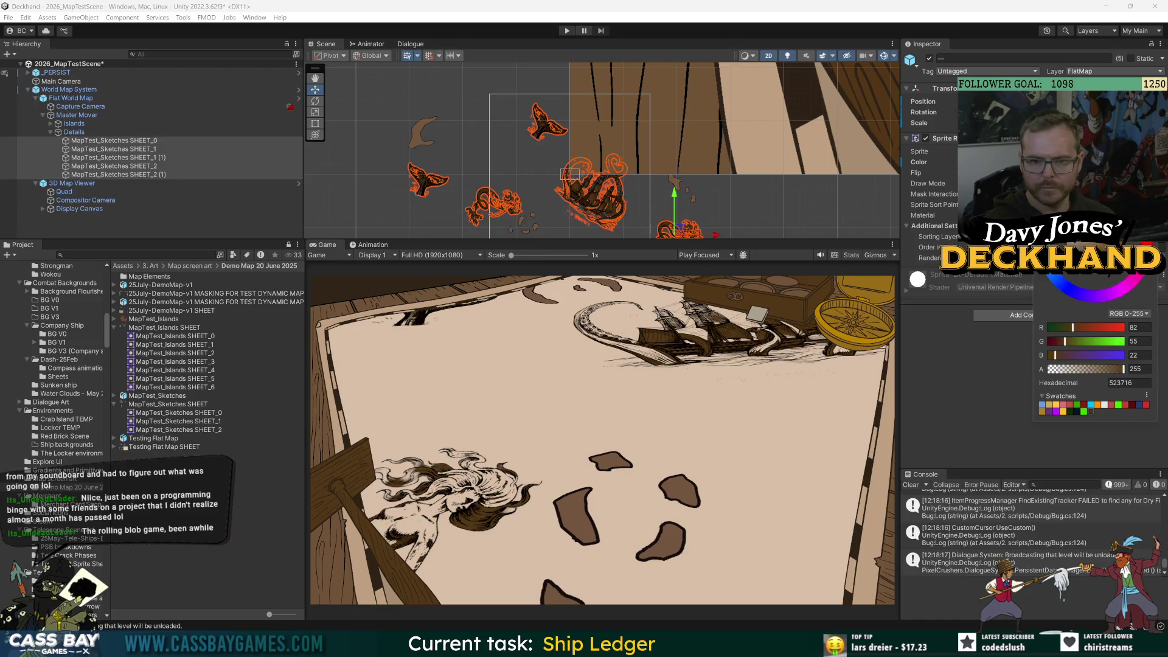
drag(1096, 256, 1104, 240)
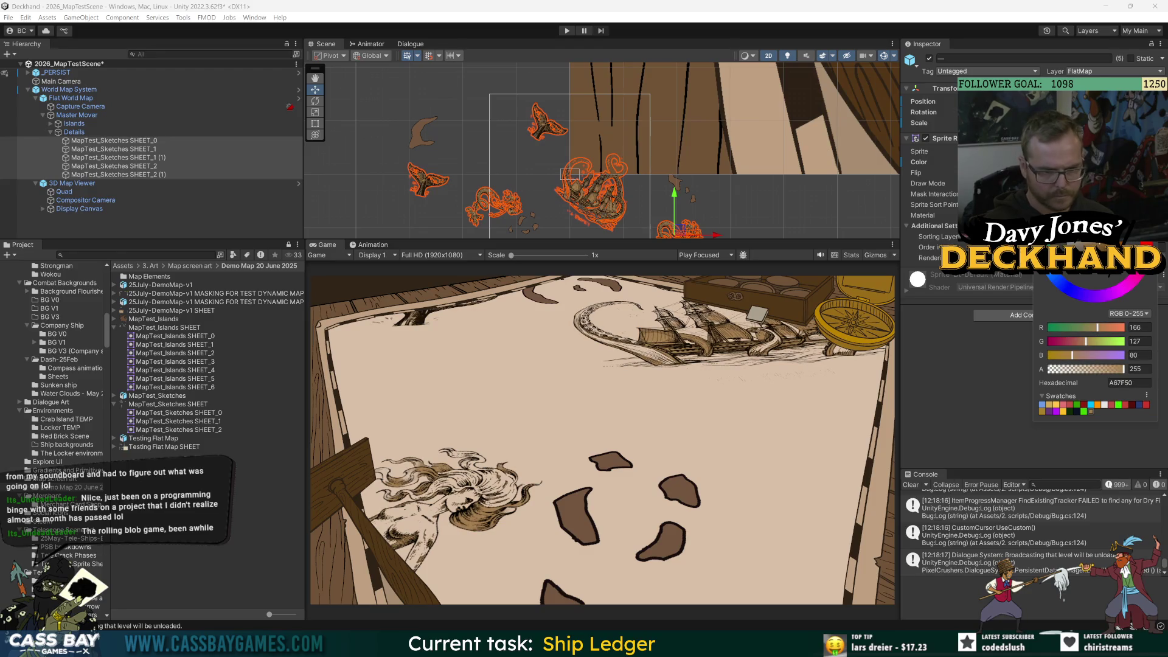
click(1128, 412)
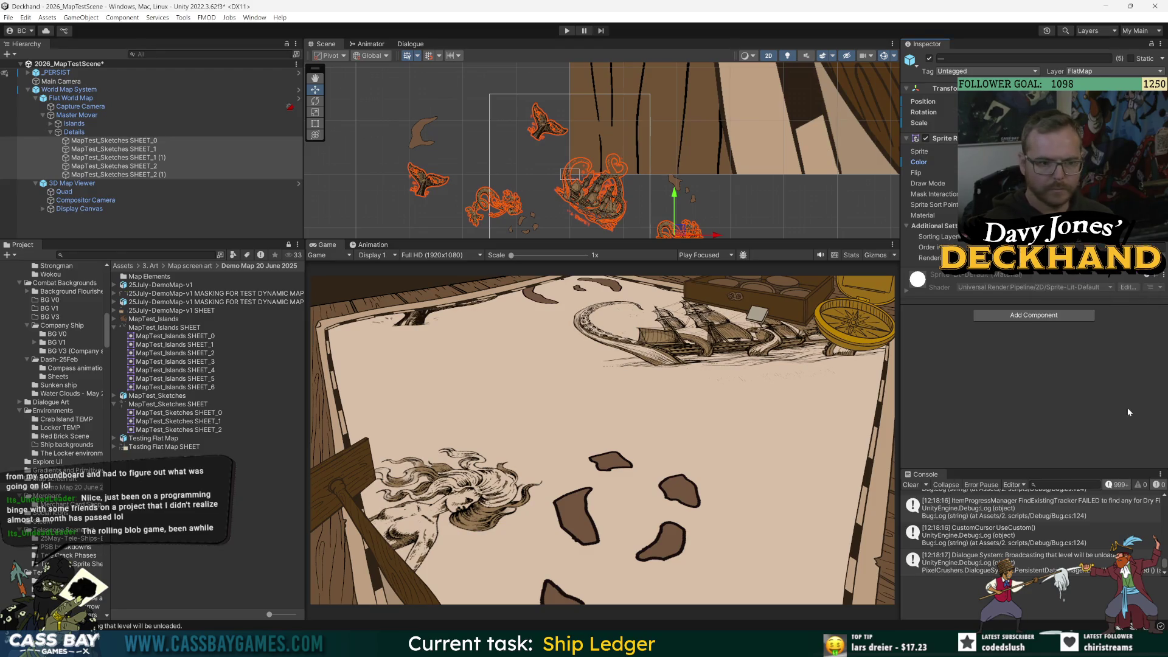
- Move the SHEET_0 ship-and-kraken sketch down and the SHEET_1 bird sketch up-right
click(1059, 292)
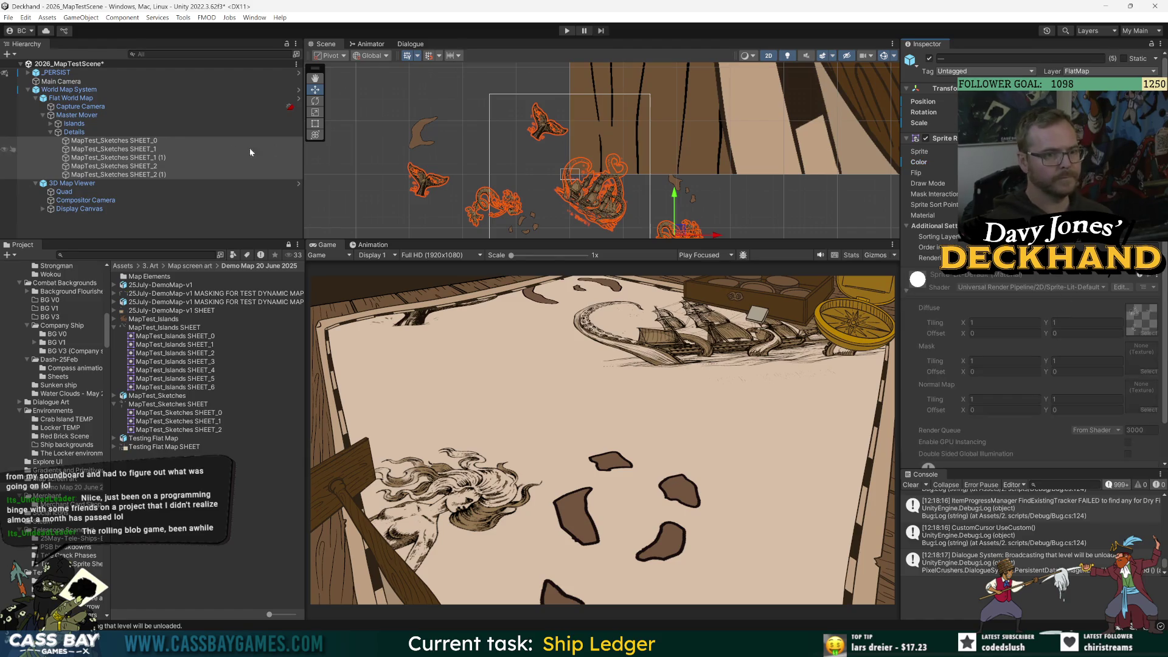
scroll(667, 171, down, 5)
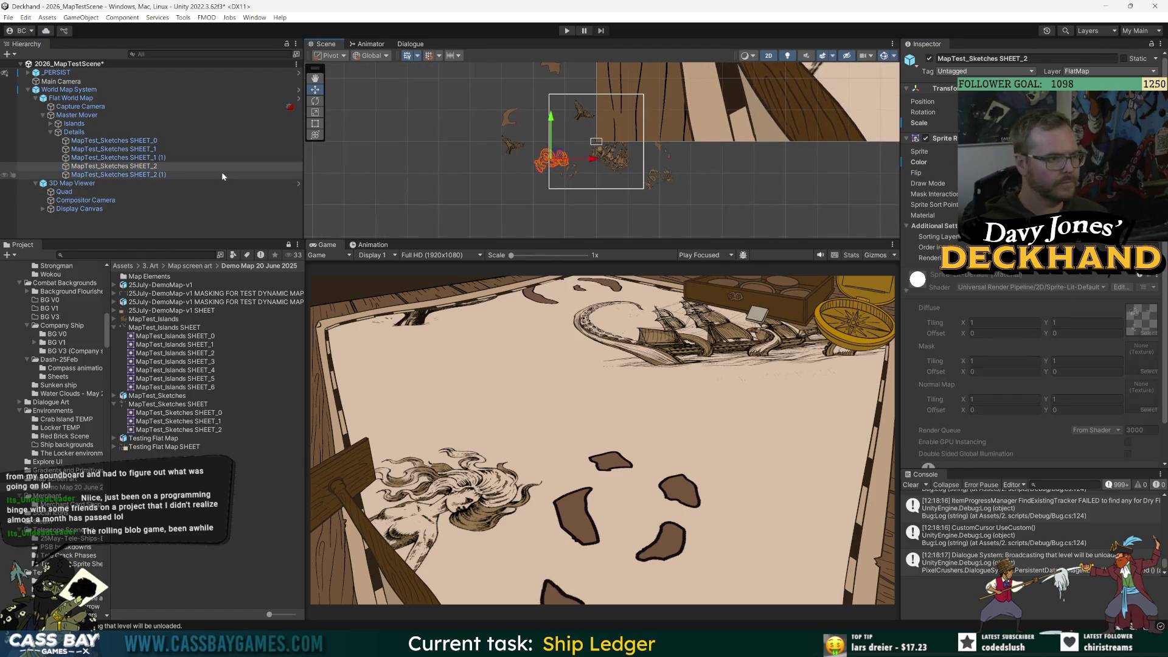
click(152, 142)
drag(618, 155, 615, 206)
click(581, 111)
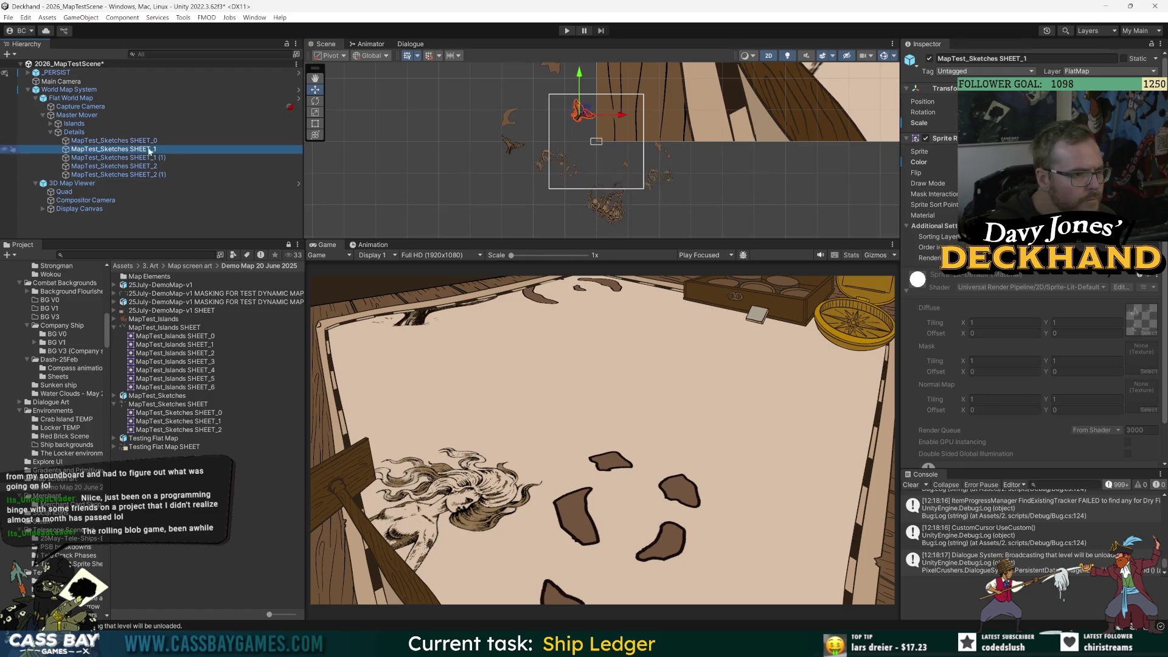
scroll(606, 146, up, 2)
scroll(606, 146, up, 2)
drag(540, 148, 555, 122)
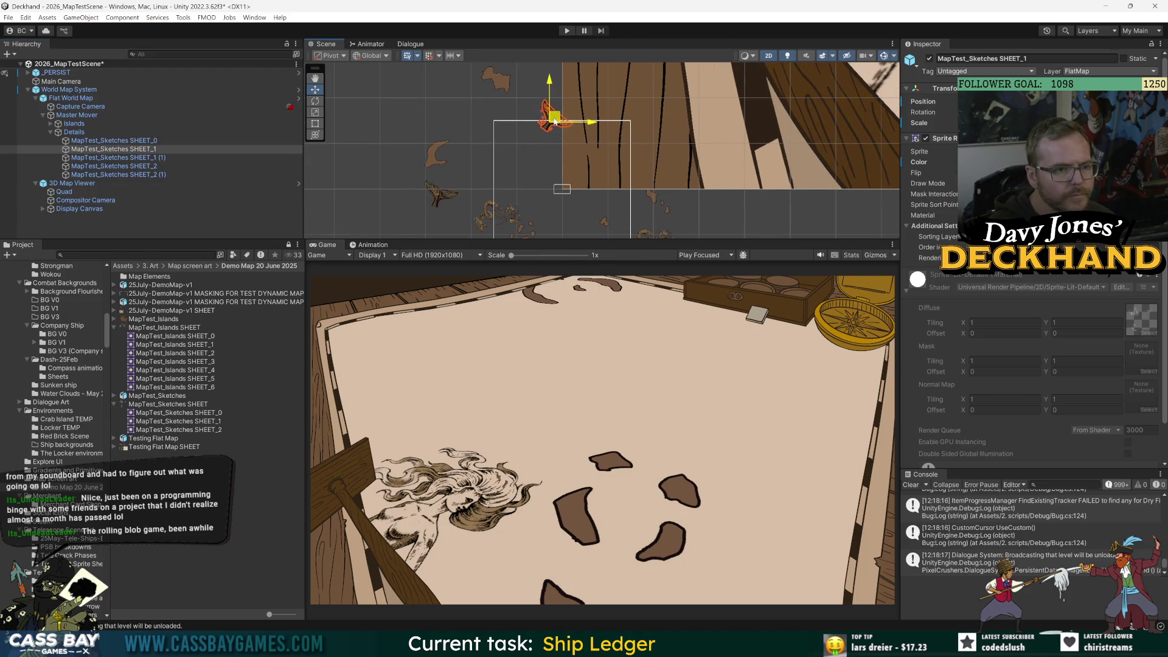
- Move the SHEET_2 sketch right and the SHEET_2 (1) sketch down-right onto islands
click(116, 158)
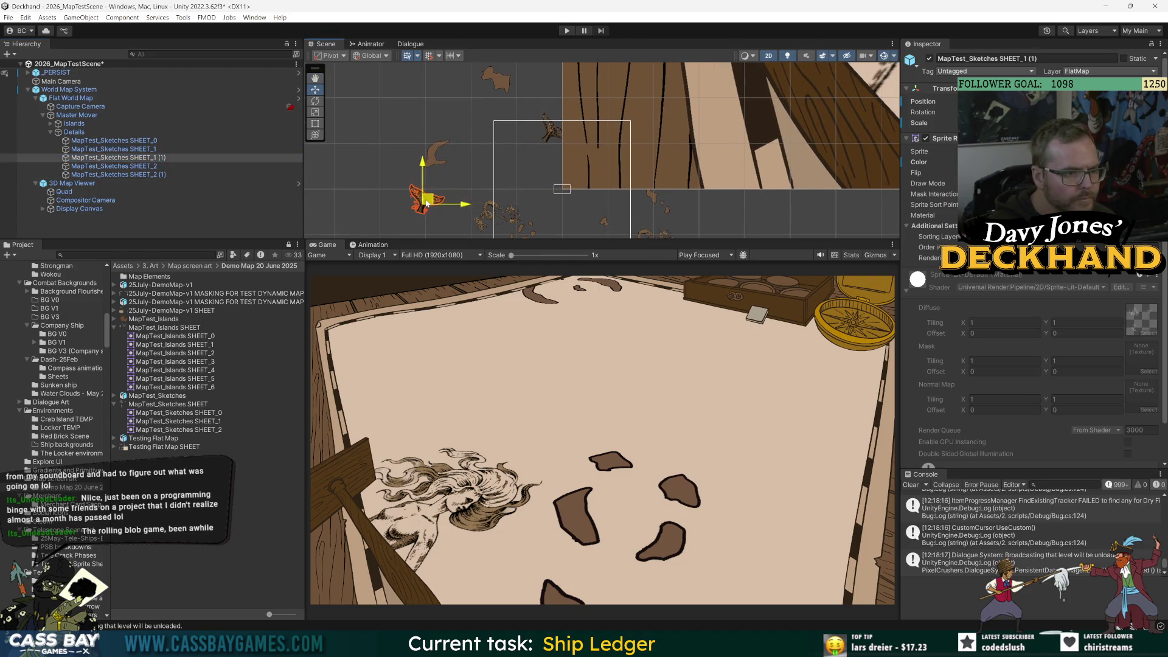
drag(304, 183, 252, 164)
drag(426, 182, 410, 123)
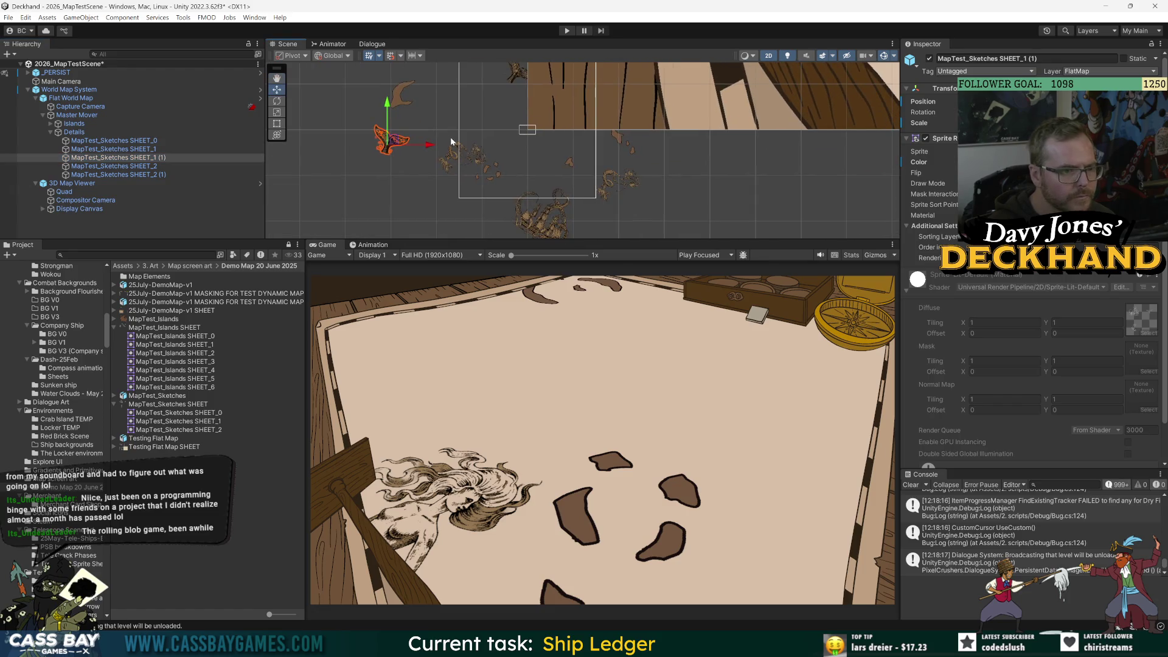
click(114, 166)
mouse_move(464, 153)
mouse_down()
mouse_move(529, 154)
mouse_move(481, 135)
mouse_move(450, 160)
mouse_move(456, 133)
mouse_up()
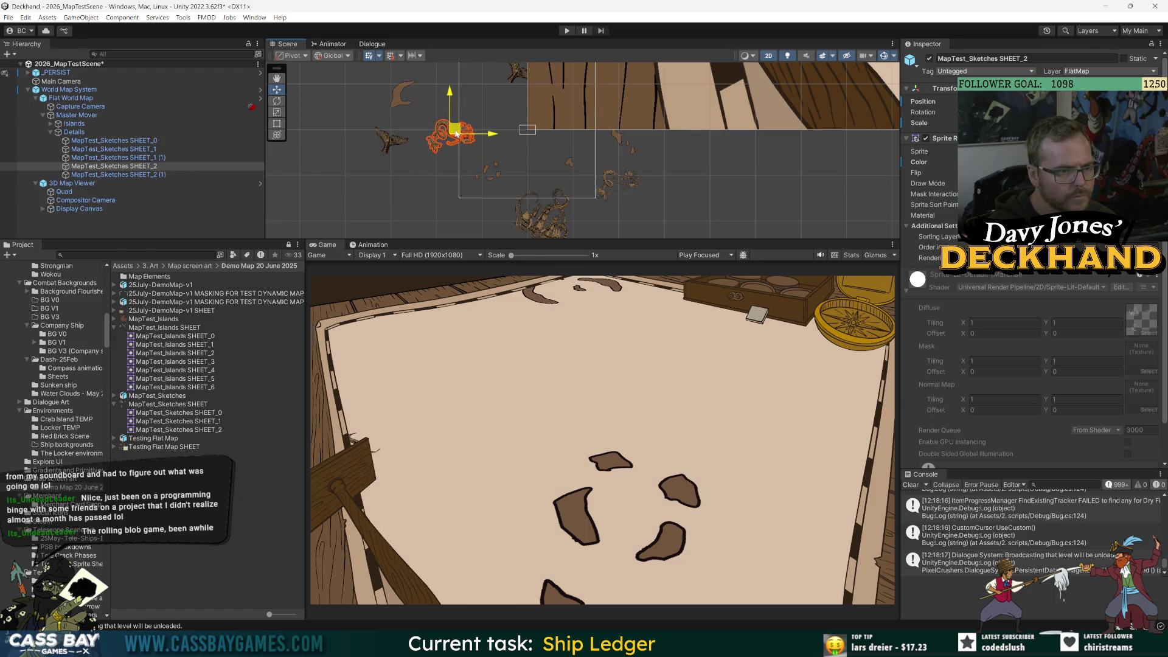
click(116, 175)
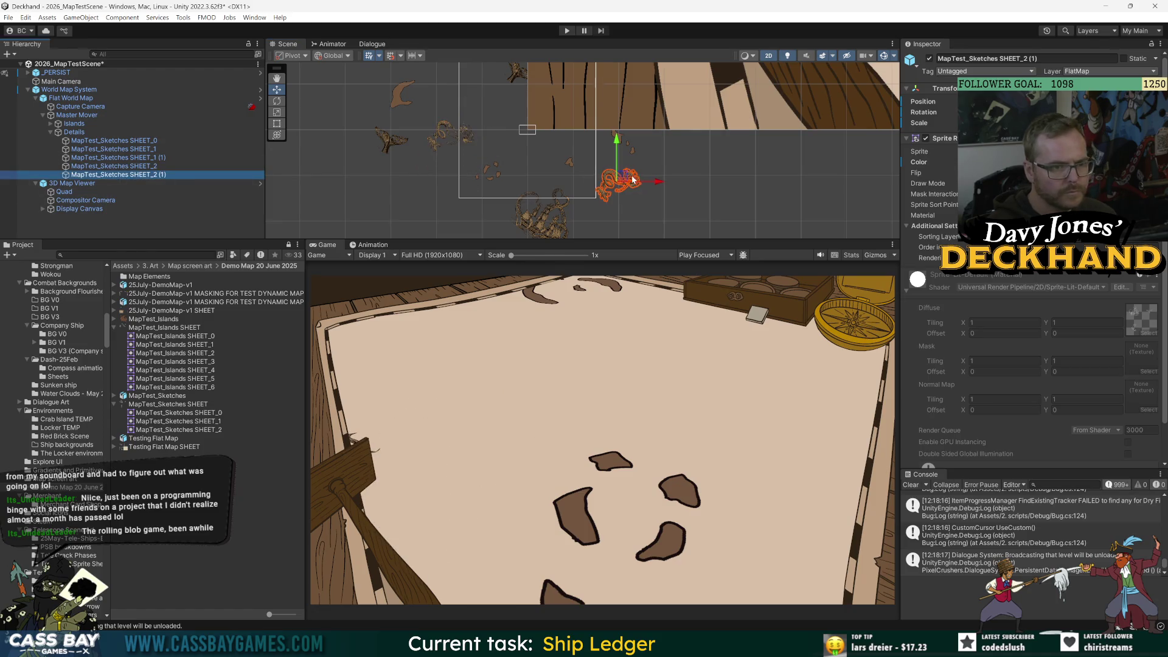
drag(630, 175, 645, 188)
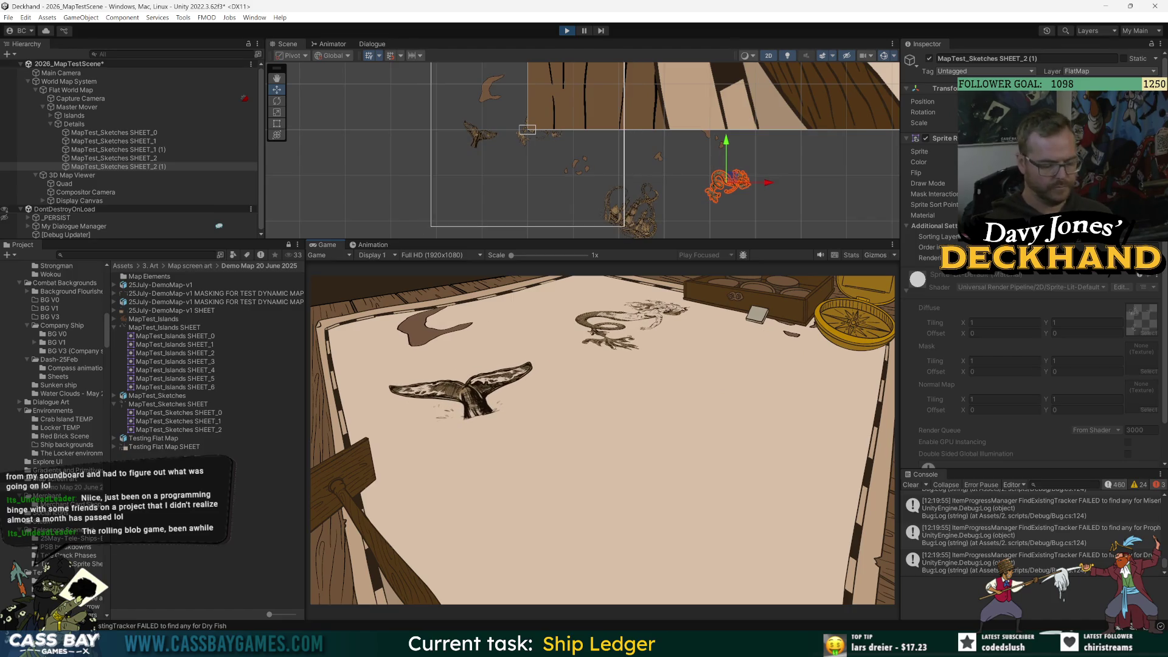
- Stop the play test, re-enable the _PERSIST ledger canvas, and save the scene
key(ctrl+p)
key(ctrl+s)
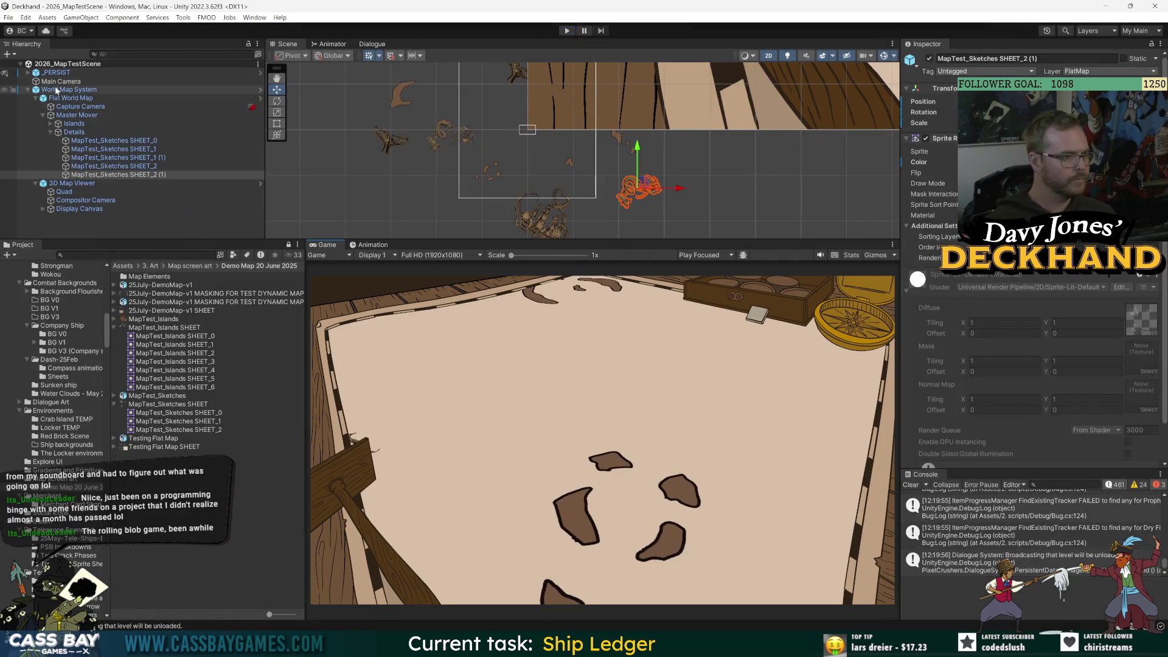
click(201, 72)
click(926, 177)
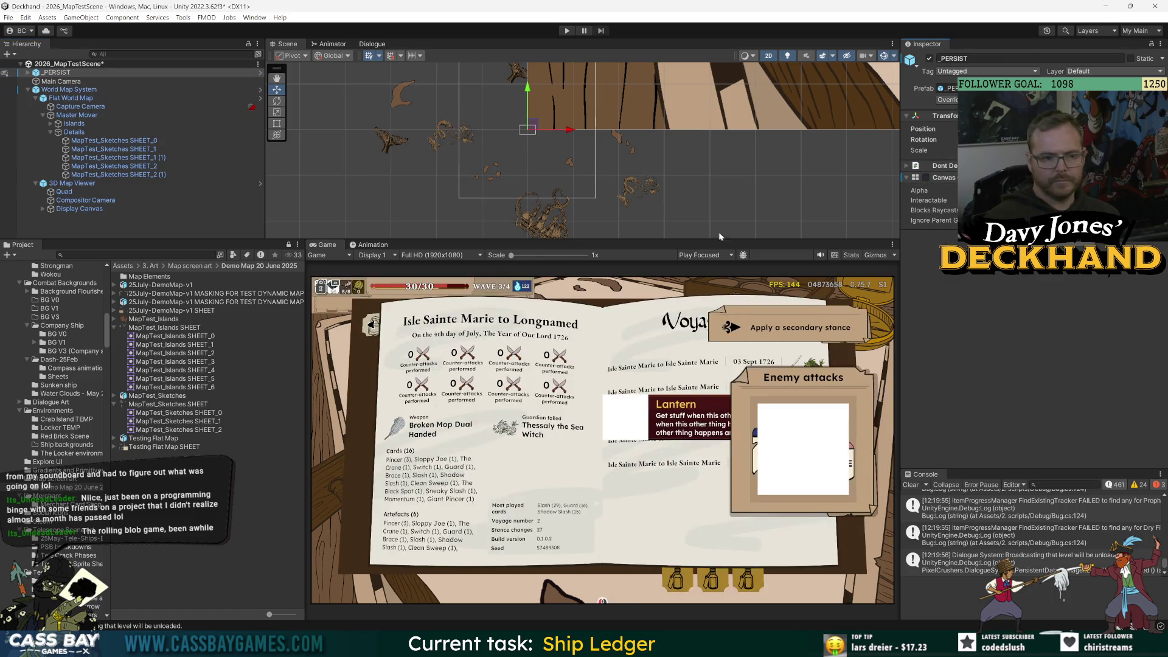
key(ctrl+s)
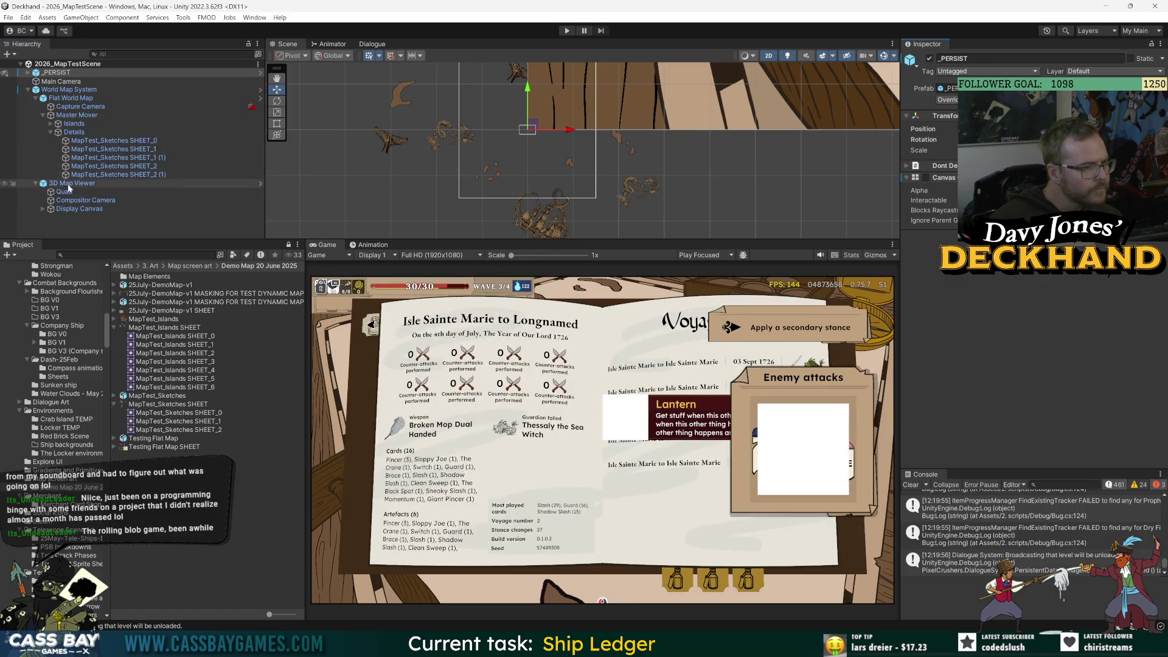
- Inspect the SHEET_2 (1), SHEET_2, SHEET_1 (1) and SHEET_1 sprites across the map
click(115, 174)
mouse_move(594, 168)
mouse_down()
mouse_move(578, 132)
mouse_move(636, 164)
mouse_up()
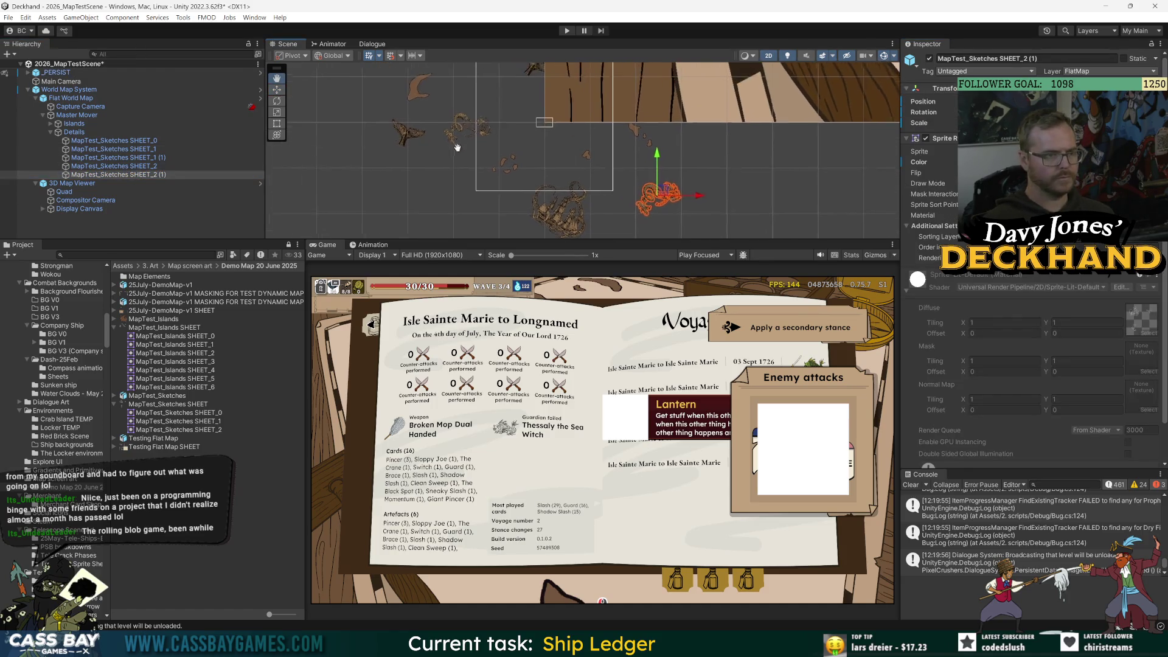
click(120, 166)
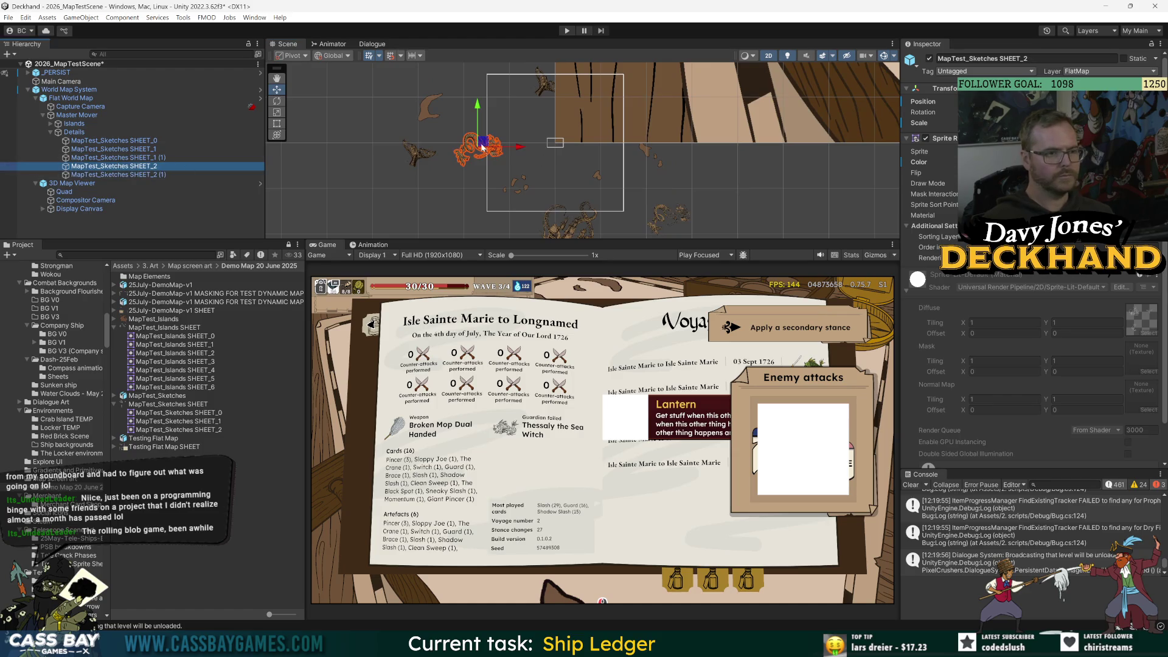
click(389, 151)
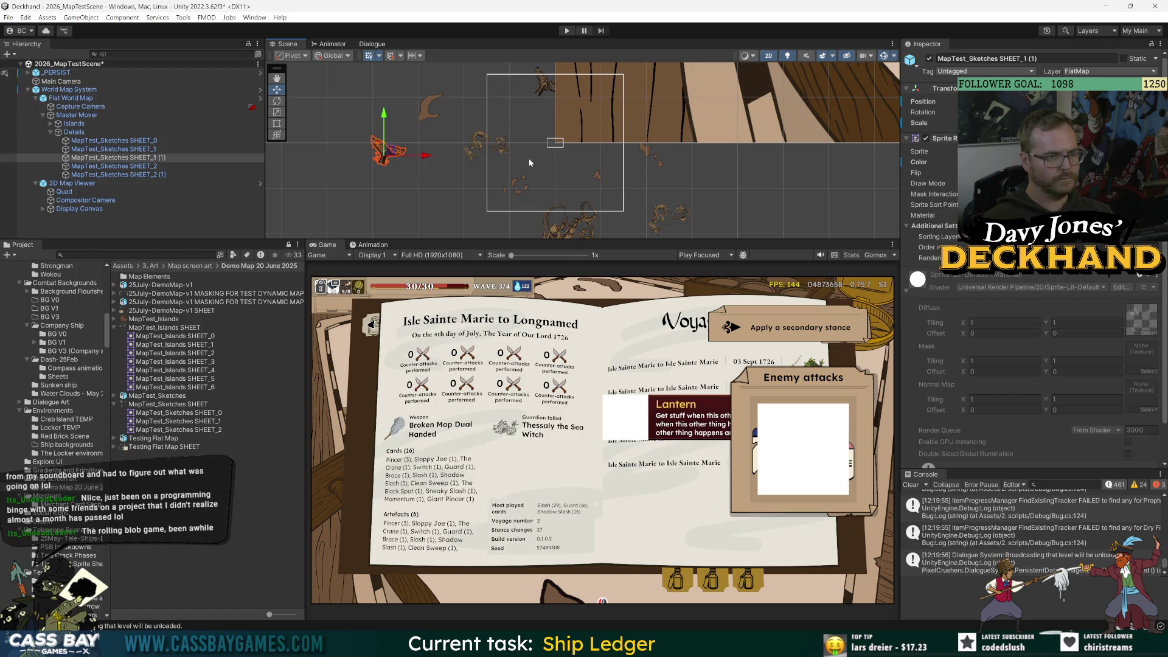
click(169, 147)
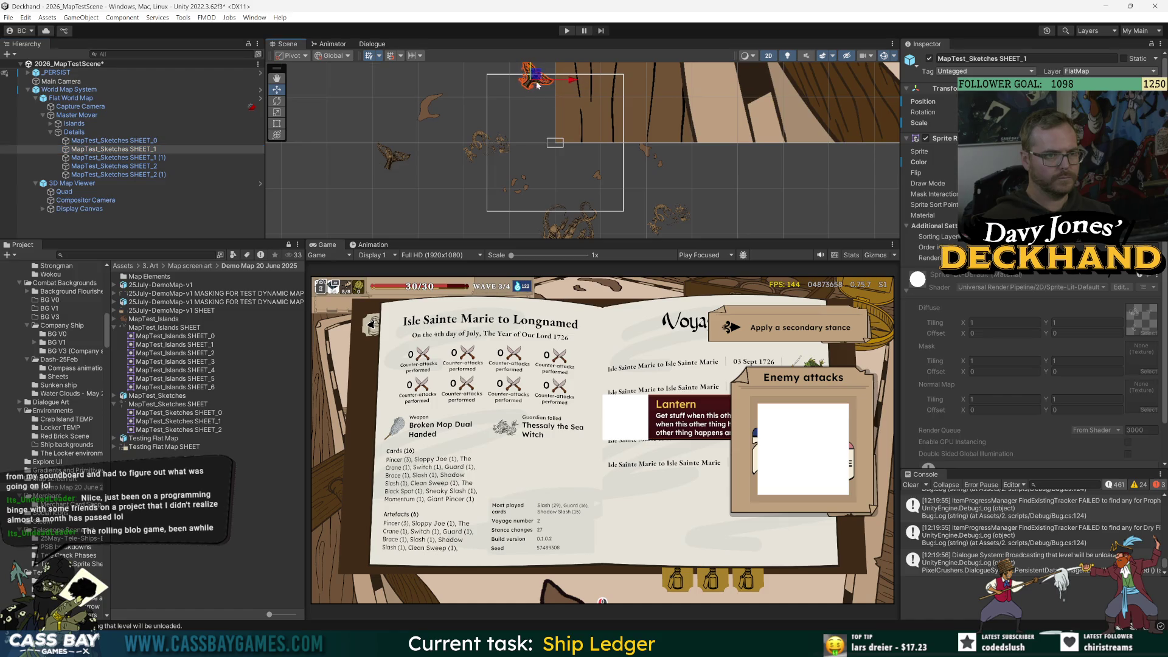
drag(597, 173, 561, 192)
- Give all five sketch sprites a paler brown tint, B59D81
click(177, 107)
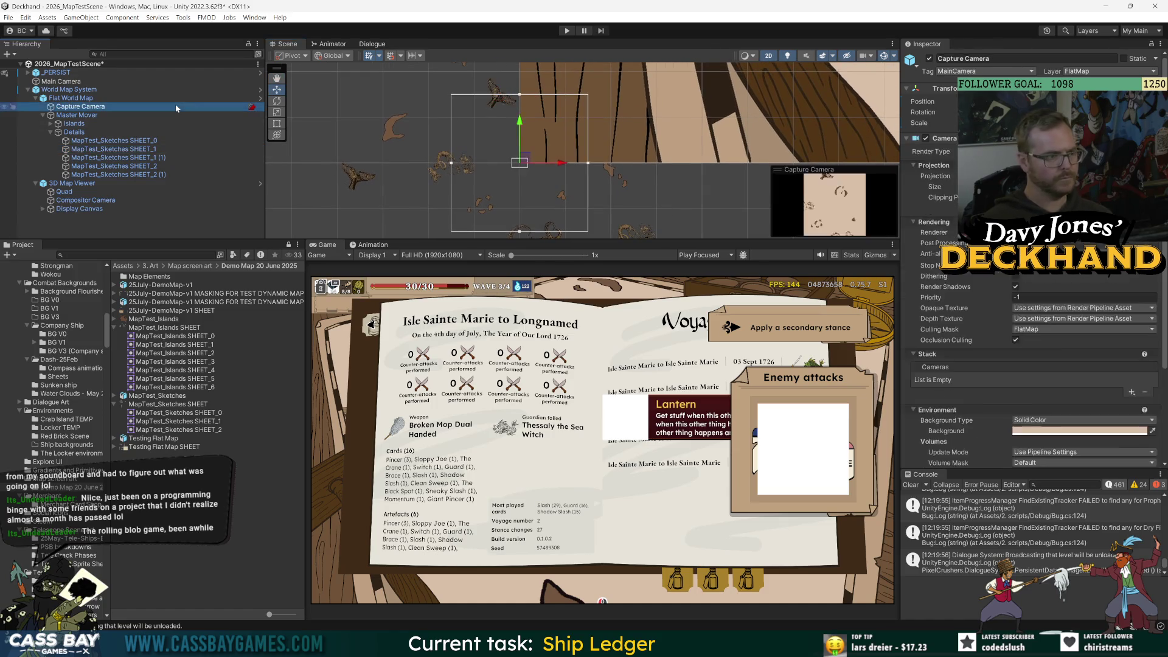
click(114, 141)
shift+click(119, 174)
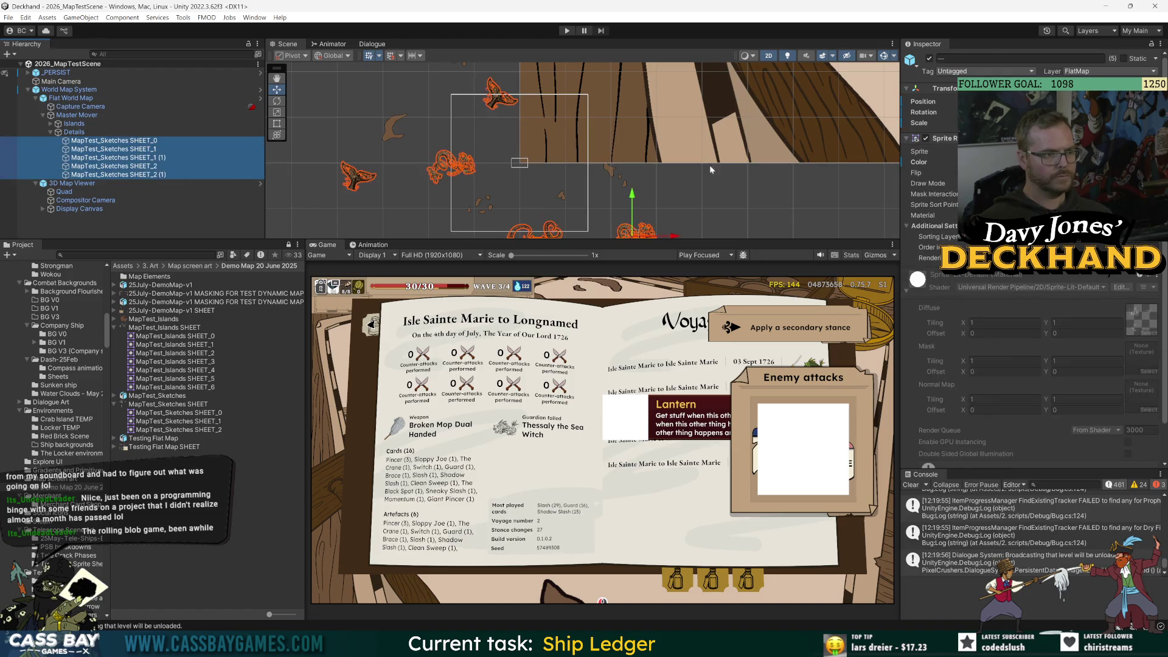
click(1035, 162)
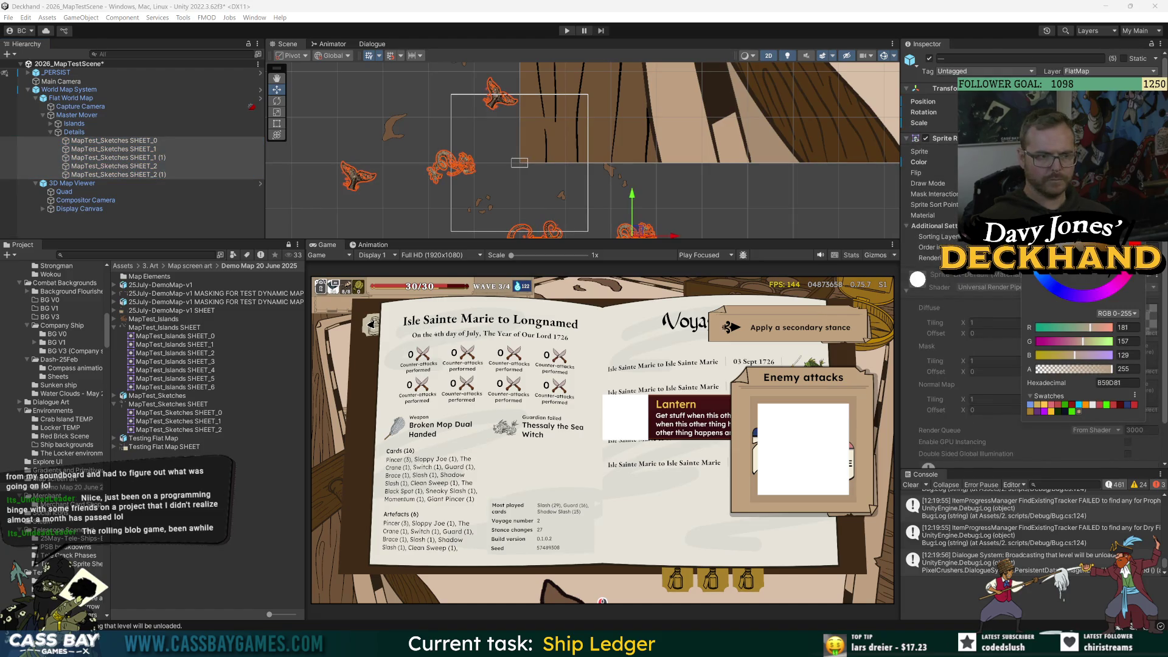
key(Escape)
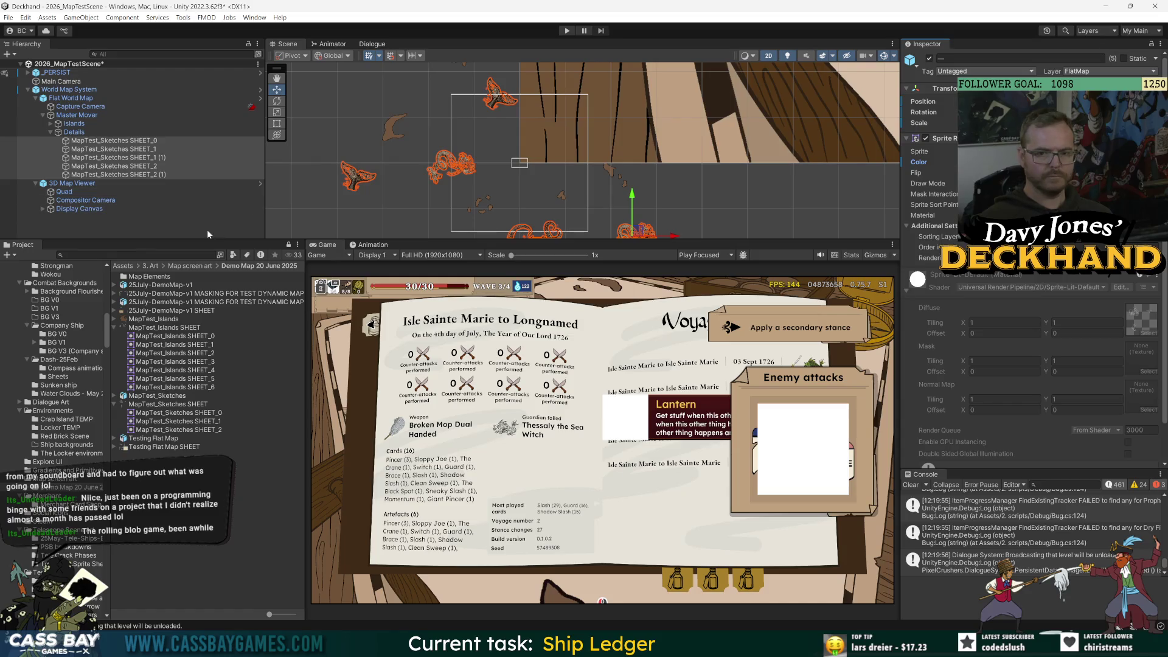
click(207, 229)
click(67, 90)
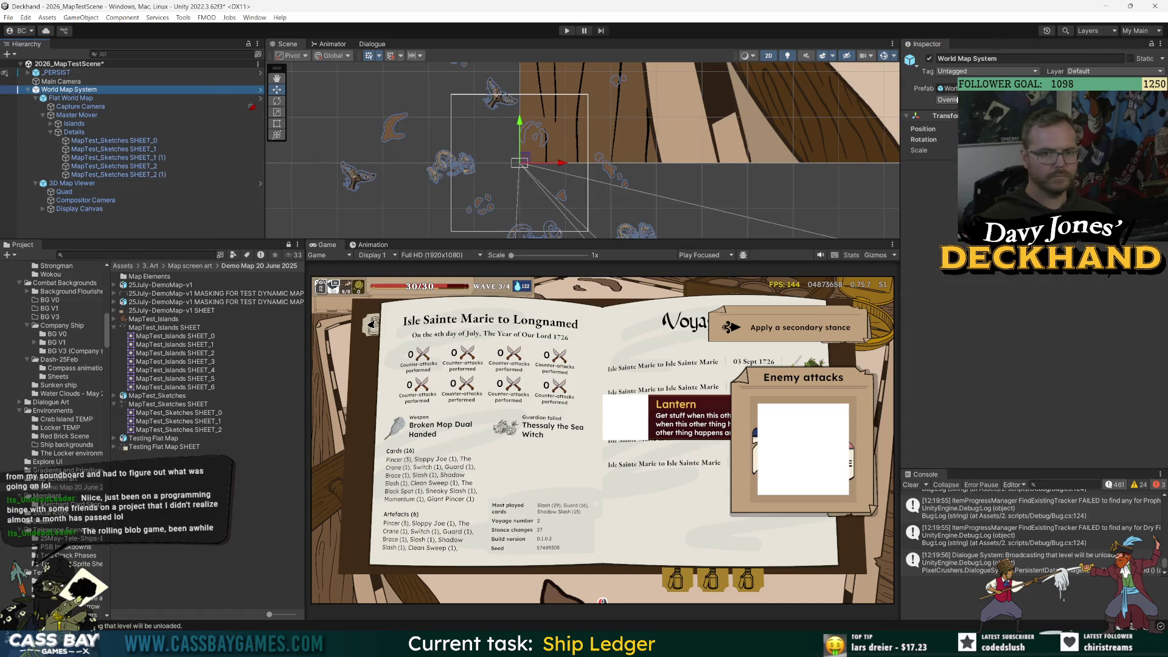
- Apply all overrides to the World Map System prefab
click(947, 99)
click(977, 88)
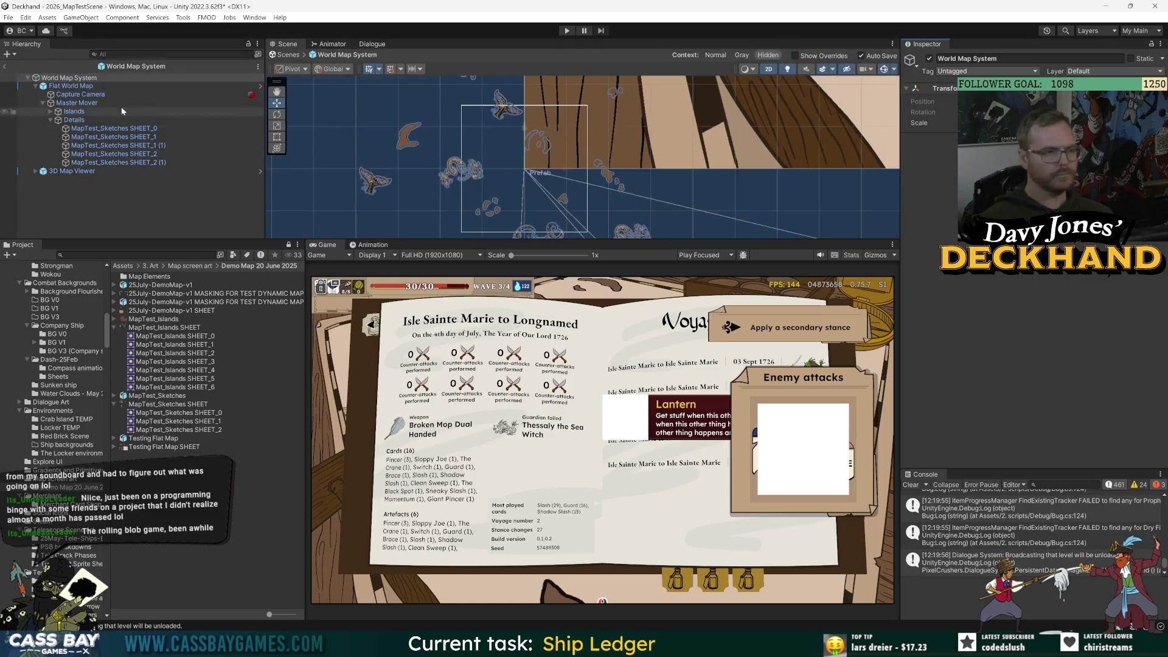
click(946, 99)
click(1079, 320)
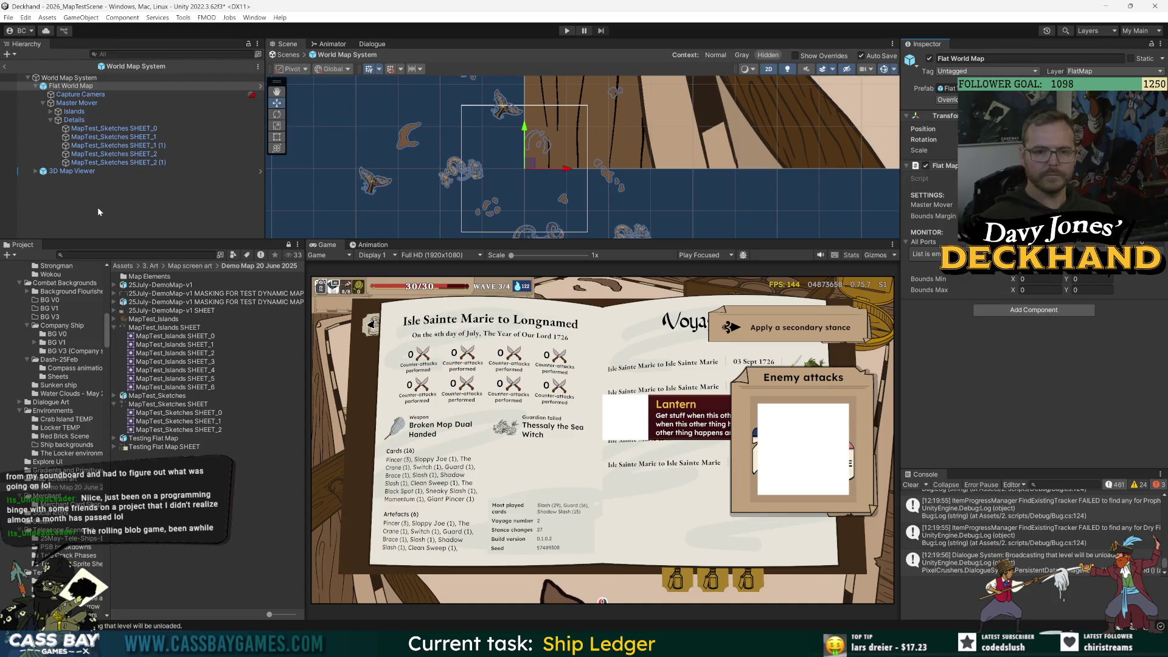
- Set the 3D Map Viewer's Zoom Speed to 3 and start the game
click(75, 171)
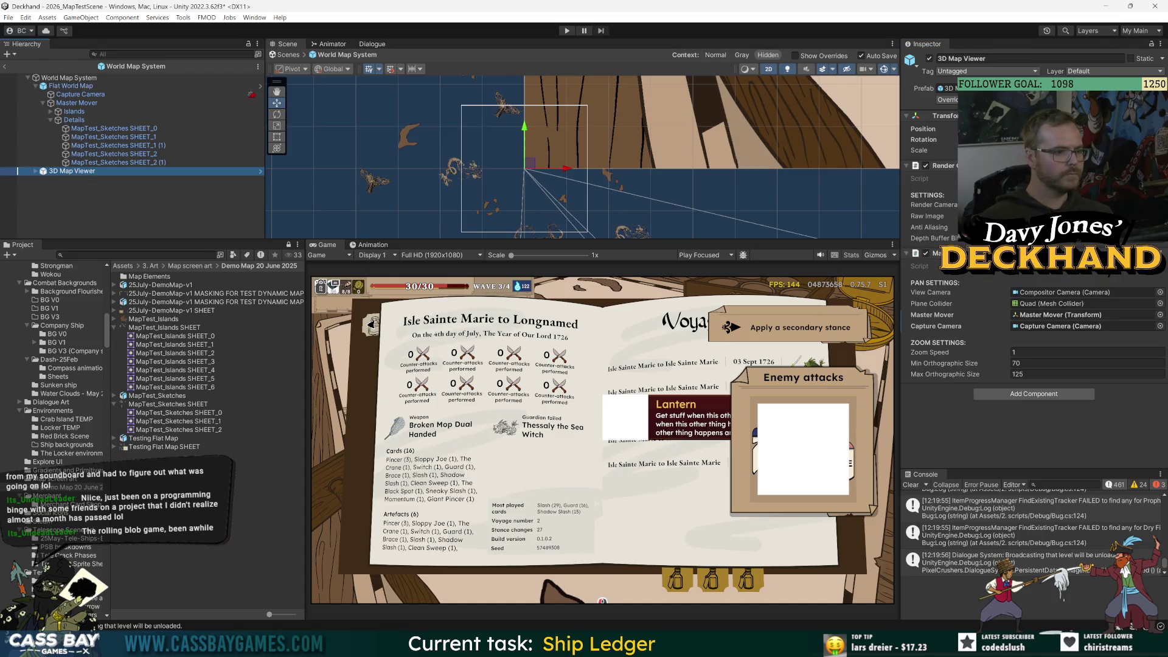
click(1028, 352)
text(3)
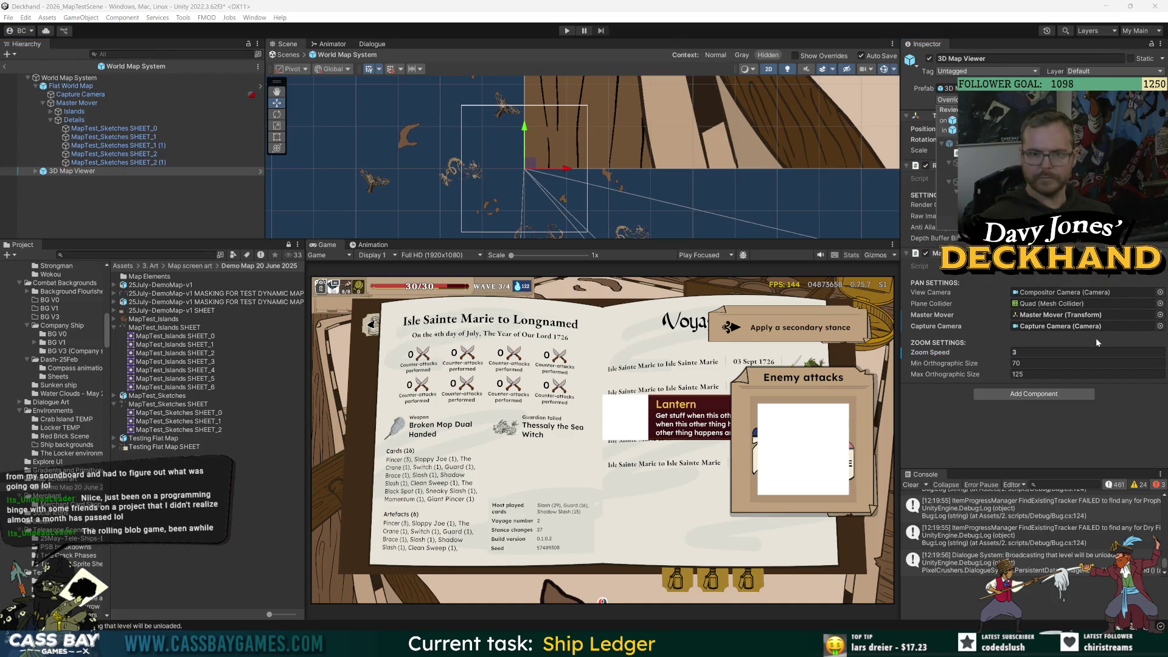
key(Escape)
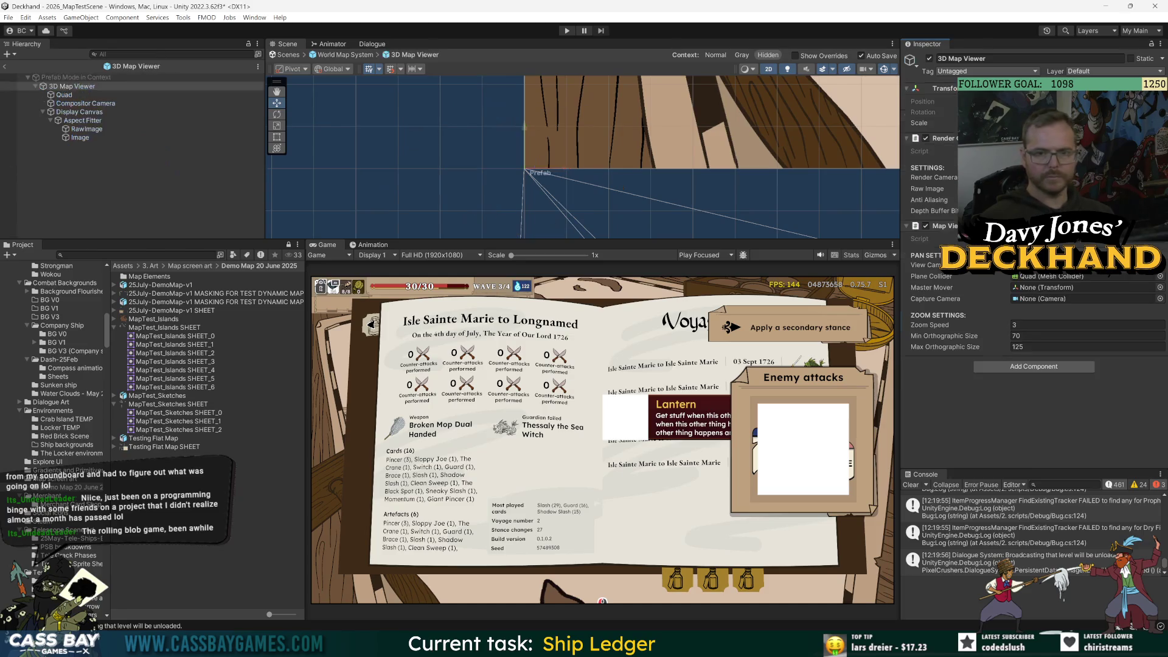
click(567, 31)
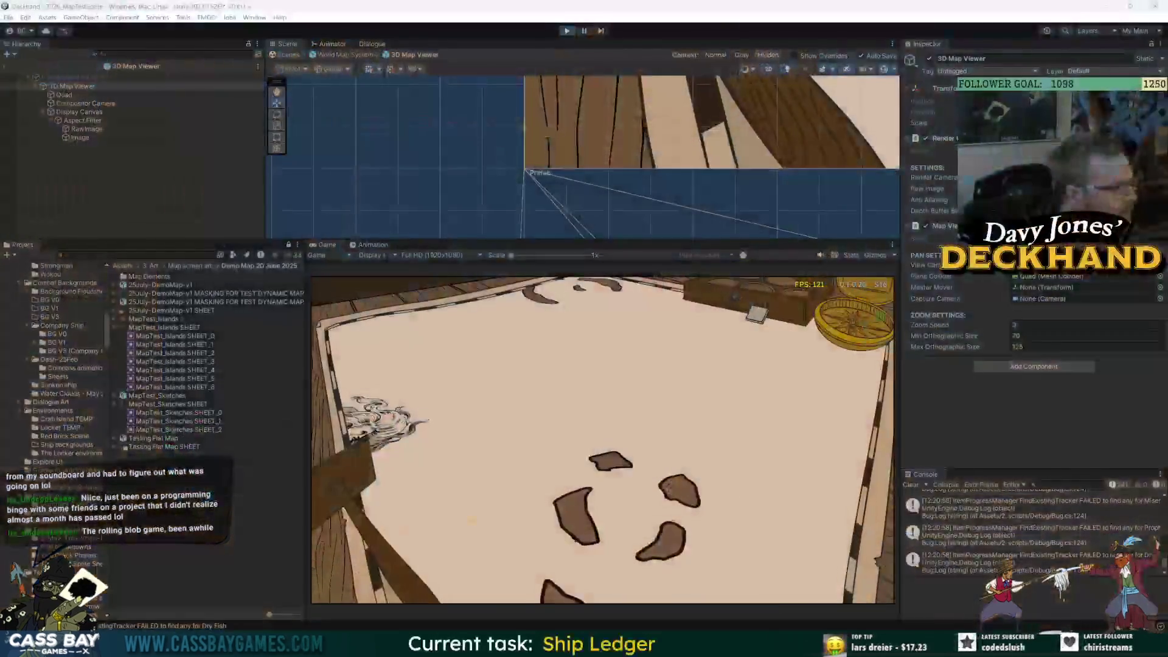
- Zoom in and out and pan the islands around the map, then stop the game
scroll(558, 456, down, 5)
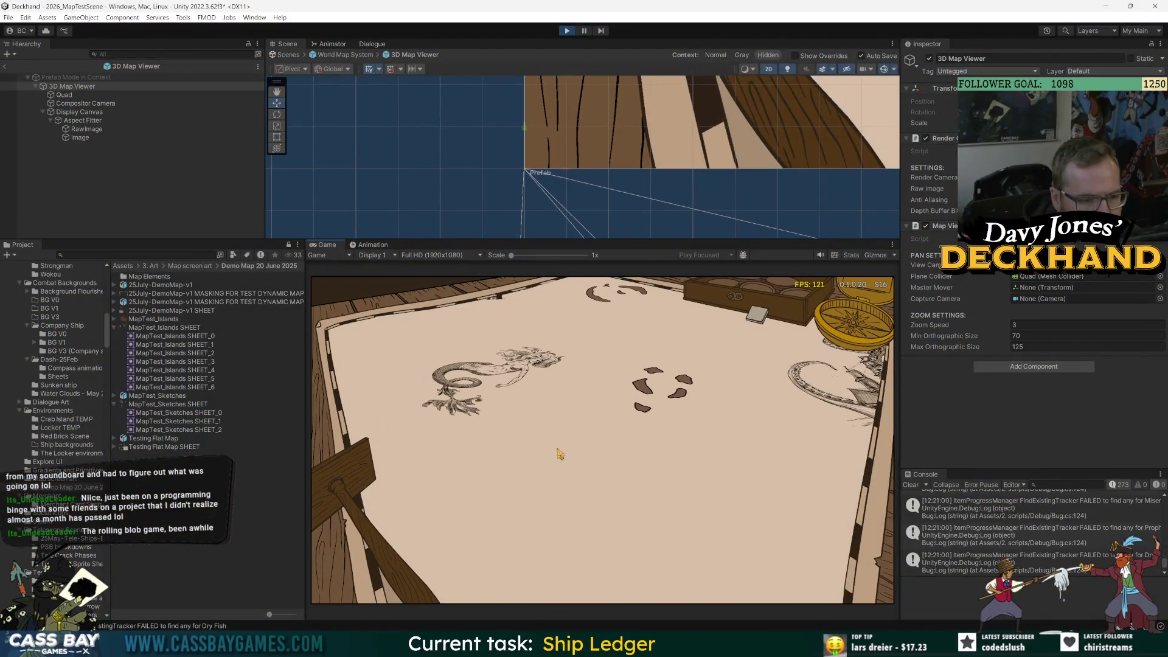
scroll(674, 363, up, 5)
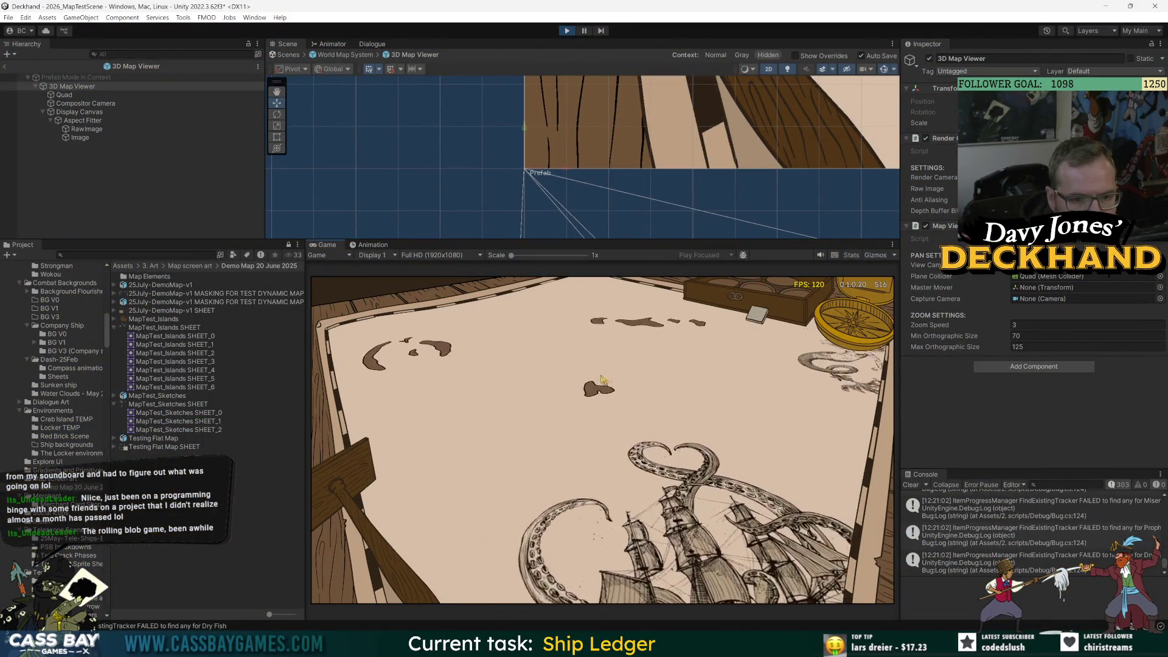
mouse_move(527, 436)
mouse_down()
mouse_move(598, 359)
mouse_move(566, 368)
mouse_move(674, 420)
mouse_move(548, 396)
mouse_move(655, 373)
mouse_move(582, 416)
mouse_move(712, 368)
mouse_move(610, 313)
mouse_up()
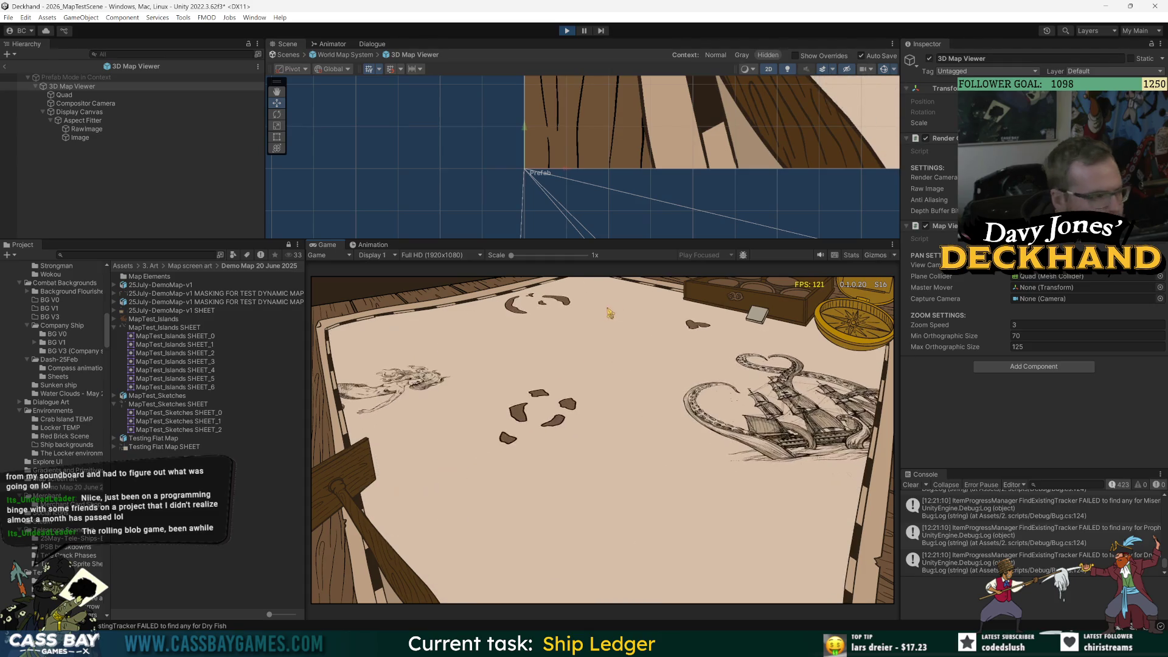
mouse_move(482, 466)
mouse_down()
mouse_move(621, 477)
mouse_move(648, 430)
mouse_up()
scroll(648, 430, down, 5)
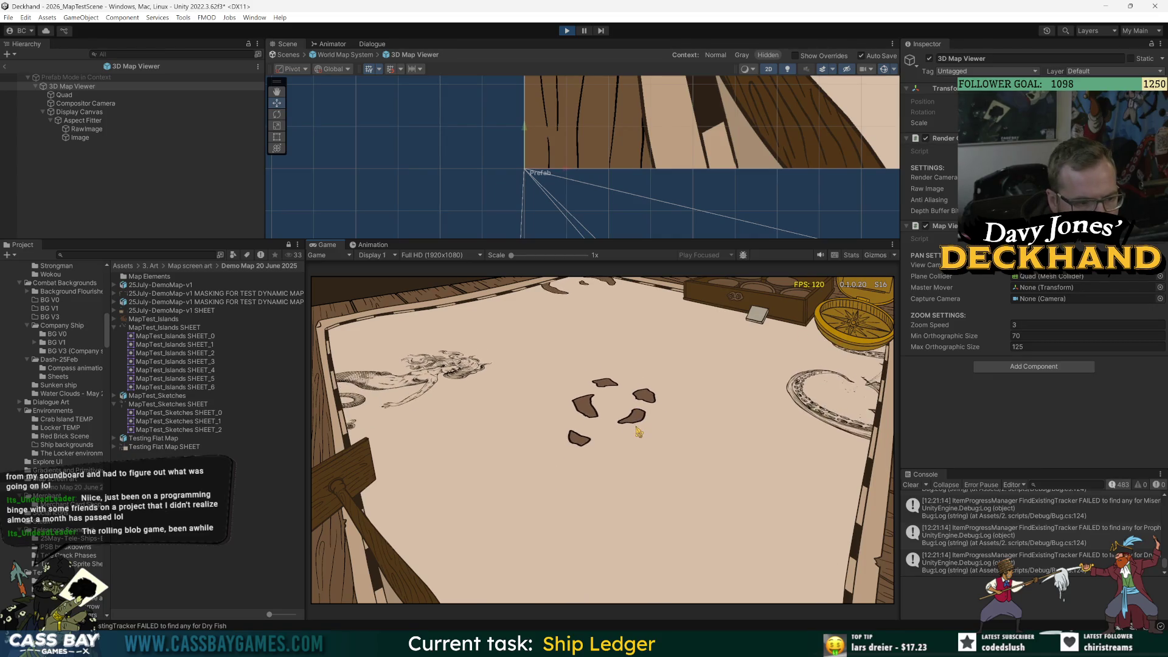
scroll(637, 433, up, 5)
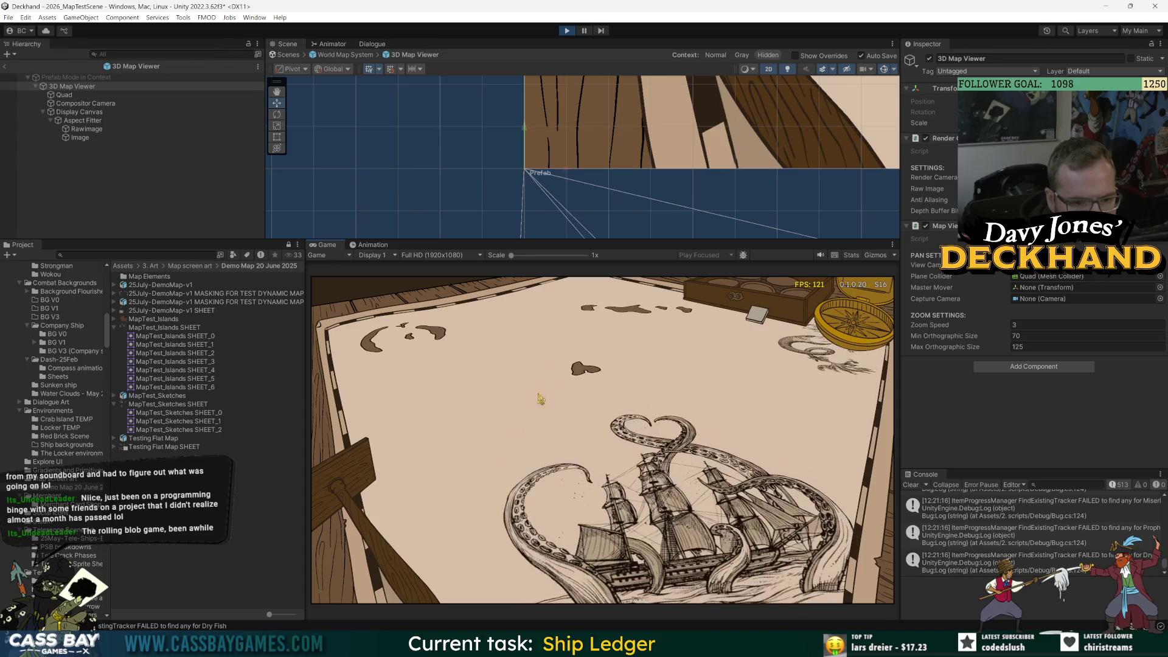
drag(542, 346, 517, 467)
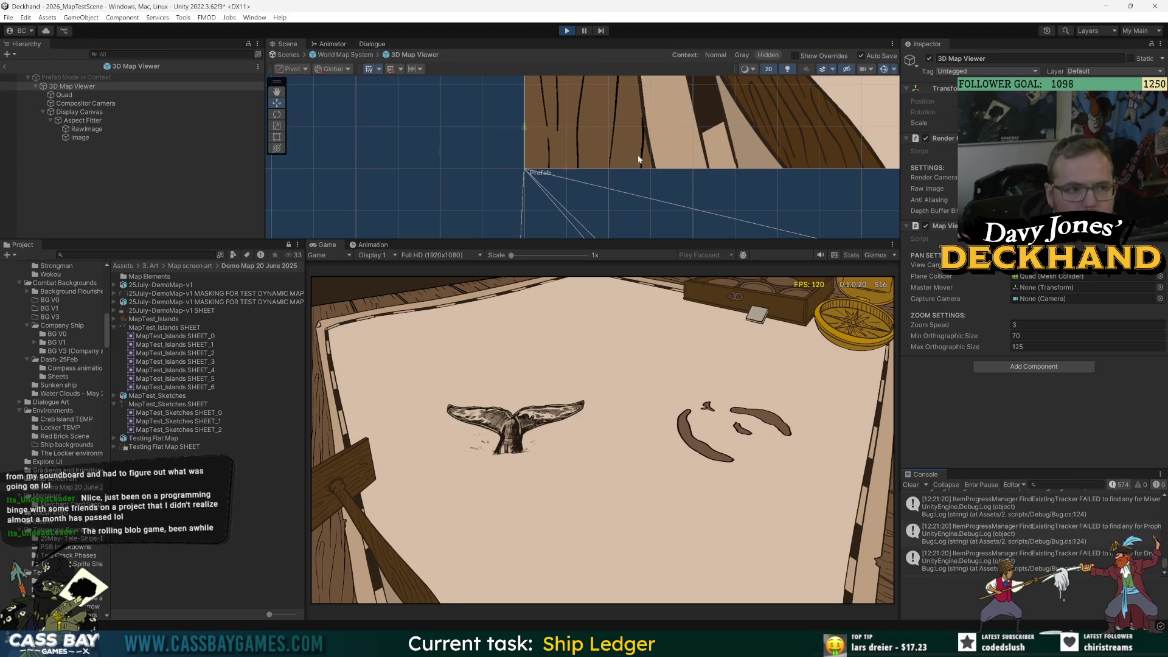
click(566, 31)
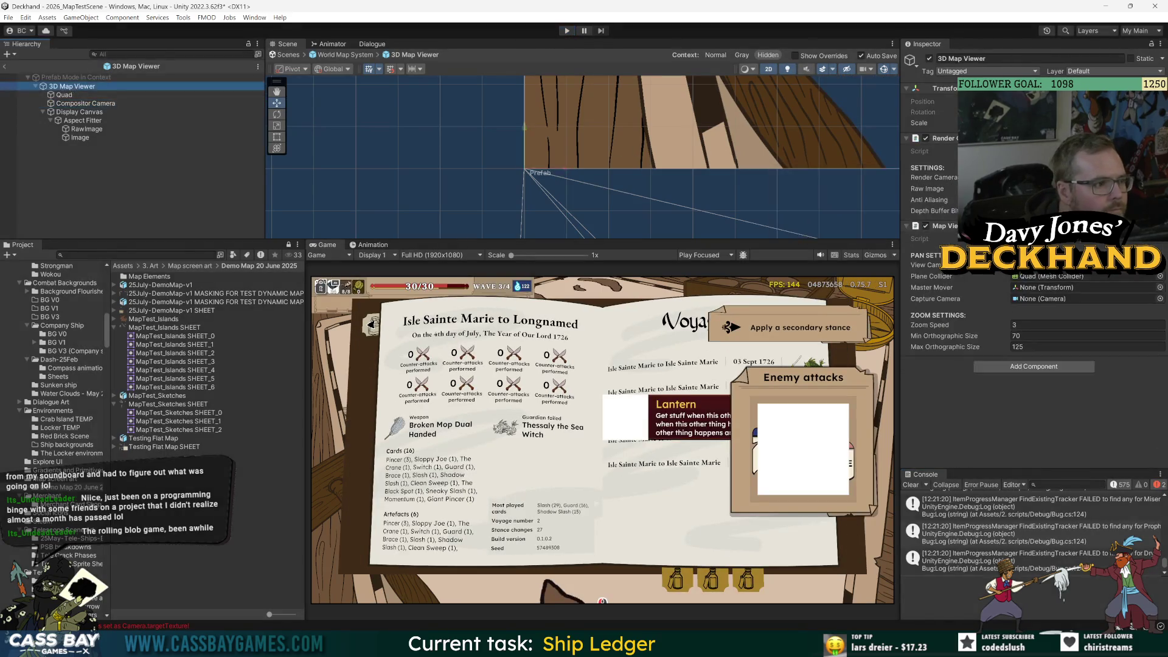
- Collapse Display Canvas and change the 3D Map Viewer's Zoom Speed to 5
click(79, 112)
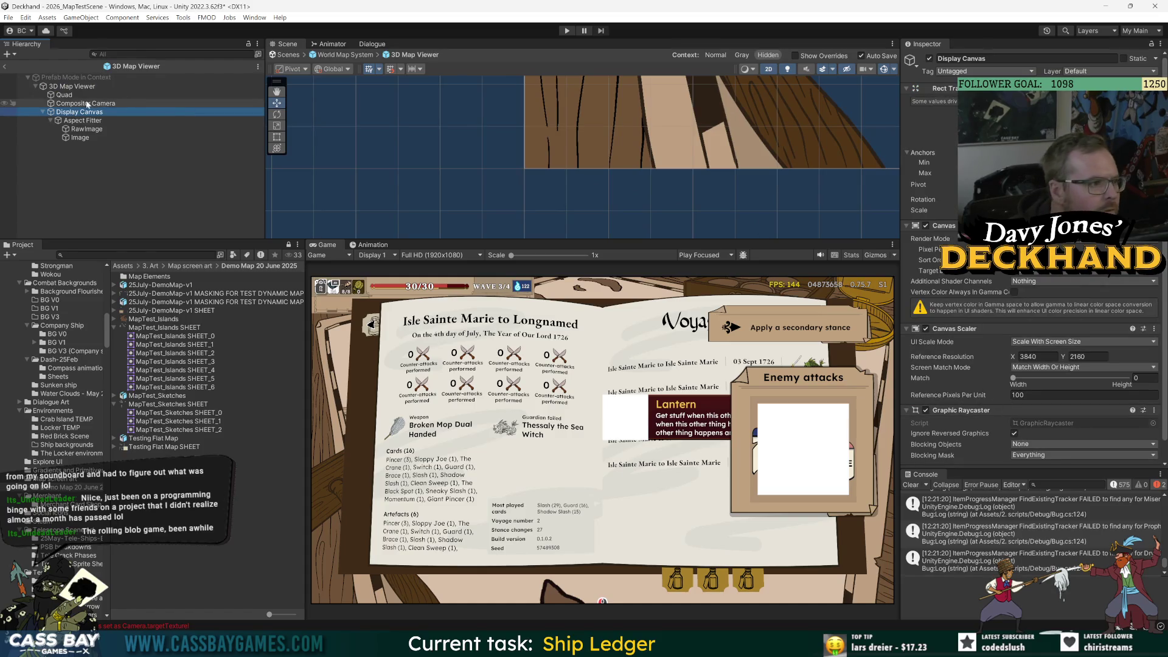
click(43, 112)
click(72, 86)
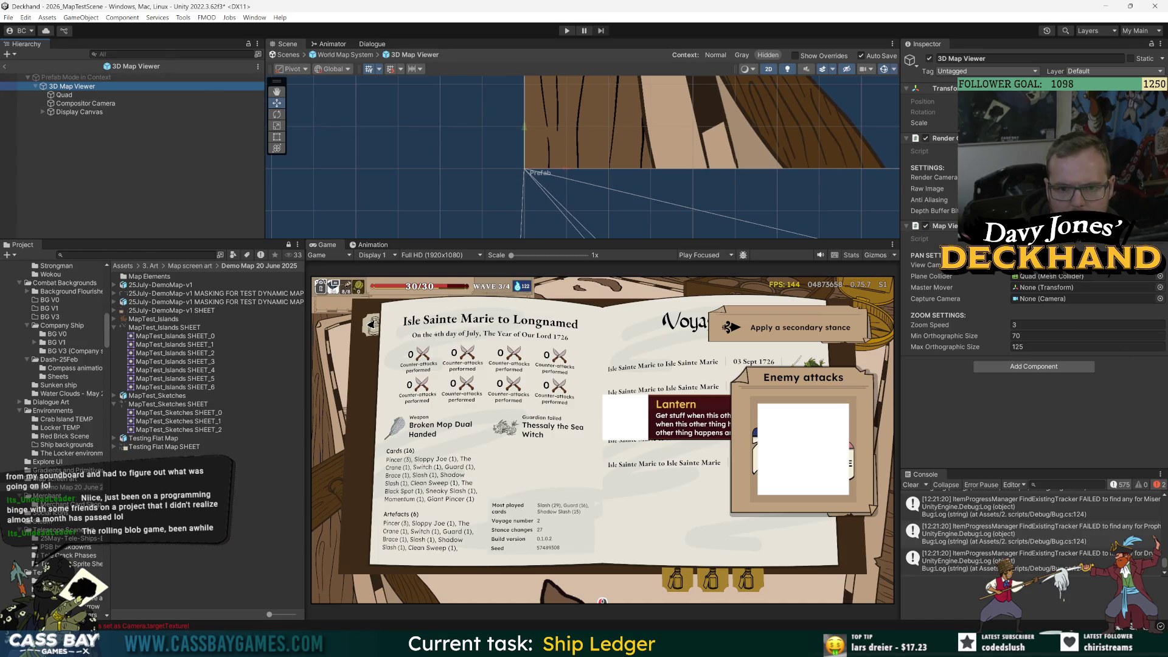
click(960, 327)
text(5)
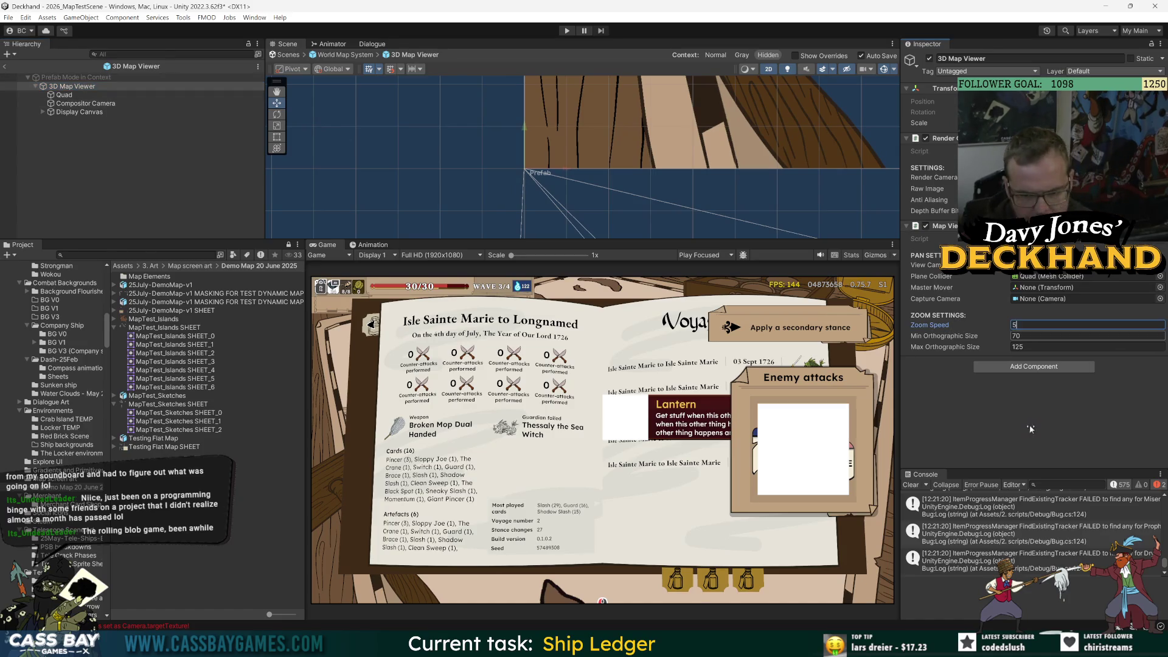
key(Return)
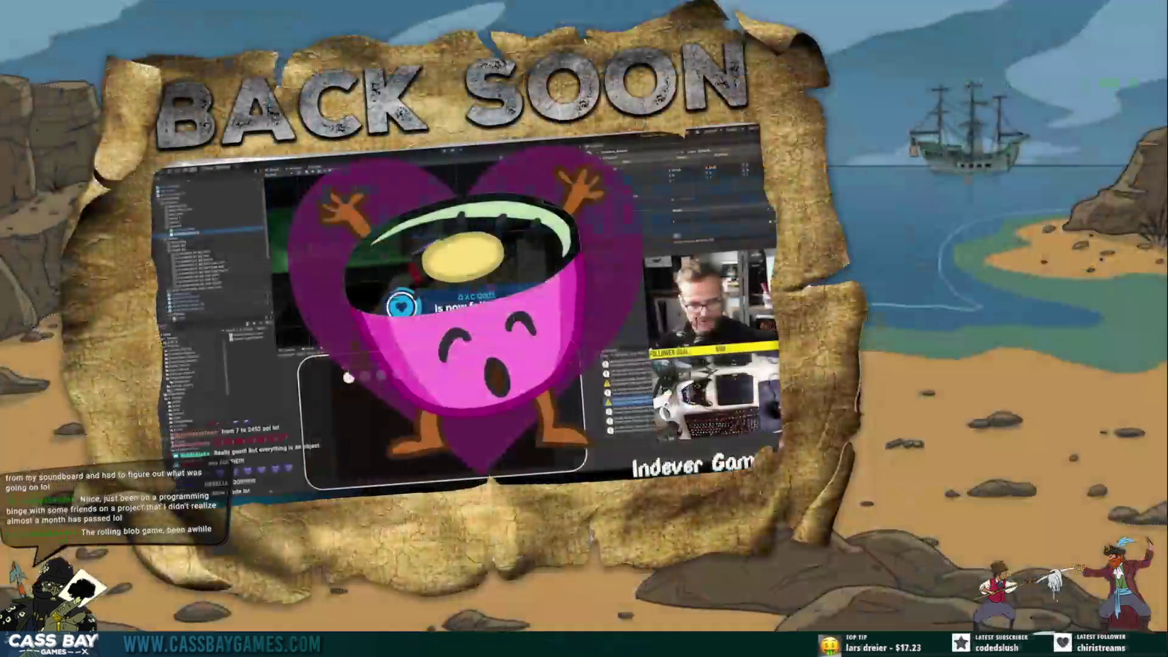